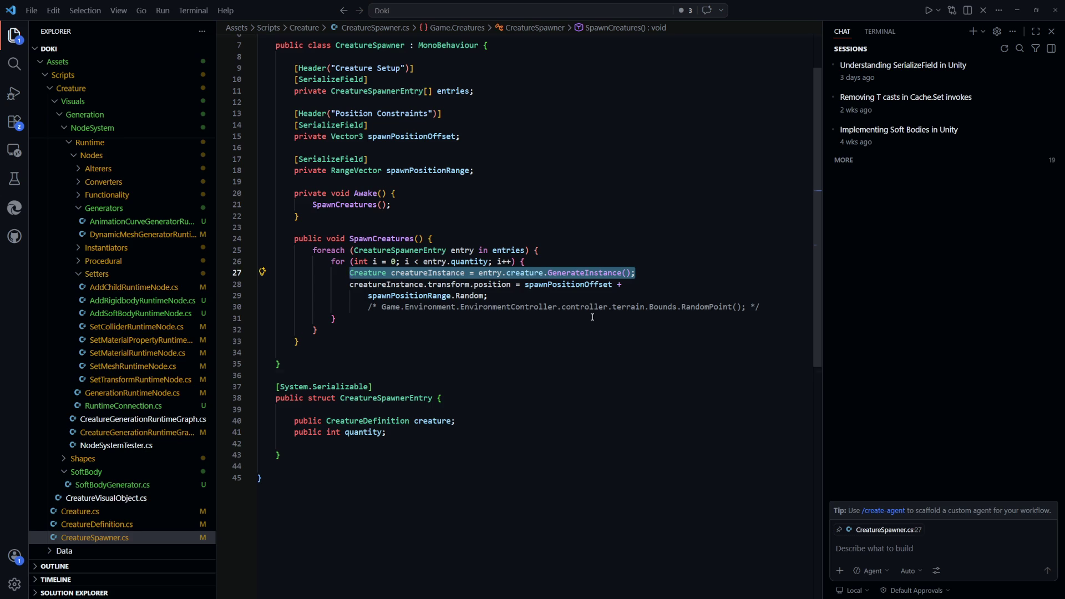
# Jump to the GenerateInstance definition in CreatureDefinition.cs and scroll through it
pyautogui.click(577, 273)
pyautogui.keyDown('ctrl'); pyautogui.click(577, 273); pyautogui.keyUp('ctrl')
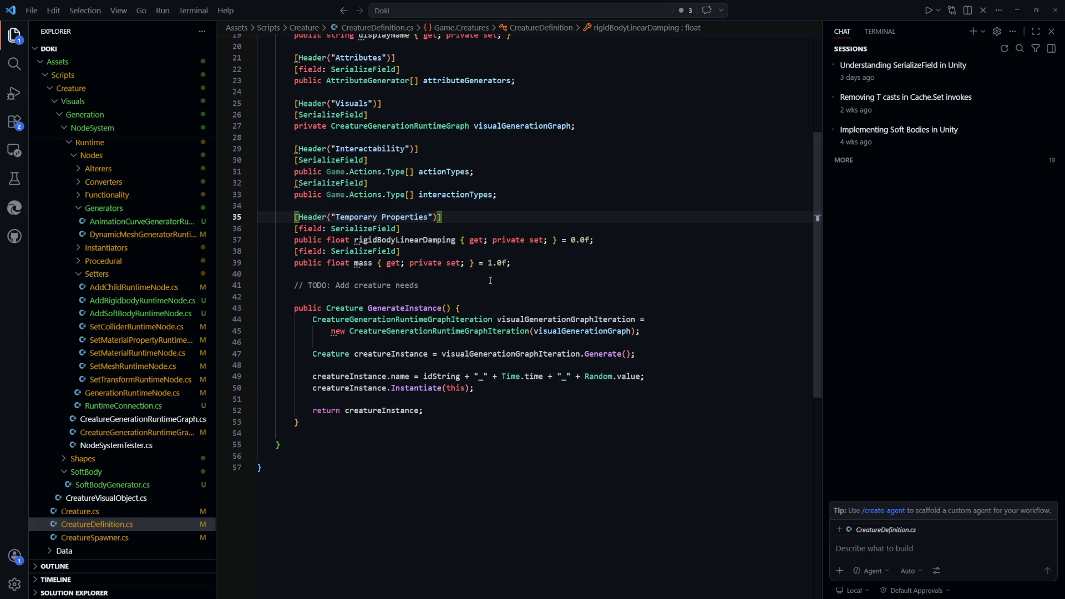
pyautogui.scroll(-1, 529, 332)
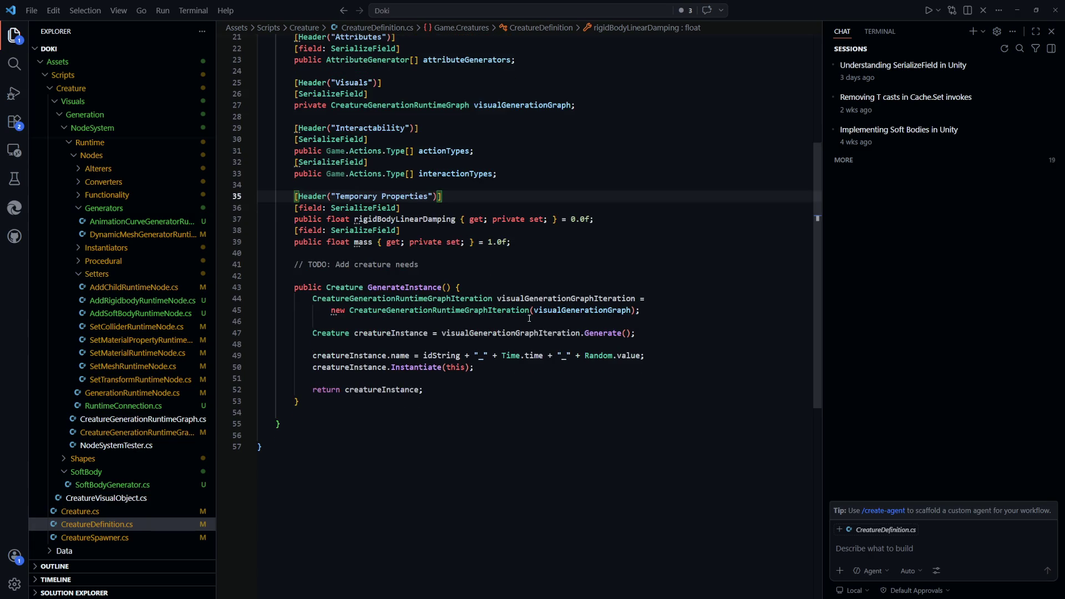
# Switch to the Unity editor and select another spawned blob creature
pyautogui.hotkey('alt', 'Tab')
pyautogui.scroll(-5, 518, 336)
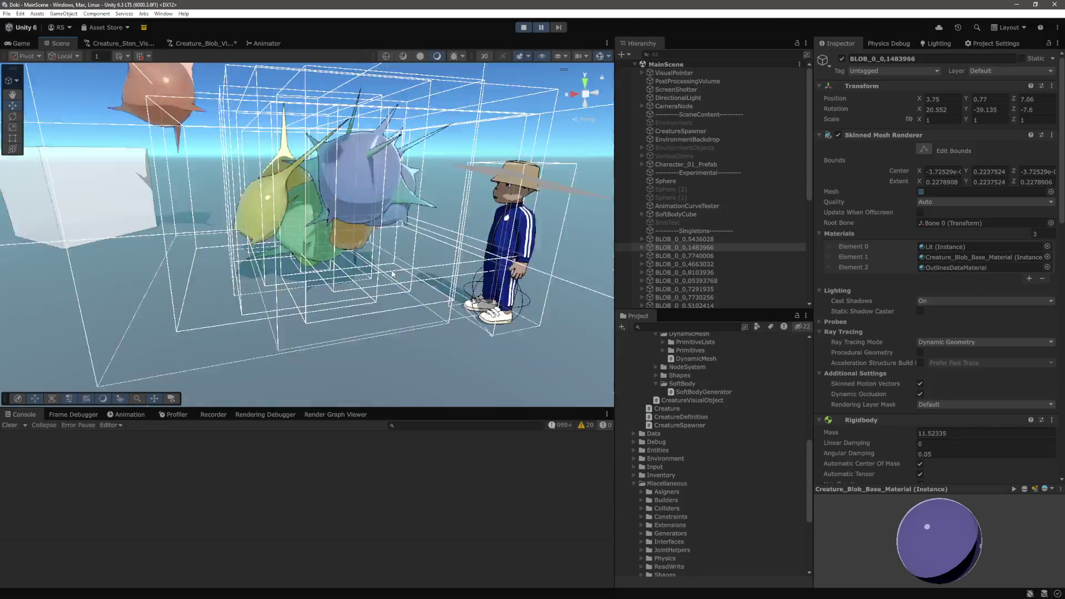
pyautogui.scroll(-3, 393, 274)
pyautogui.click(190, 309)
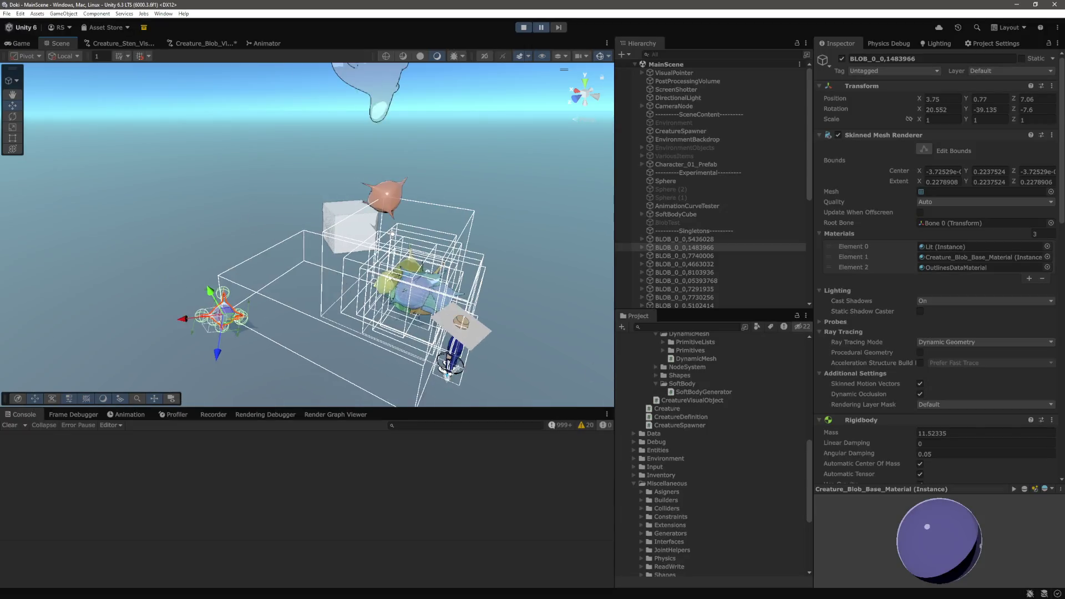
# Frame and orbit around the selected blob, then stop play mode and return to VS Code
pyautogui.press('f')
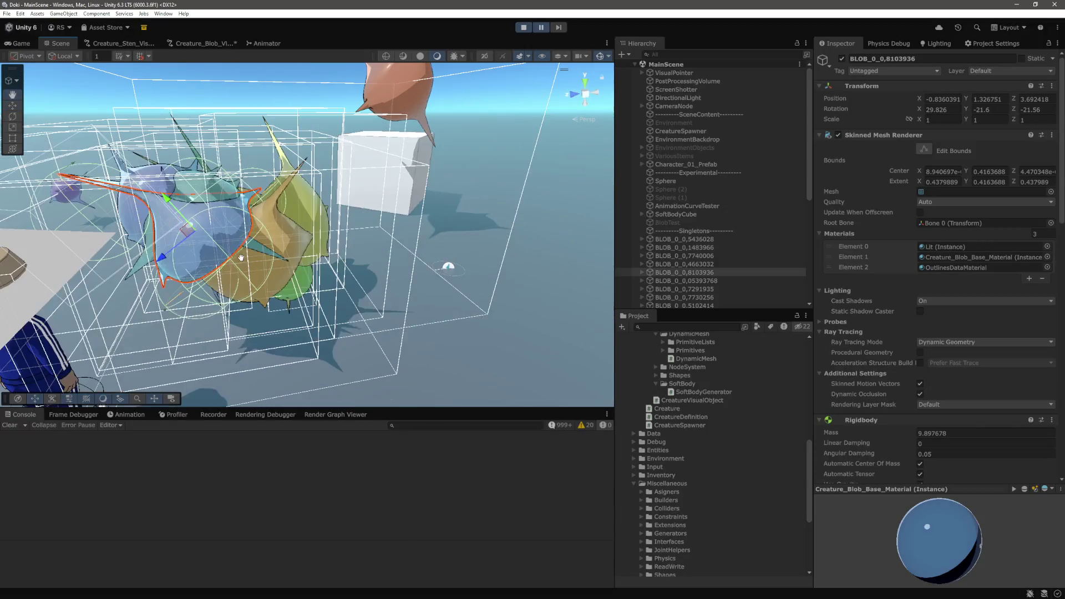
pyautogui.moveTo(238, 210)
pyautogui.mouseDown()
pyautogui.moveTo(482, 285)
pyautogui.moveTo(512, 247)
pyautogui.moveTo(481, 216)
pyautogui.mouseUp()
pyautogui.hotkey('ctrl', 'p')
pyautogui.hotkey('alt', 'Tab')
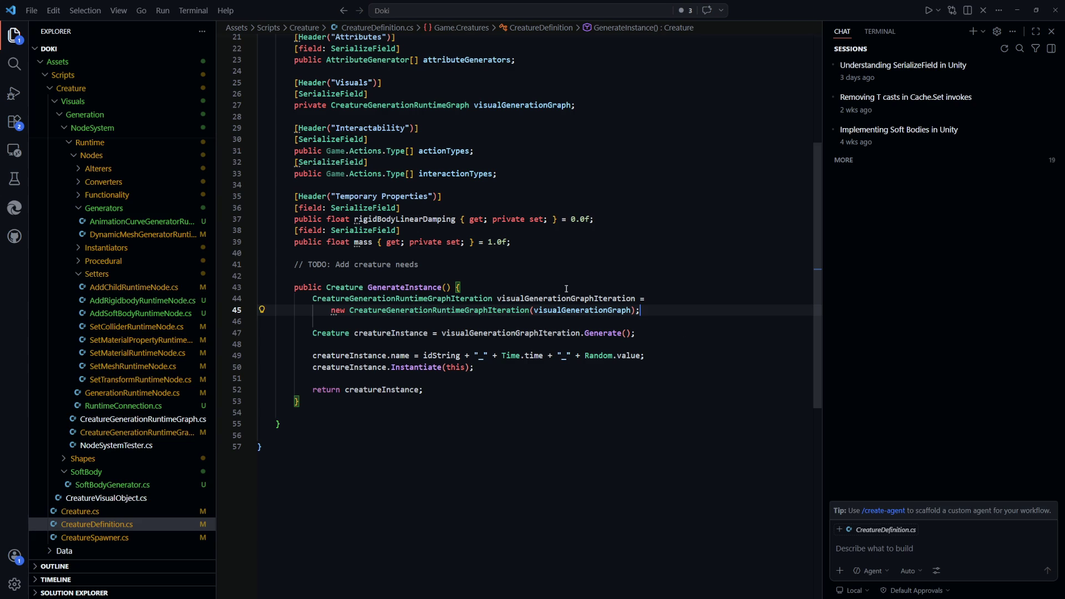
# Open the definition of the Generate call on line 47 of CreatureDefinition.cs
pyautogui.doubleClick(562, 298)
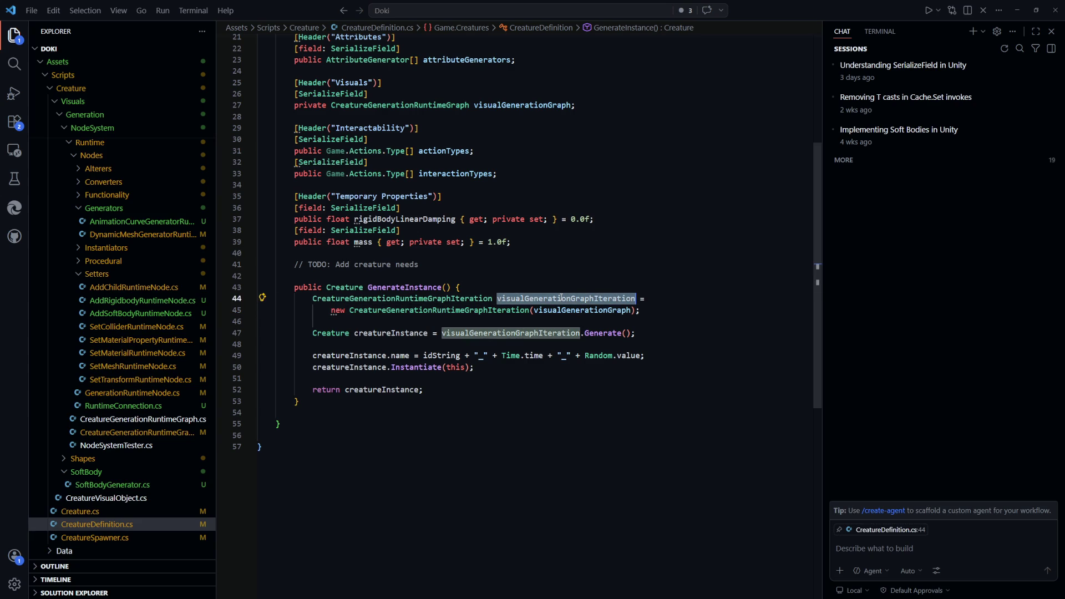
pyautogui.doubleClick(611, 333)
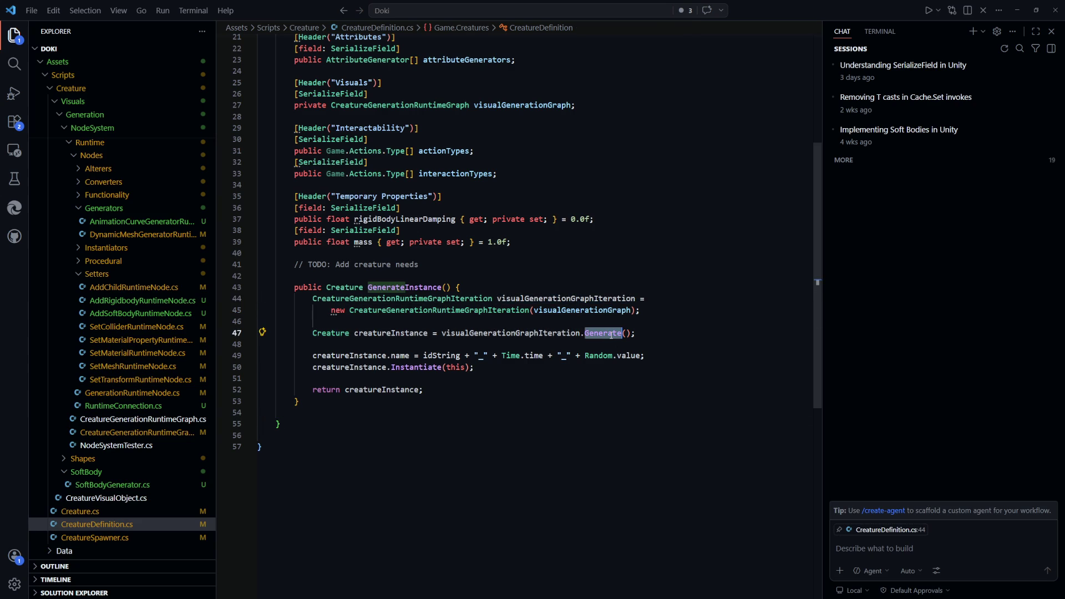
pyautogui.press('F12')
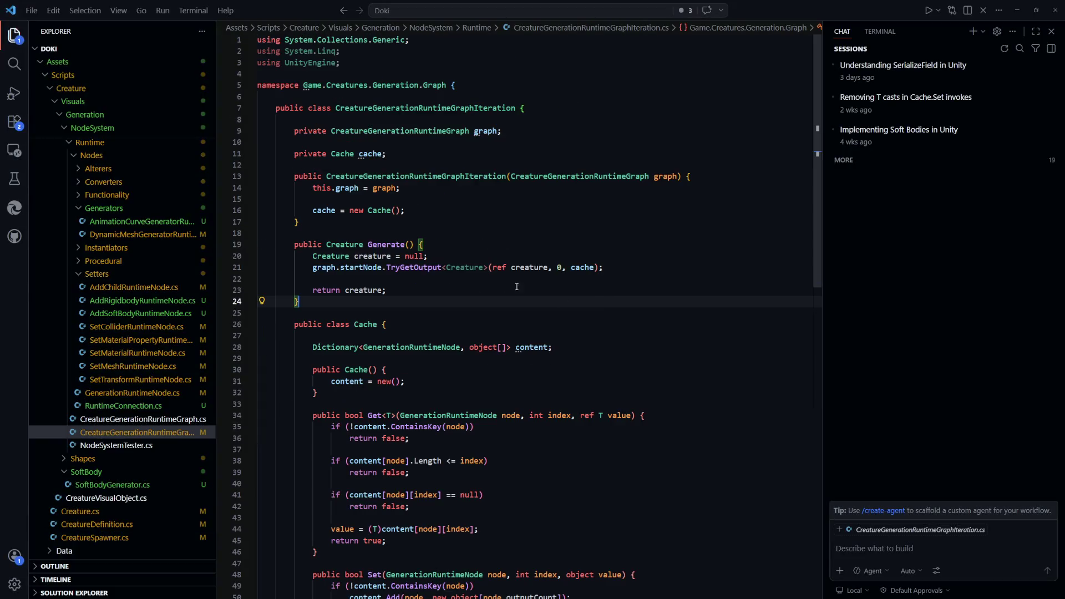
# Highlight the TryGetOutput call on line 21, then go back and switch to CreatureSpawner.cs
pyautogui.click(454, 256)
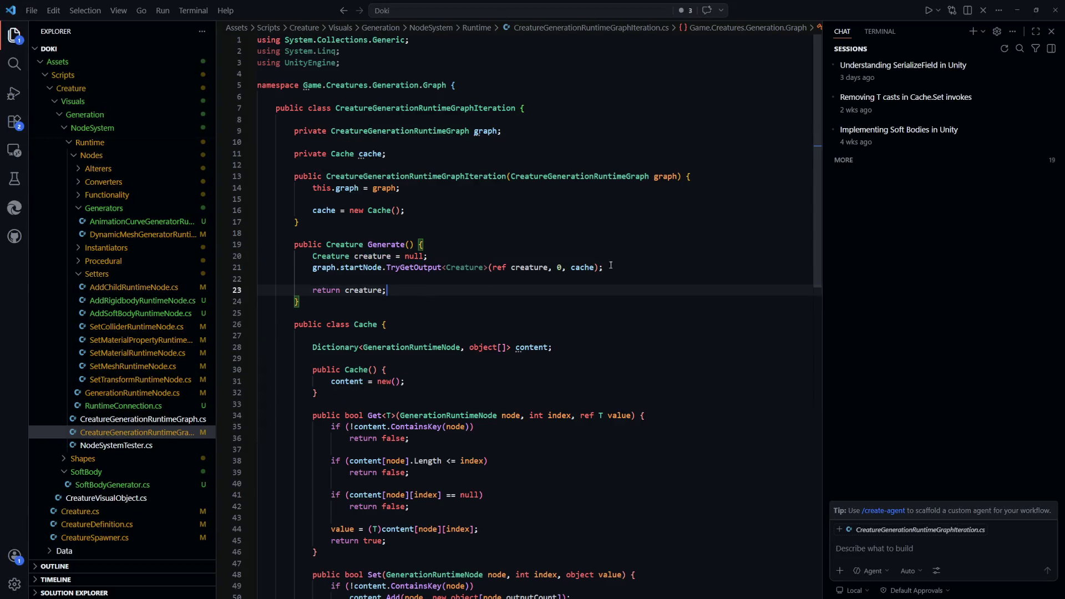
pyautogui.moveTo(604, 267); pyautogui.dragTo(313, 268)
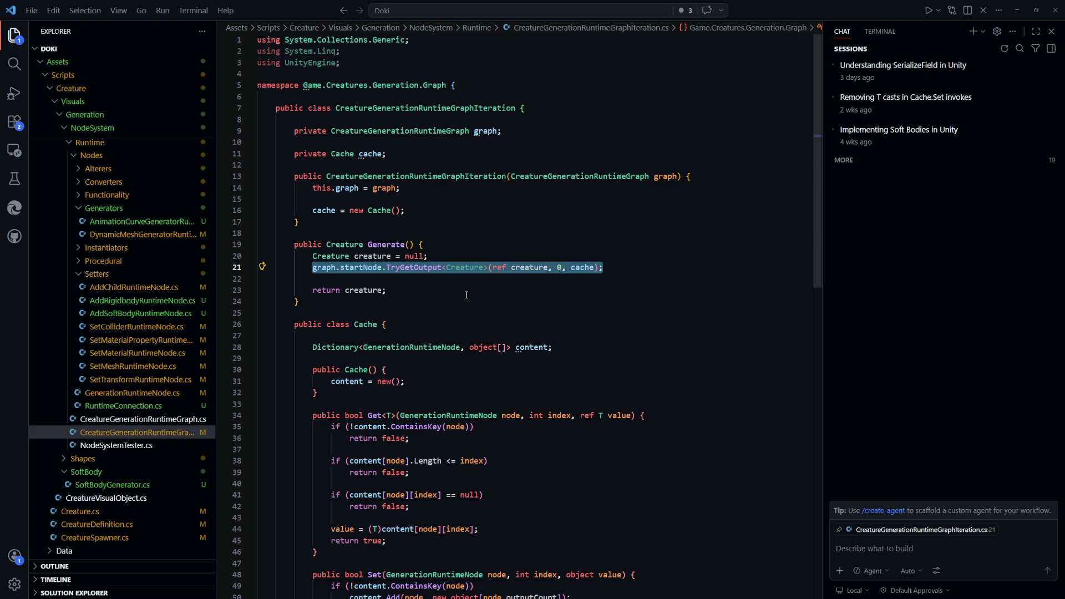
pyautogui.hotkey('ctrl', 'Tab')
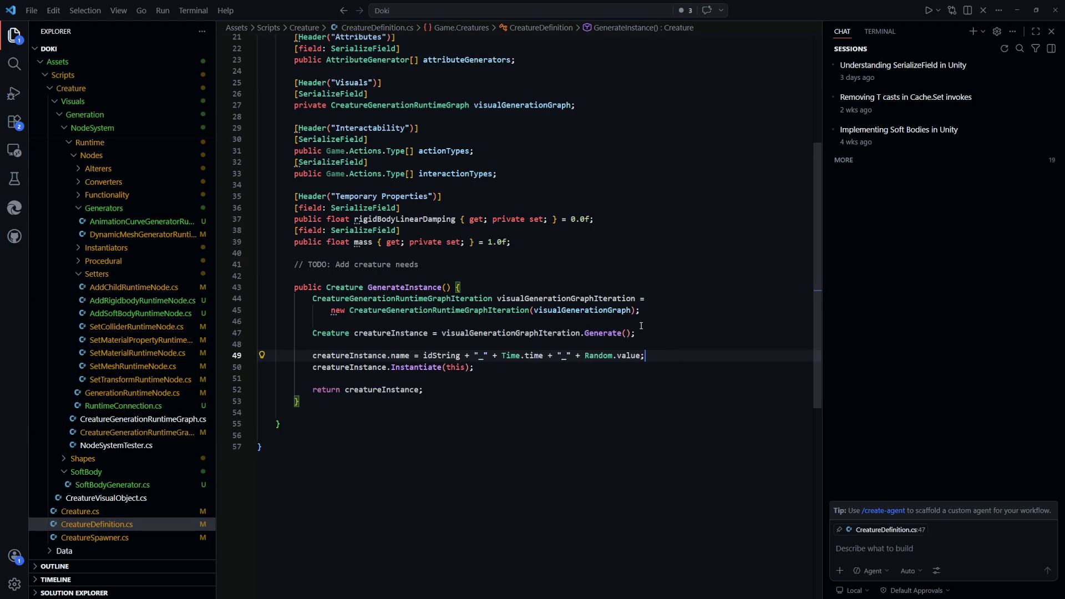
pyautogui.hotkey('ctrl', 'Tab')
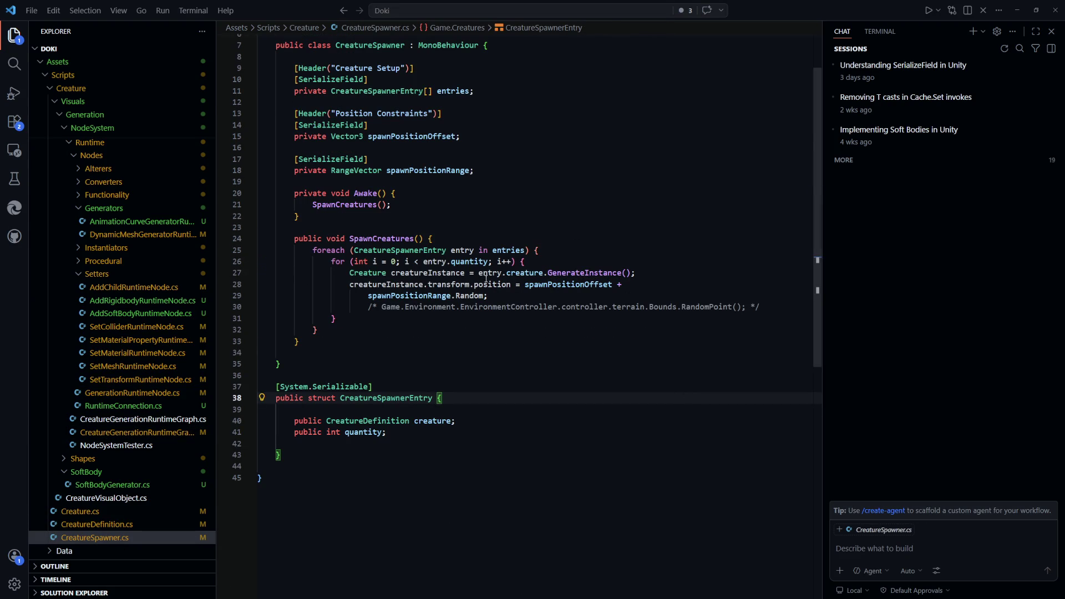
# Add creatureInstance.gameObject.SetActive(false) right after the GenerateInstance line
pyautogui.click(660, 275)
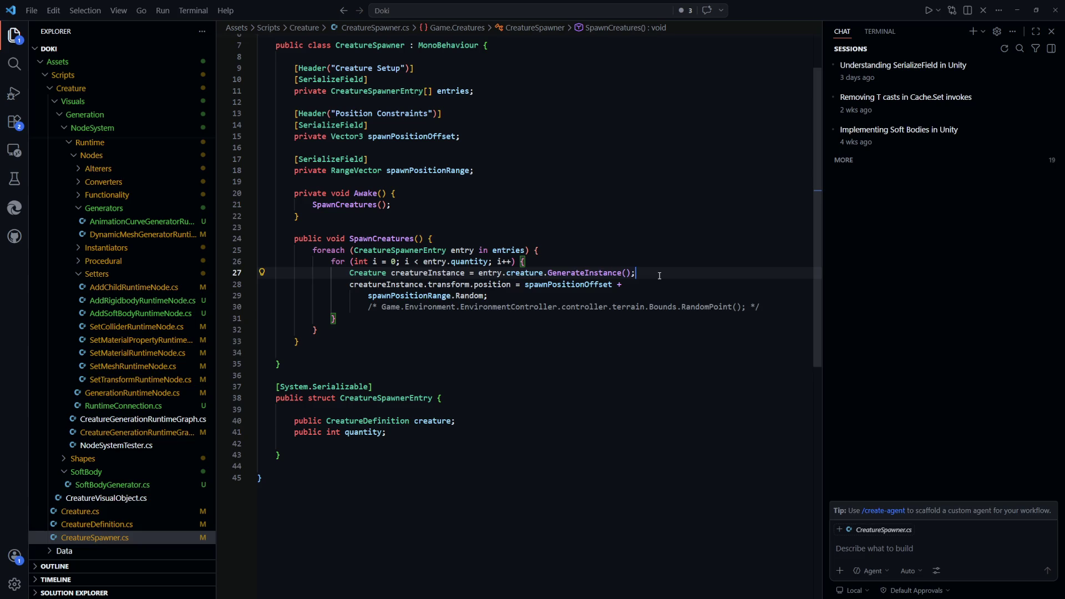
pyautogui.press('Return')
pyautogui.write('creatureInstance.s')
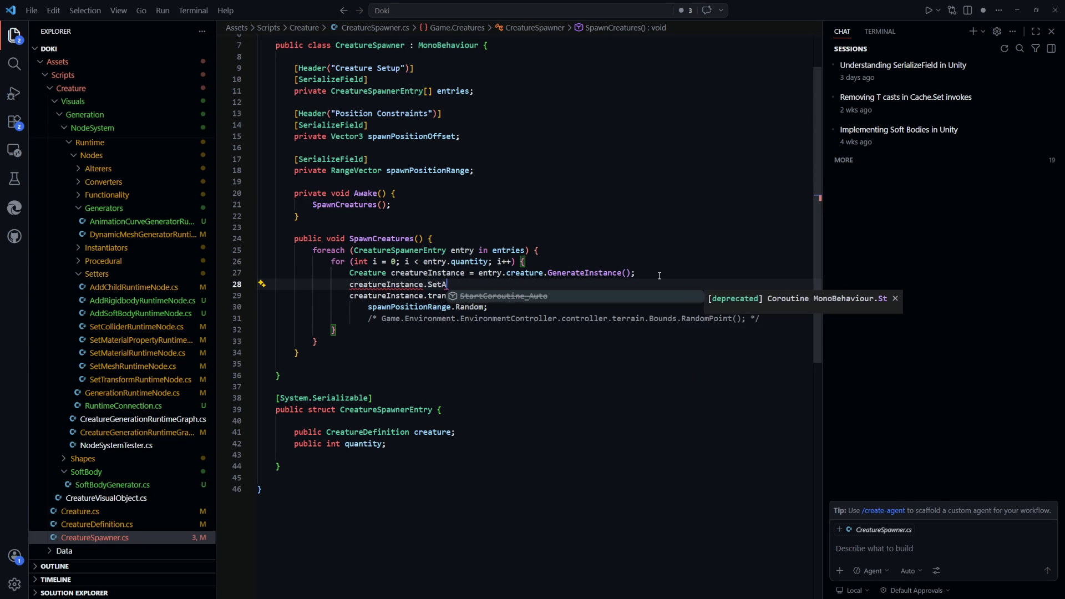
pyautogui.press('BackSpace')
pyautogui.write('ga')
pyautogui.press('Tab')
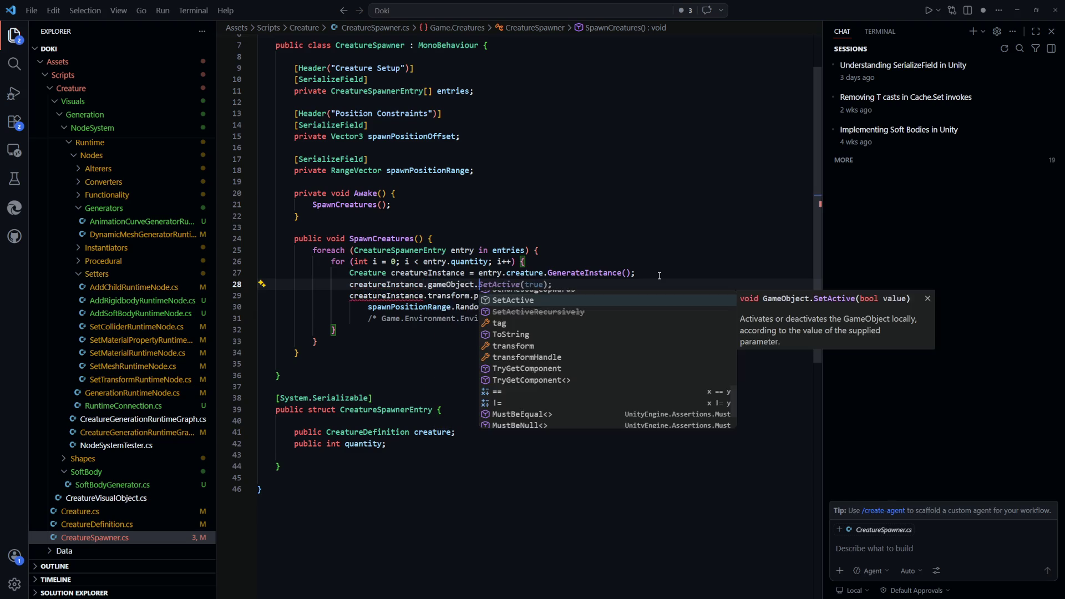
pyautogui.press('Escape')
pyautogui.press('Left')
pyautogui.press('Left')
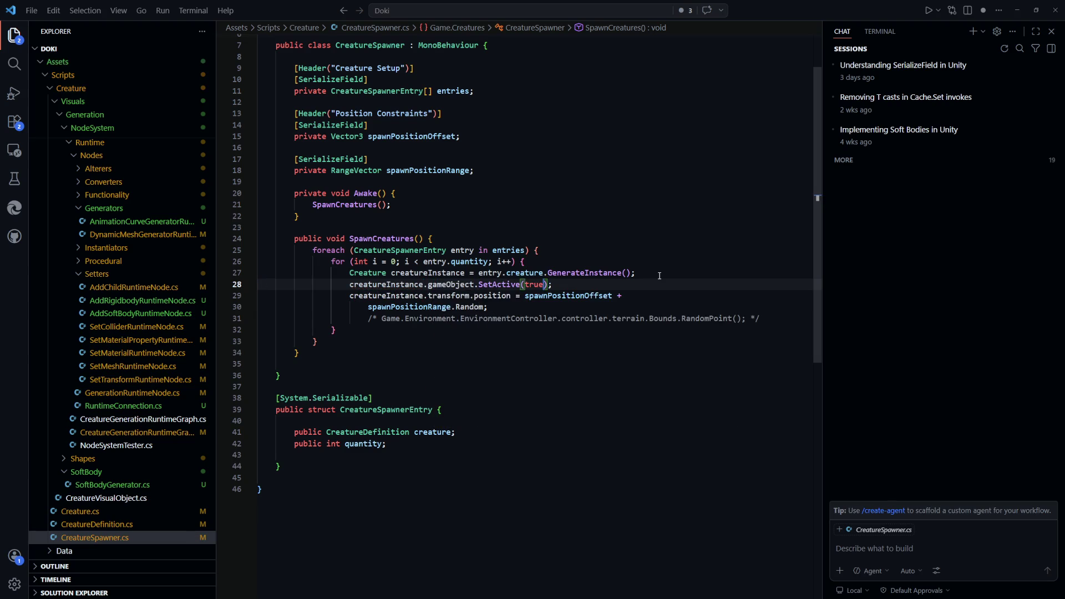
pyautogui.press('BackSpace')
pyautogui.press('BackSpace')
pyautogui.press('BackSpace')
pyautogui.write('false')
pyautogui.press('Escape')
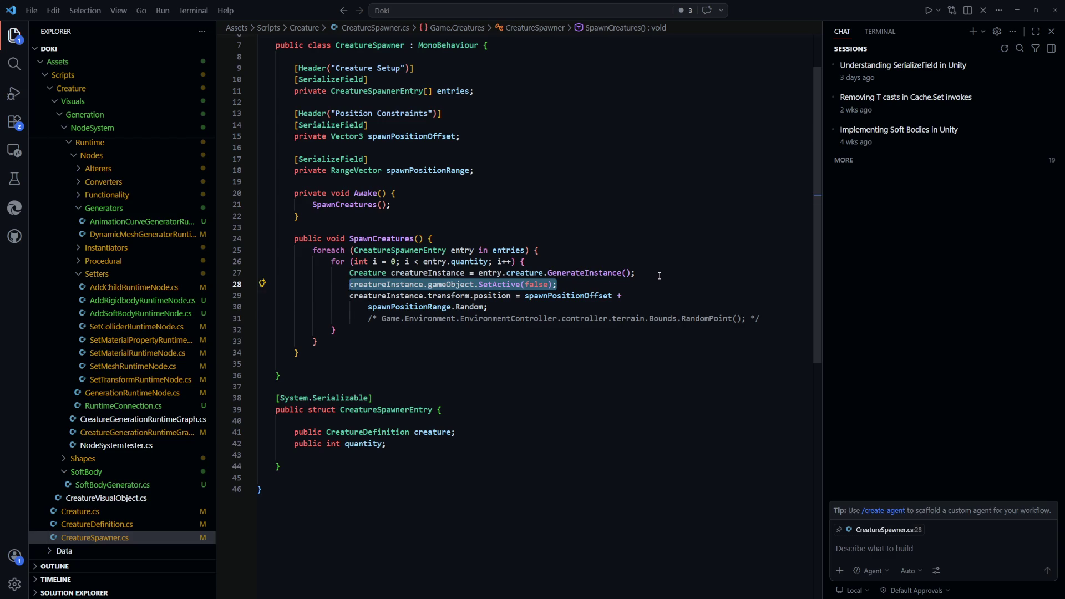
# Add creatureInstance.gameObject.SetActive(true) after the position line and save CreatureSpawner.cs
pyautogui.press('Down')
pyautogui.press('Down')
pyautogui.press('Down')
pyautogui.press('Return')
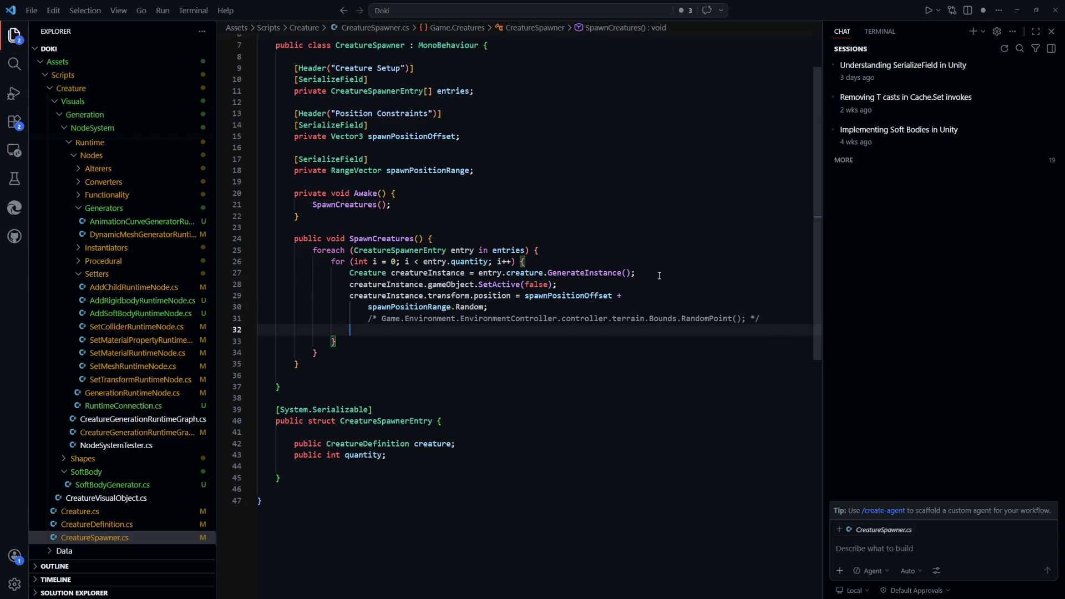
pyautogui.write('creatureInstance.gameObject.SetActive(false);')
pyautogui.hotkey('ctrl', 'b')
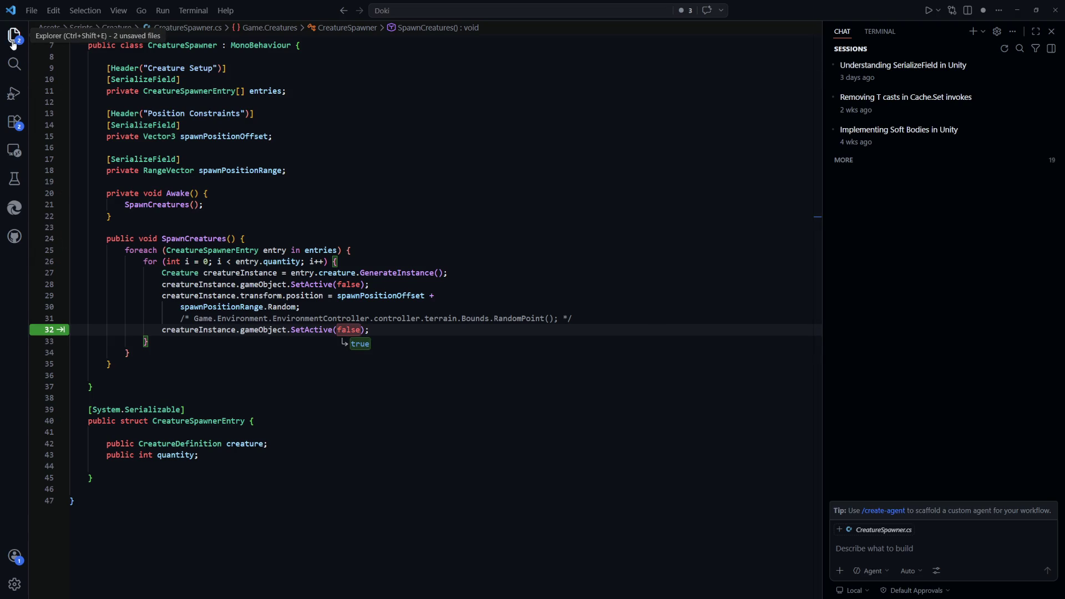
pyautogui.press('Escape')
pyautogui.hotkey('ctrl', 's')
pyautogui.click(344, 212)
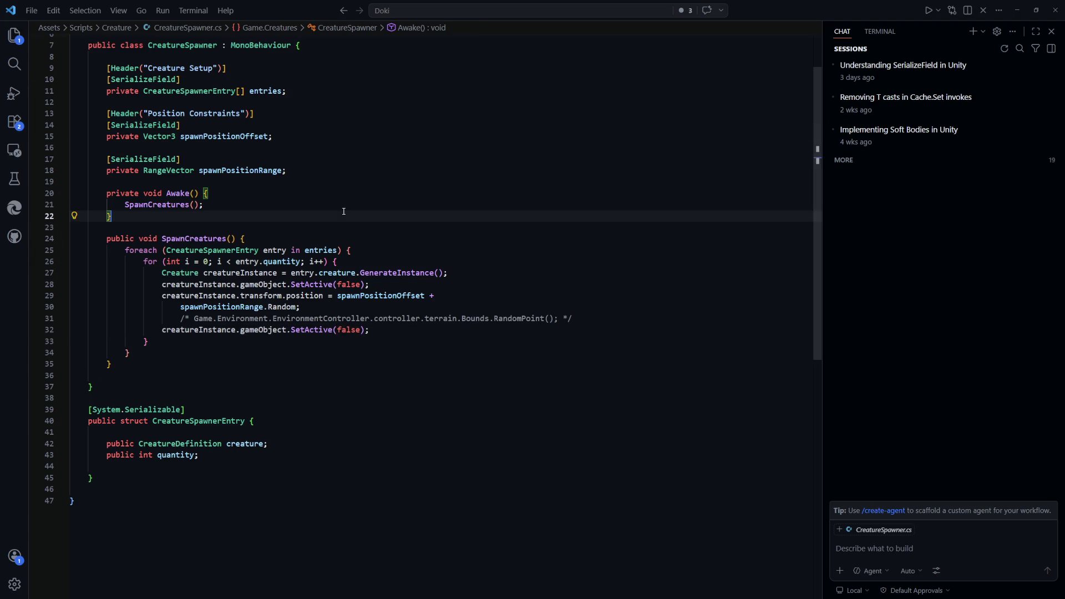
pyautogui.click(16, 39)
pyautogui.click(555, 376)
pyautogui.press('Tab')
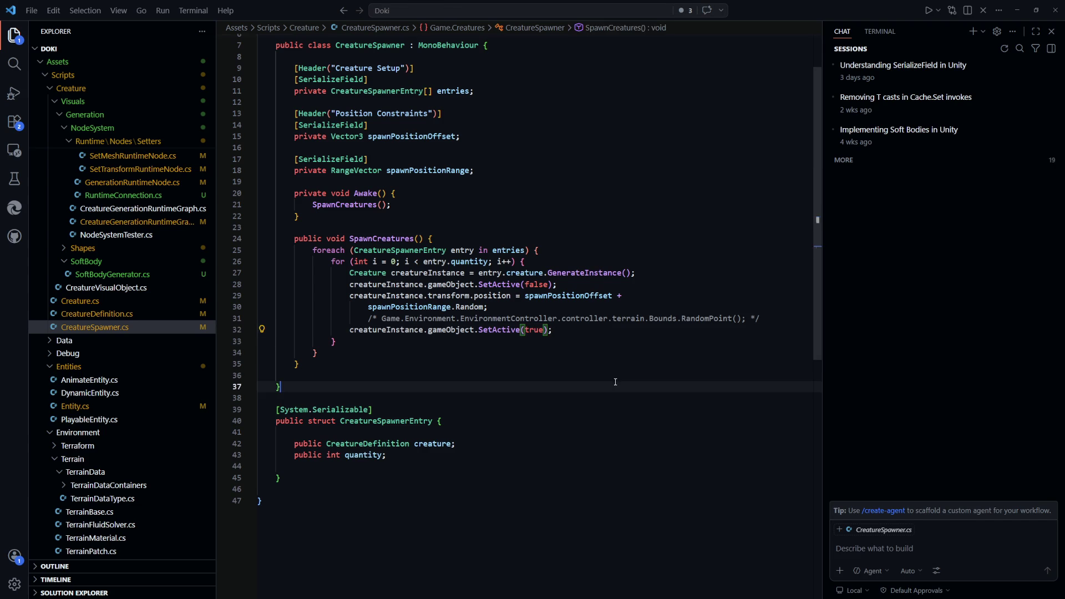
pyautogui.hotkey('ctrl', 's')
pyautogui.hotkey('alt', 'Tab')
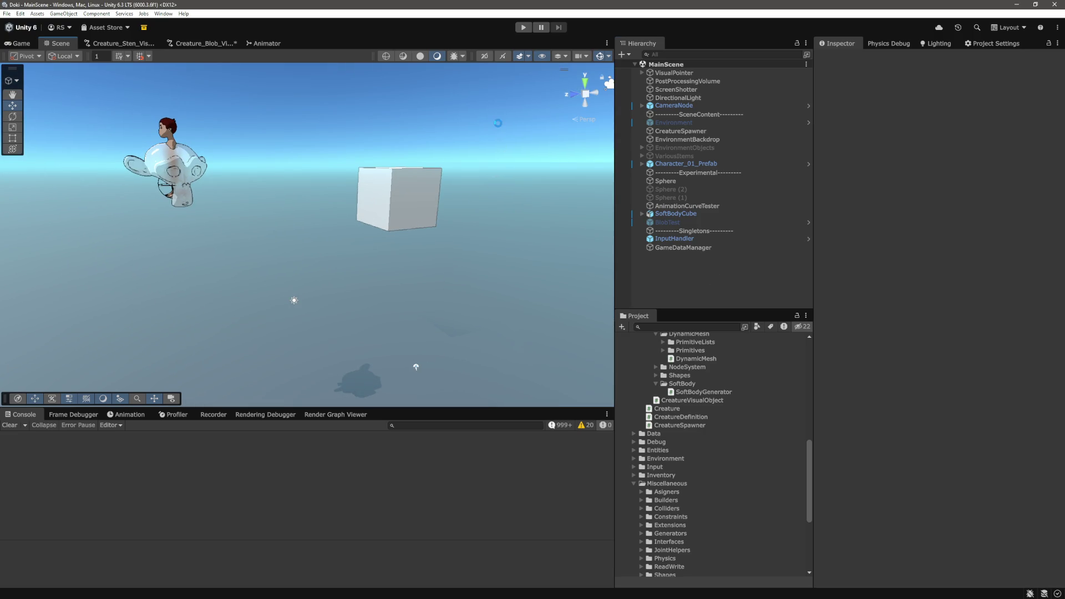
# Start play mode so the blob creatures spawn around the character
pyautogui.click(524, 29)
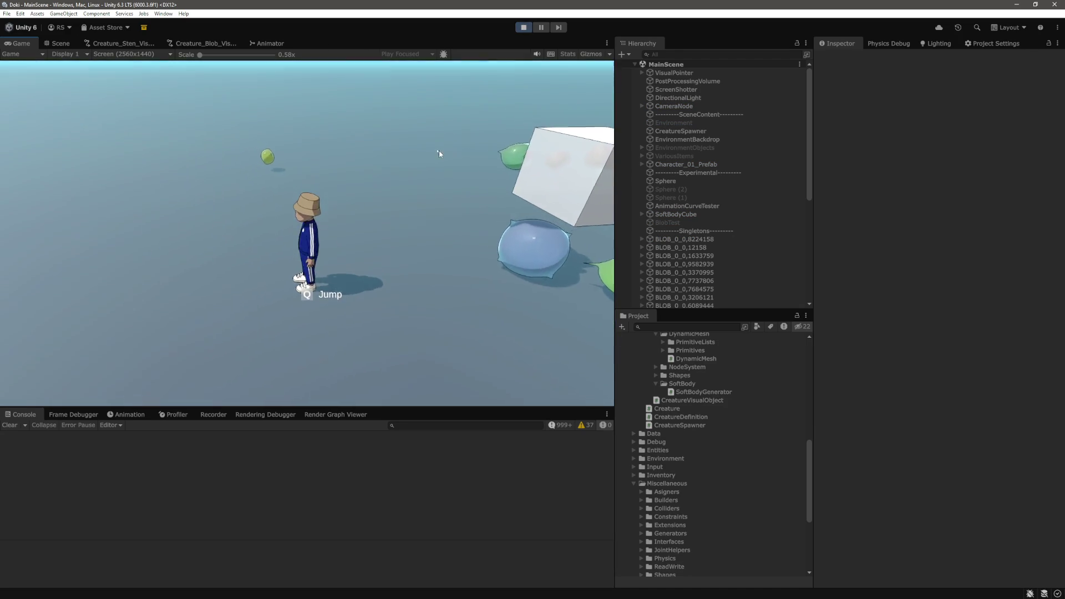
# In the Scene view, select and frame the green blob and orbit to see its side
pyautogui.hotkey('ctrl', '1')
pyautogui.scroll(10, 377, 194)
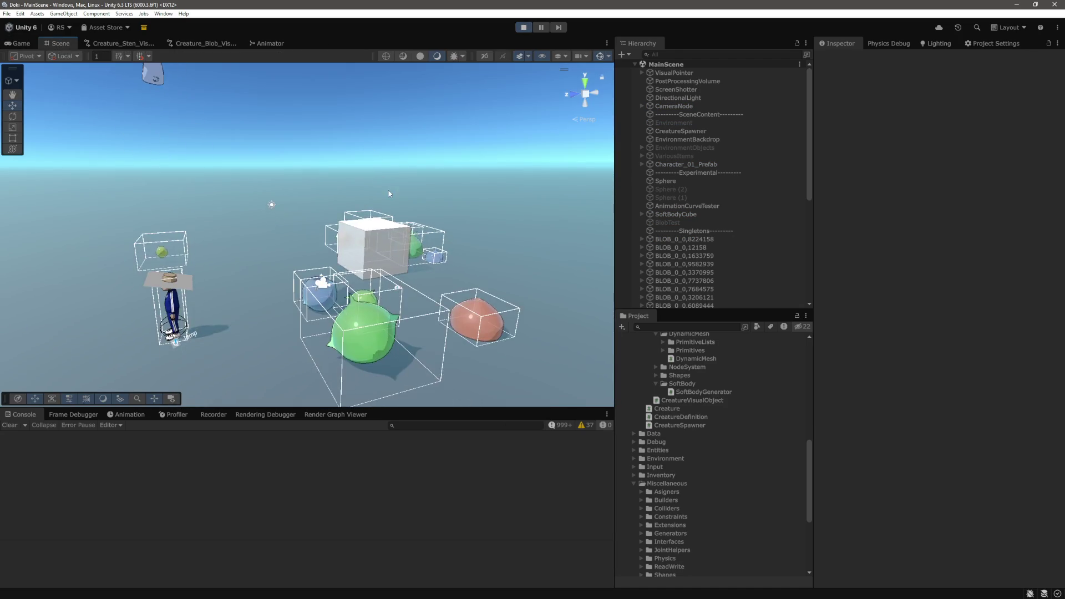
pyautogui.click(360, 244)
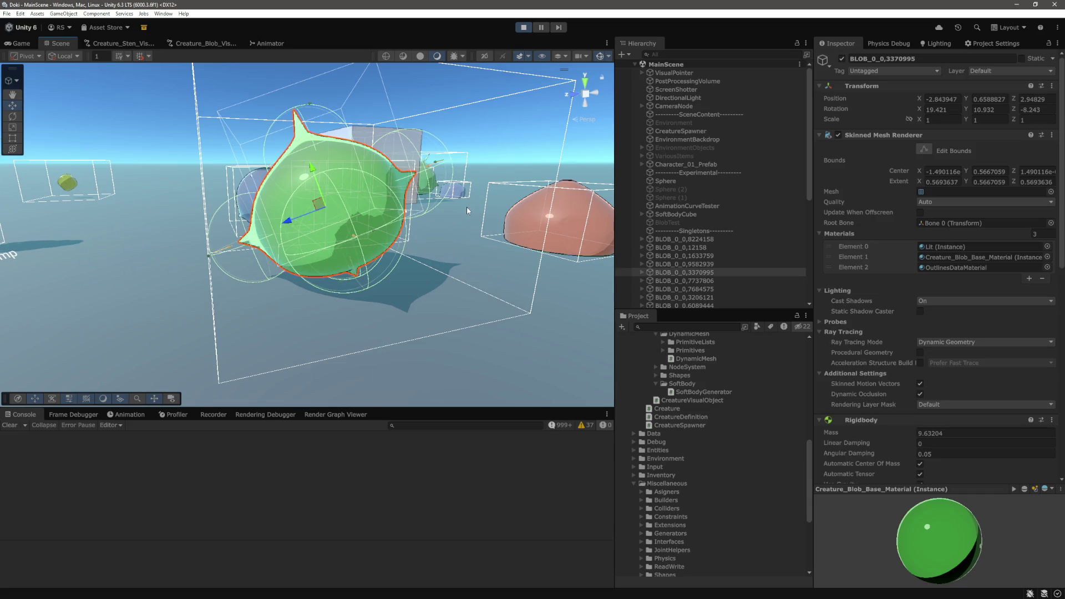
pyautogui.press('f')
pyautogui.moveTo(387, 214)
pyautogui.mouseDown()
pyautogui.moveTo(345, 261)
pyautogui.moveTo(464, 133)
pyautogui.mouseUp()
pyautogui.scroll(-5, 463, 132)
# Select and frame the green blob's Bone 1, drag it sideways to deform the blob, then select Bone 3
pyautogui.scroll(-2, 659, 248)
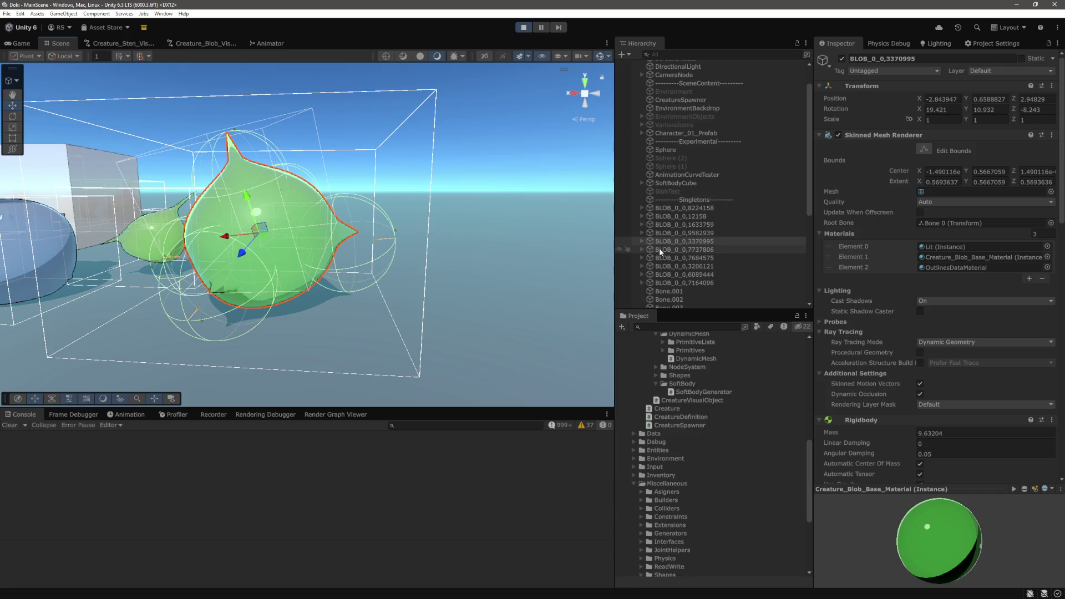
pyautogui.click(643, 242)
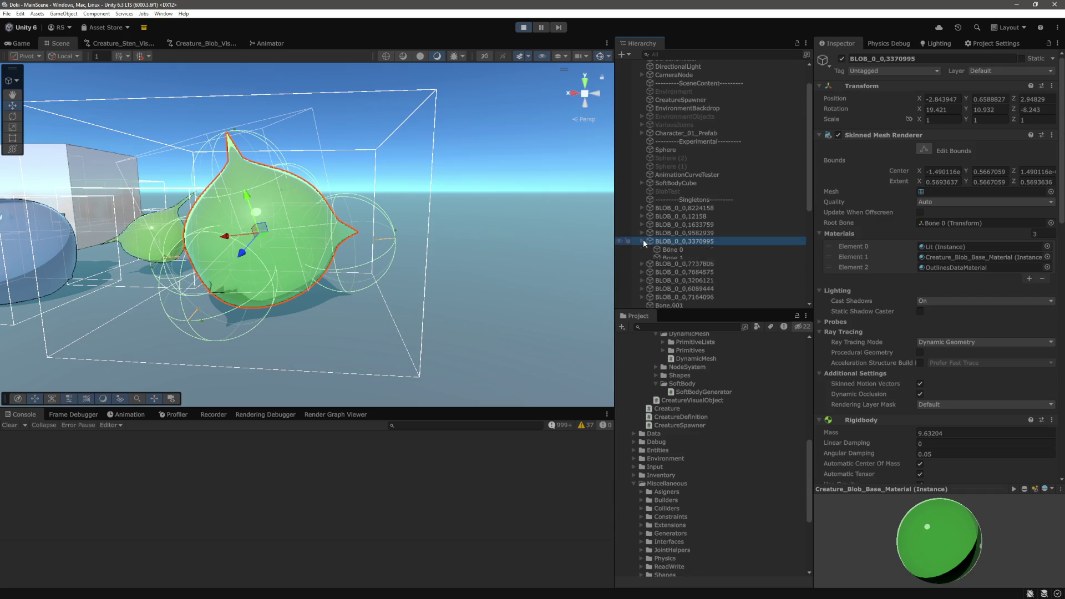
pyautogui.scroll(-3, 644, 243)
pyautogui.click(673, 164)
pyautogui.press('f')
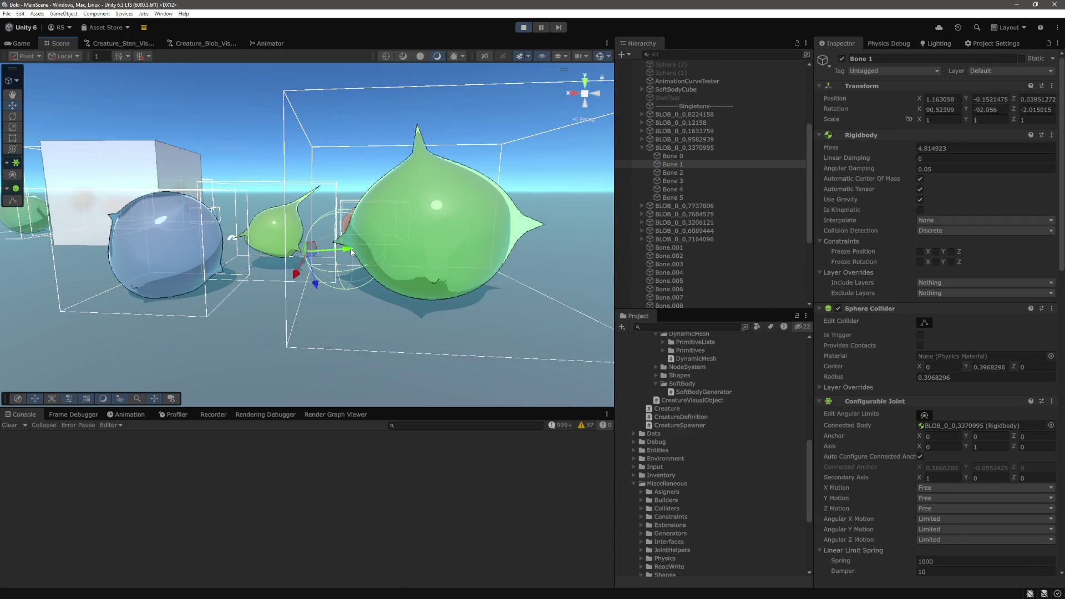
pyautogui.moveTo(349, 249)
pyautogui.mouseDown()
pyautogui.moveTo(322, 257)
pyautogui.moveTo(472, 252)
pyautogui.mouseUp()
pyautogui.click(472, 248)
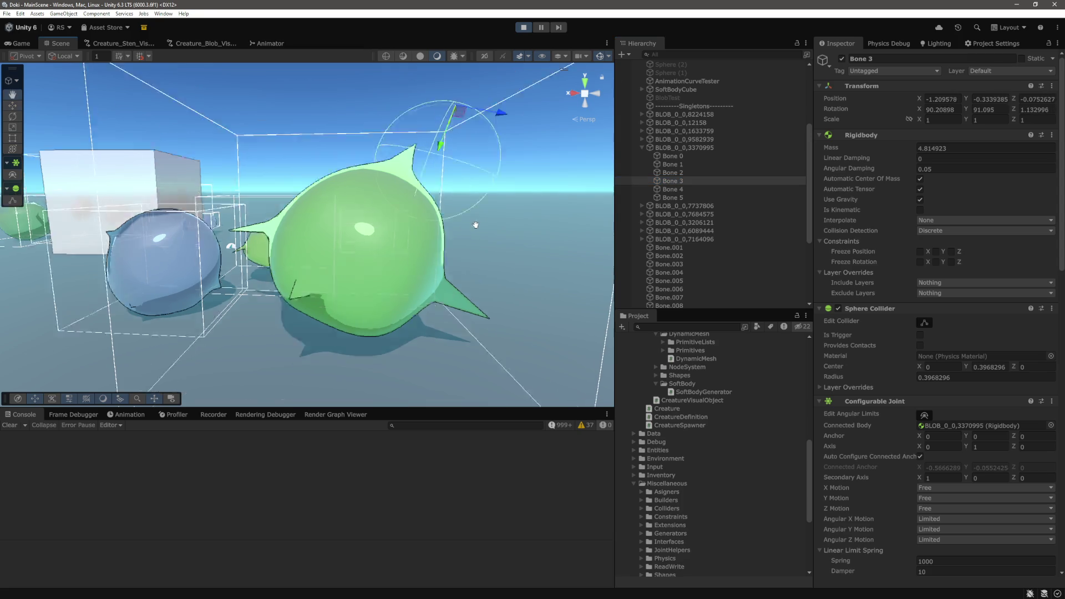
pyautogui.moveTo(436, 259)
pyautogui.mouseDown()
pyautogui.moveTo(400, 241)
pyautogui.moveTo(467, 209)
pyautogui.moveTo(512, 214)
pyautogui.moveTo(369, 207)
pyautogui.mouseUp()
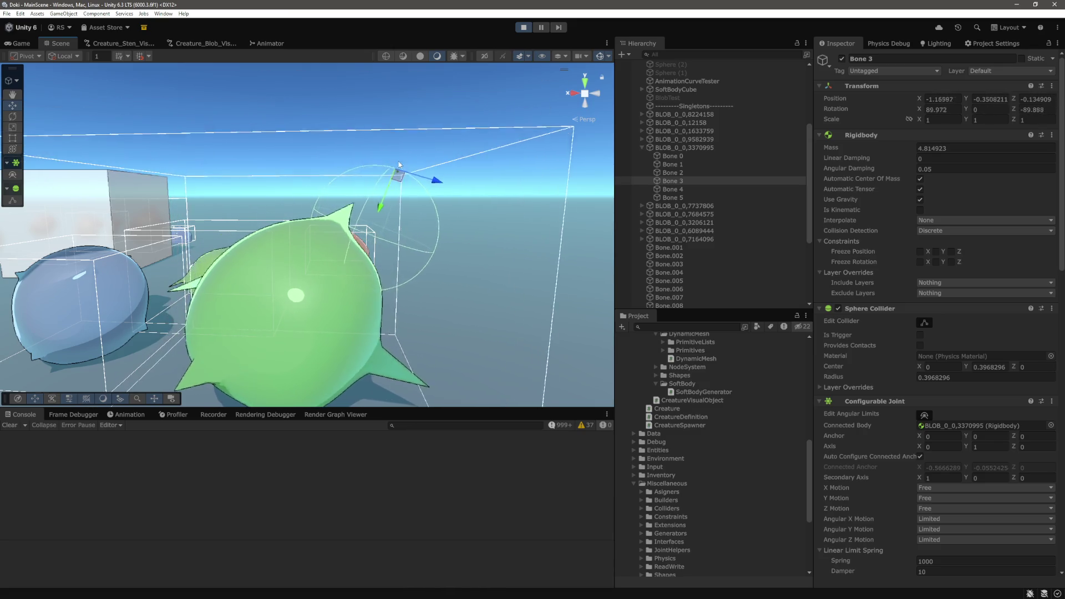
# Select the whole green blob, then frame the blue blob BLOB_0_0,1633759
pyautogui.click(685, 147)
pyautogui.moveTo(416, 270); pyautogui.dragTo(414, 254)
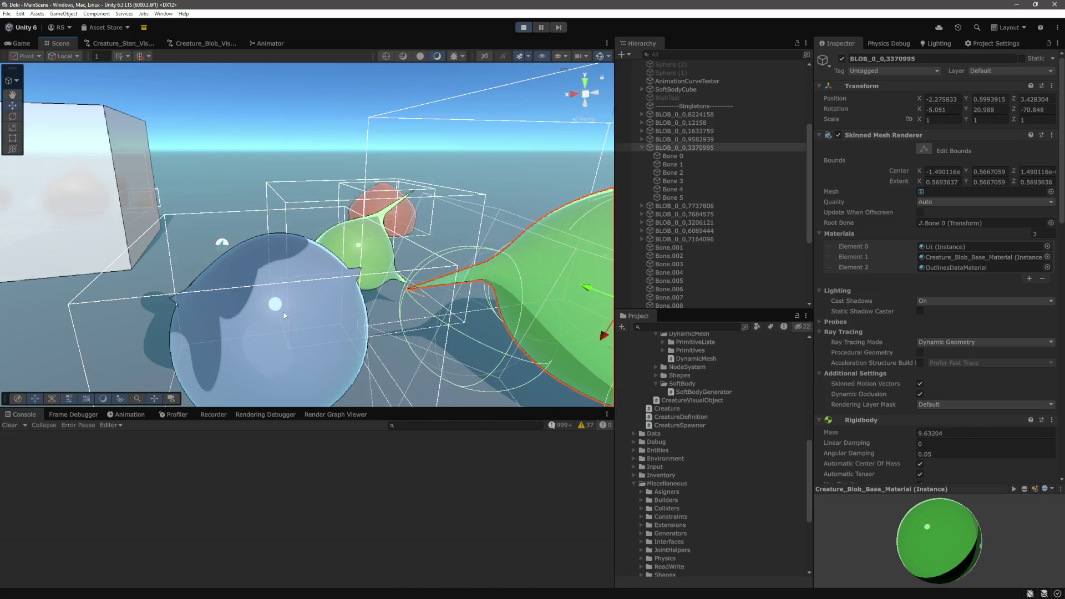
pyautogui.doubleClick(685, 131)
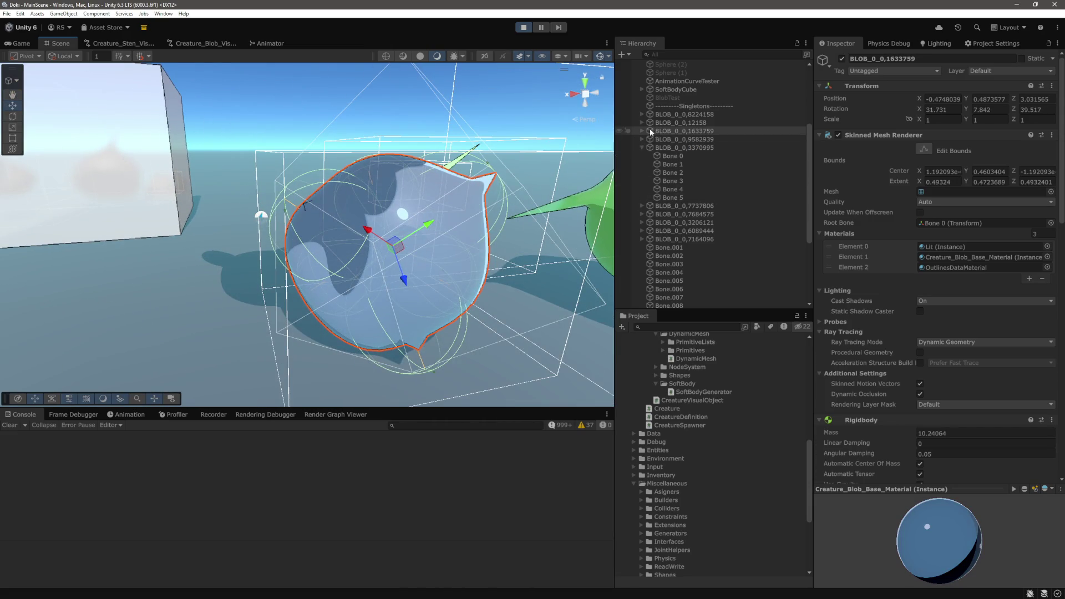
# Frame the blue blob's Bone 1 and push it sideways to test the jiggle
pyautogui.click(643, 131)
pyautogui.click(693, 149)
pyautogui.press('f')
pyautogui.moveTo(413, 253)
pyautogui.mouseDown()
pyautogui.moveTo(289, 191)
pyautogui.moveTo(175, 214)
pyautogui.mouseUp()
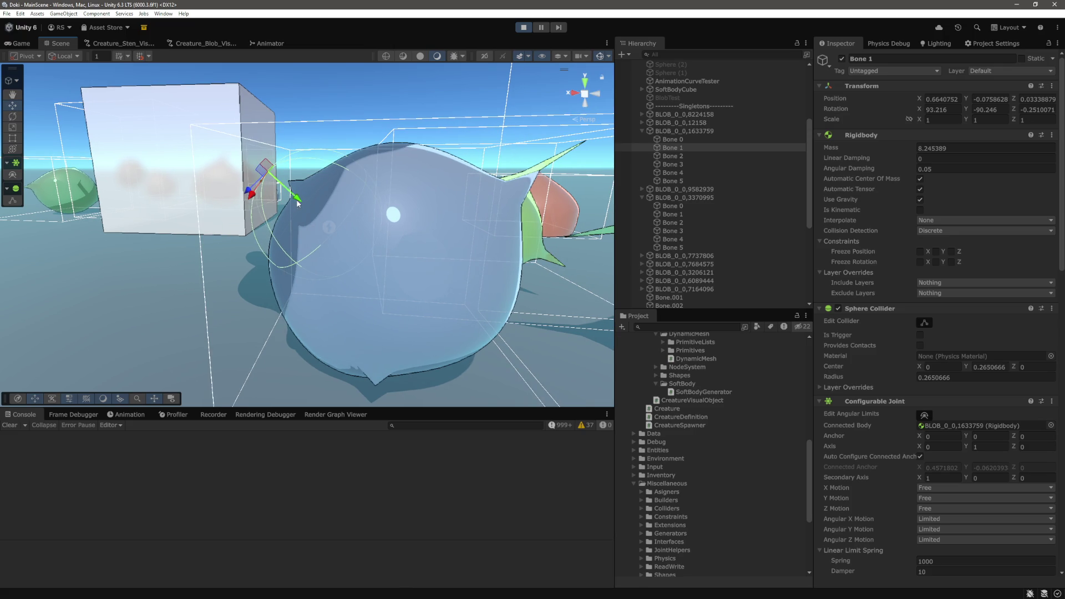
pyautogui.moveTo(298, 204); pyautogui.dragTo(232, 172)
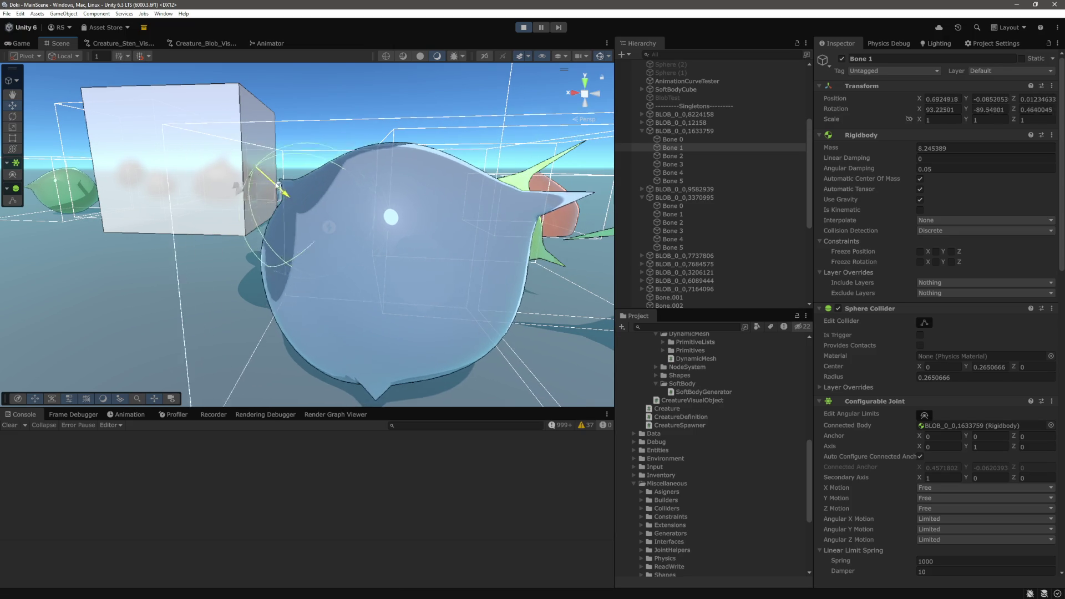
# Frame the red blob and drag its Bone 0 upward and along X to stretch it
pyautogui.scroll(5, 408, 222)
pyautogui.click(460, 292)
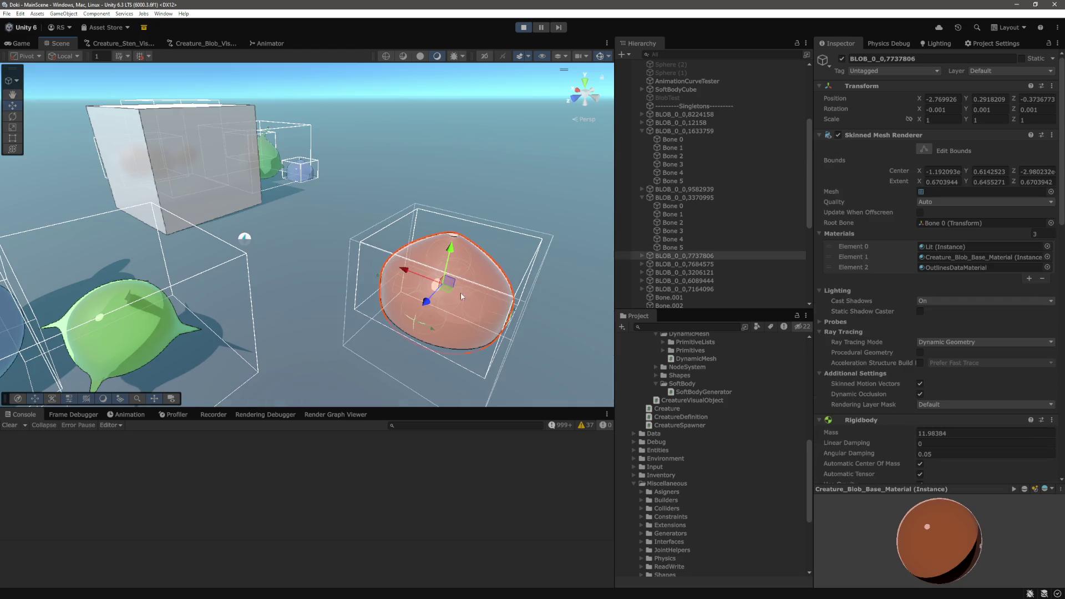
pyautogui.press('f')
pyautogui.moveTo(296, 224); pyautogui.dragTo(422, 228)
pyautogui.click(642, 256)
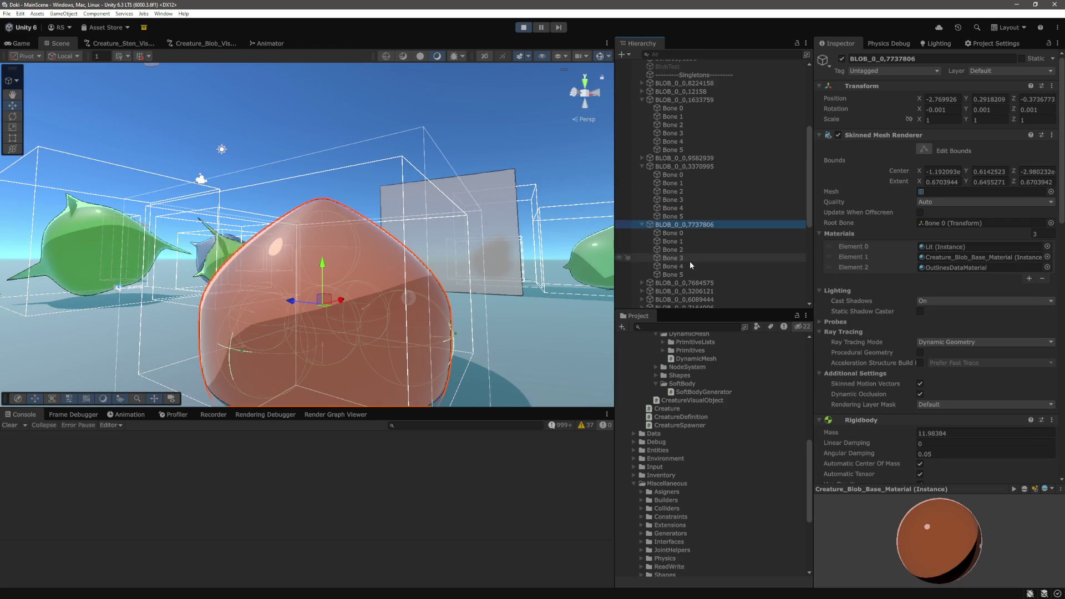
pyautogui.click(673, 275)
pyautogui.click(678, 233)
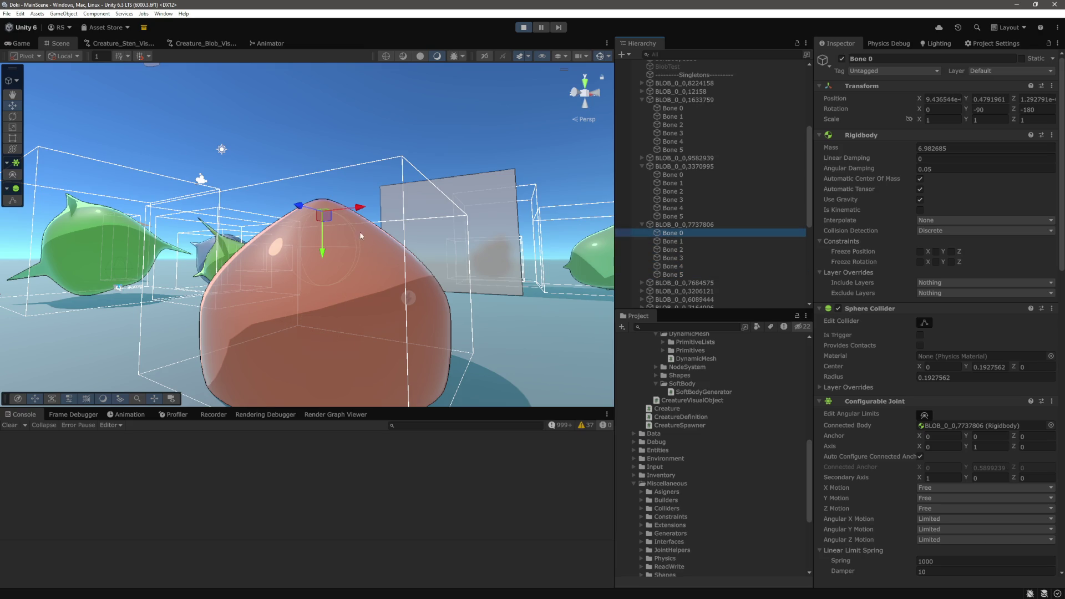
pyautogui.moveTo(325, 251); pyautogui.dragTo(338, 157)
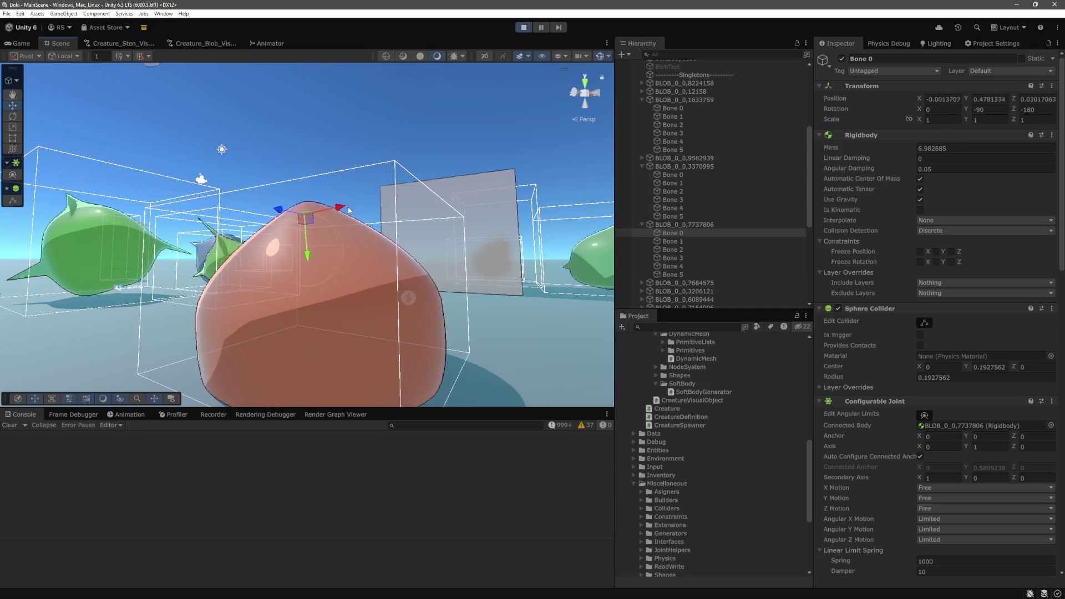
pyautogui.press('f')
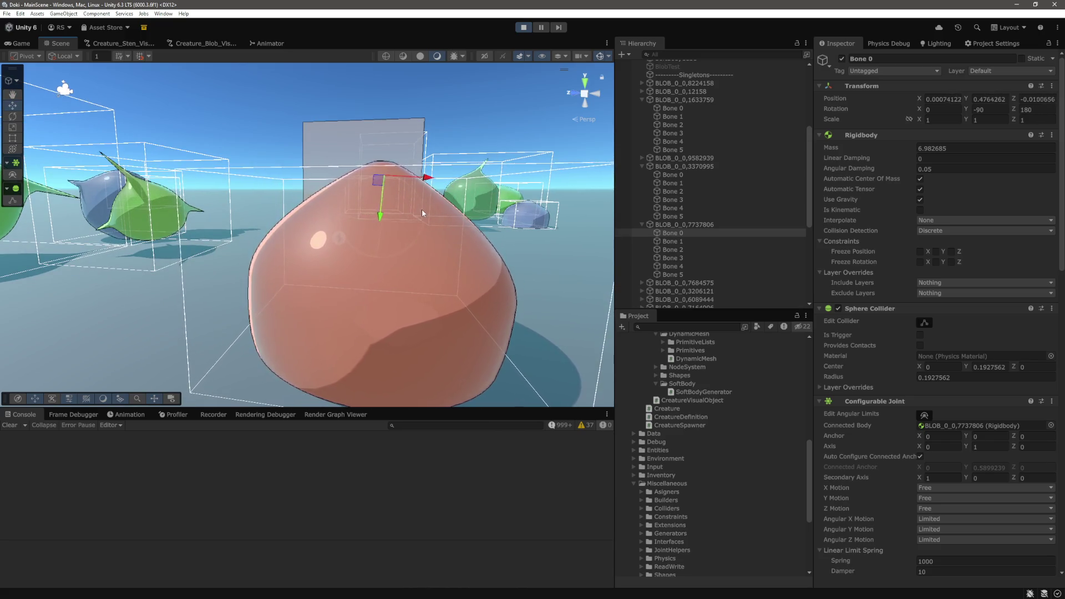
pyautogui.moveTo(423, 177); pyautogui.dragTo(426, 181)
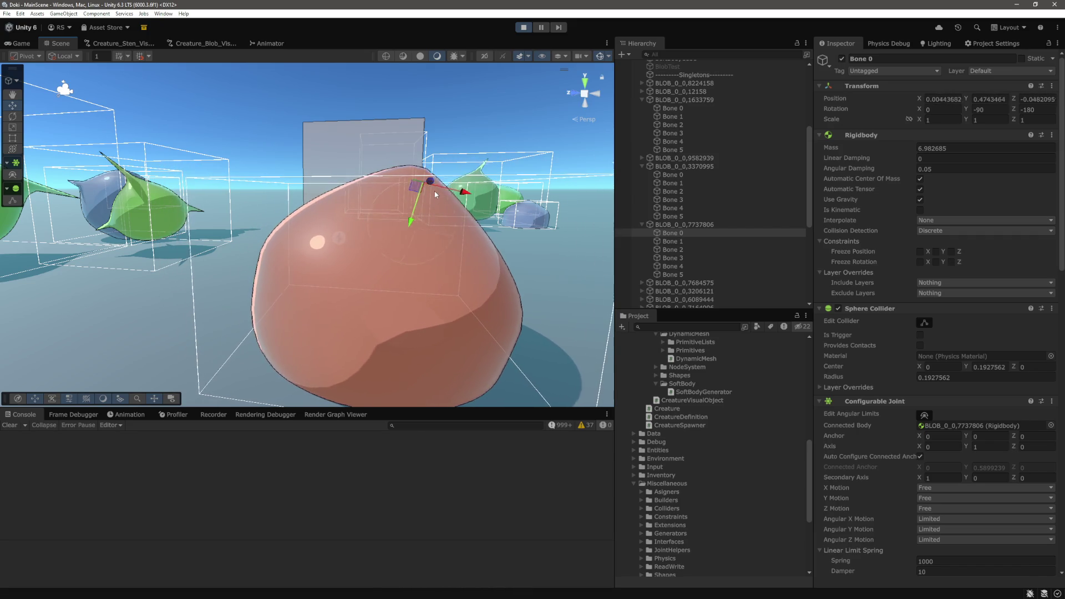
# Switch the Scene to wireframe and inspect the sphere colliders of Bones 4, 5 and 0
pyautogui.click(695, 225)
pyautogui.click(387, 55)
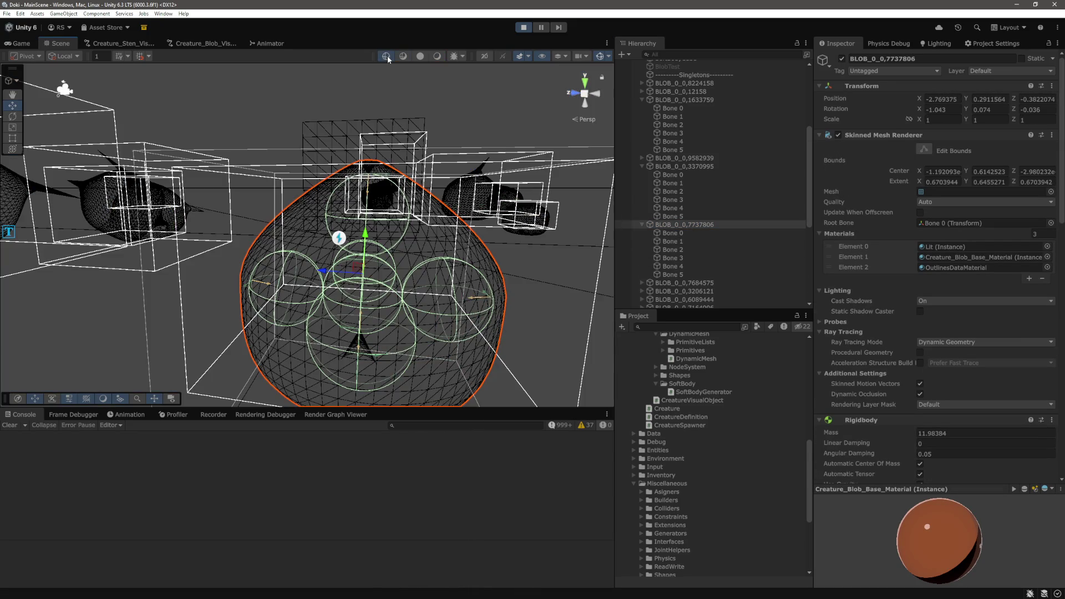
pyautogui.moveTo(439, 165)
pyautogui.mouseDown()
pyautogui.moveTo(402, 211)
pyautogui.moveTo(514, 195)
pyautogui.mouseUp()
pyautogui.press('f')
pyautogui.click(690, 267)
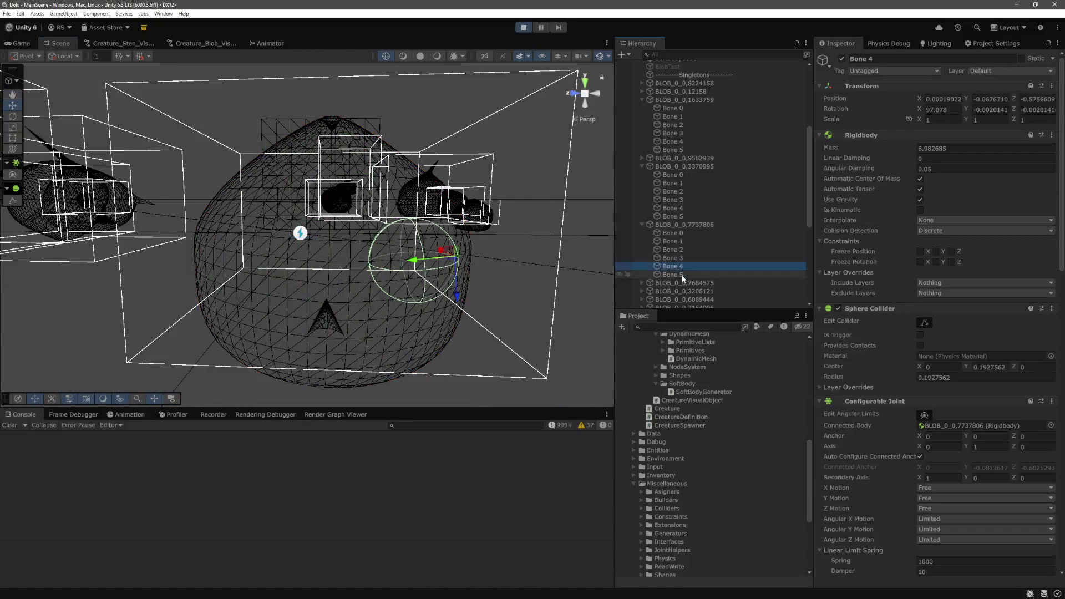
pyautogui.click(681, 275)
pyautogui.click(672, 234)
pyautogui.scroll(3, 362, 158)
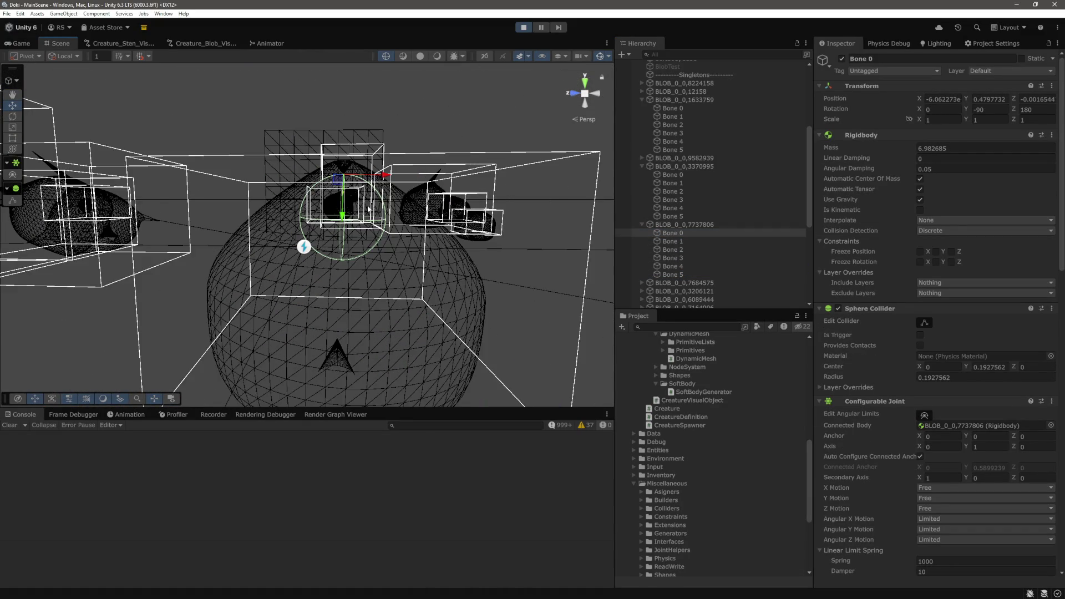
# Look over the creature spawning loop in CreatureSpawner.cs, then return to Unity
pyautogui.hotkey('alt', 'Tab')
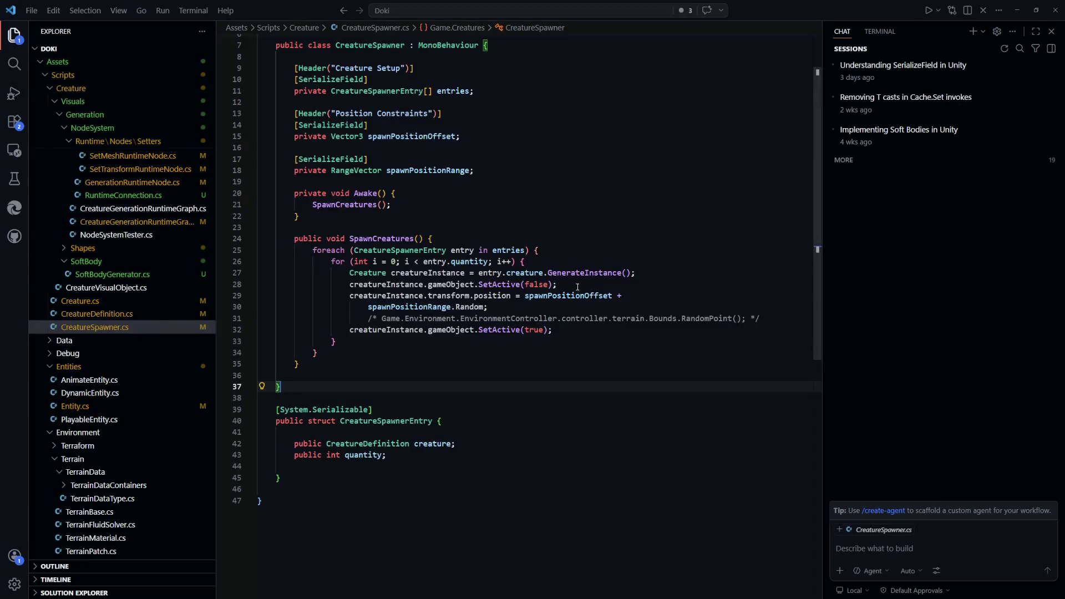
pyautogui.click(629, 297)
pyautogui.hotkey('alt', 'Tab')
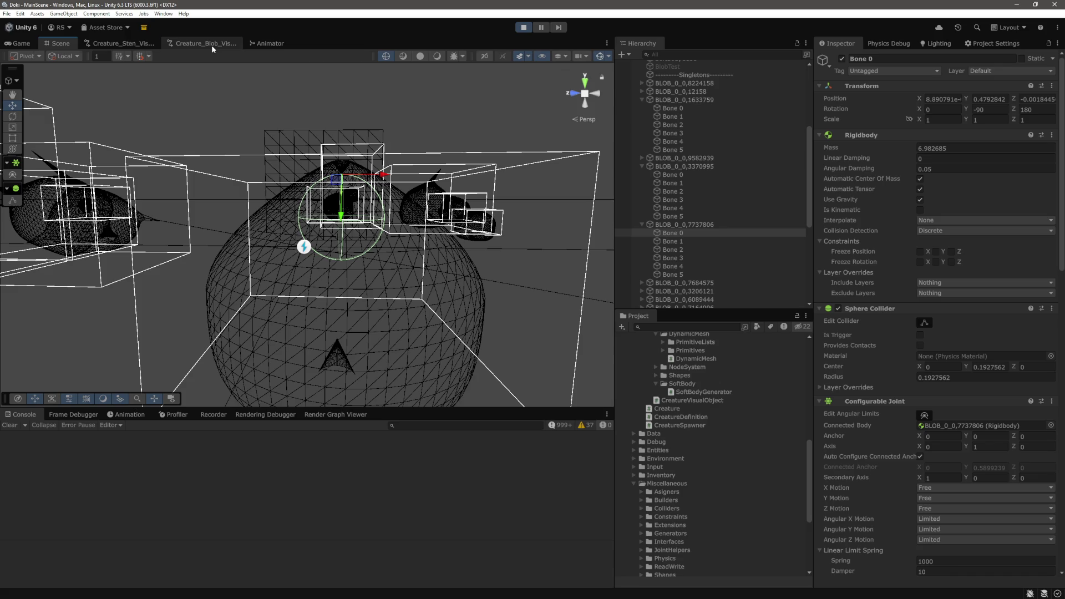
# Open the Creature_Blob_VisualGenerationGraph and bring the AddSoftBodyEditorNode area into view
pyautogui.click(211, 45)
pyautogui.scroll(5, 483, 238)
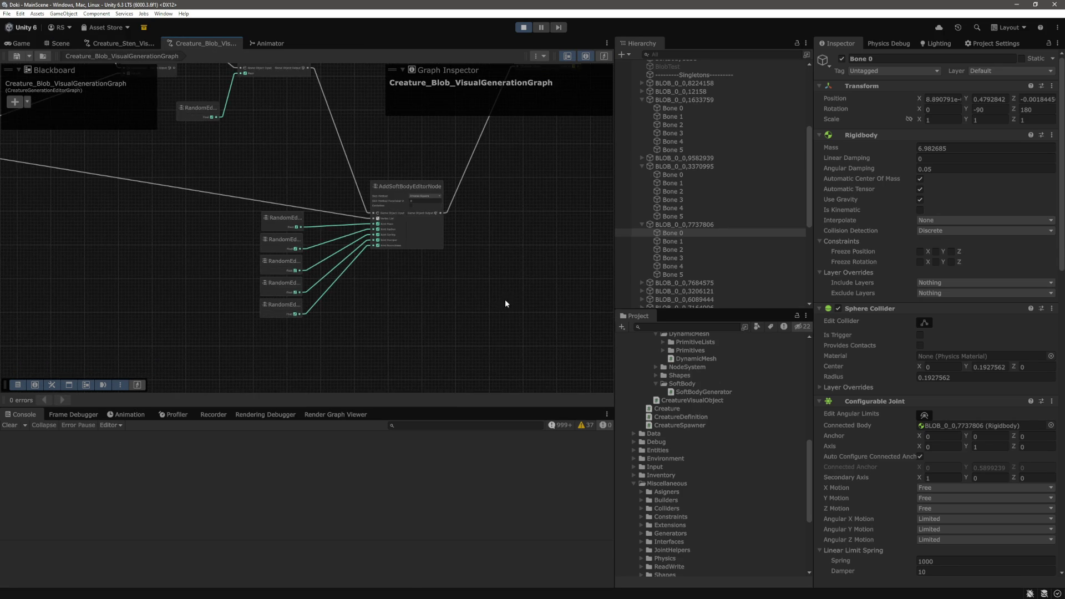
pyautogui.moveTo(432, 289); pyautogui.dragTo(441, 315)
pyautogui.scroll(2, 488, 333)
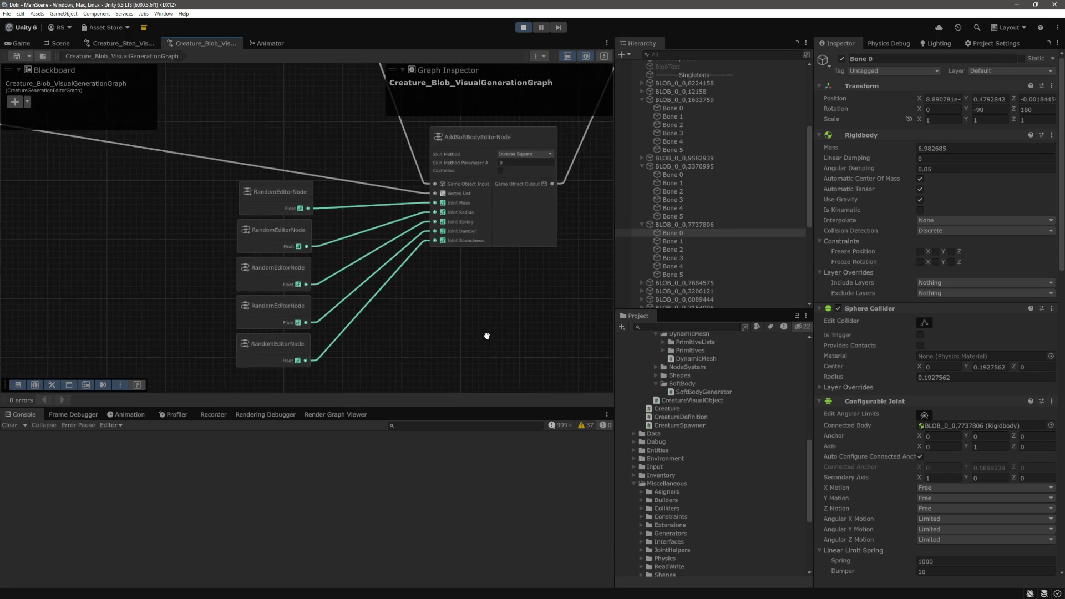
pyautogui.moveTo(496, 327); pyautogui.dragTo(501, 314)
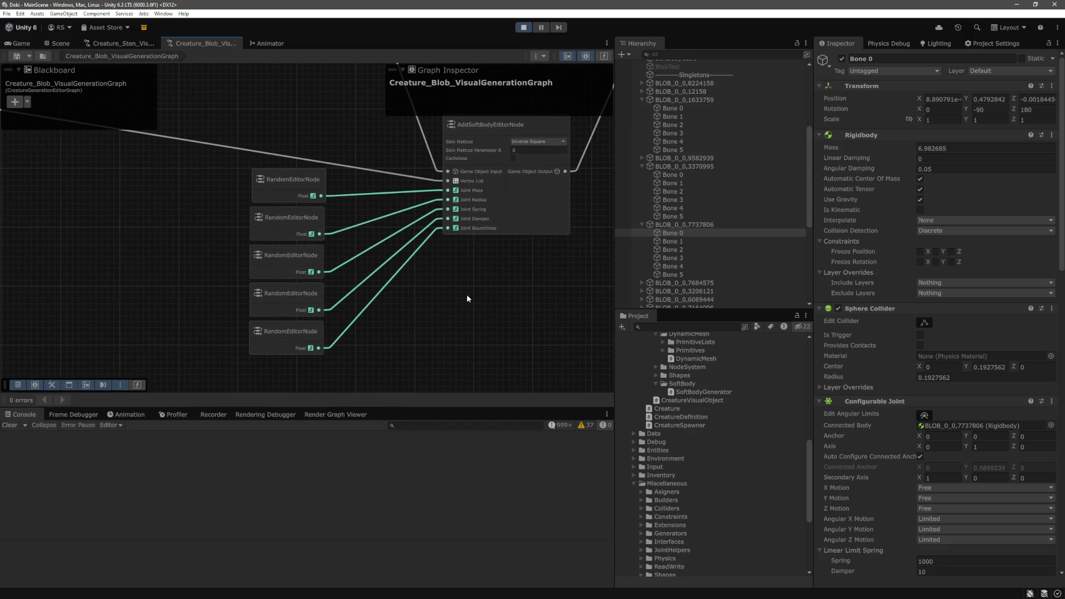
pyautogui.scroll(2, 452, 270)
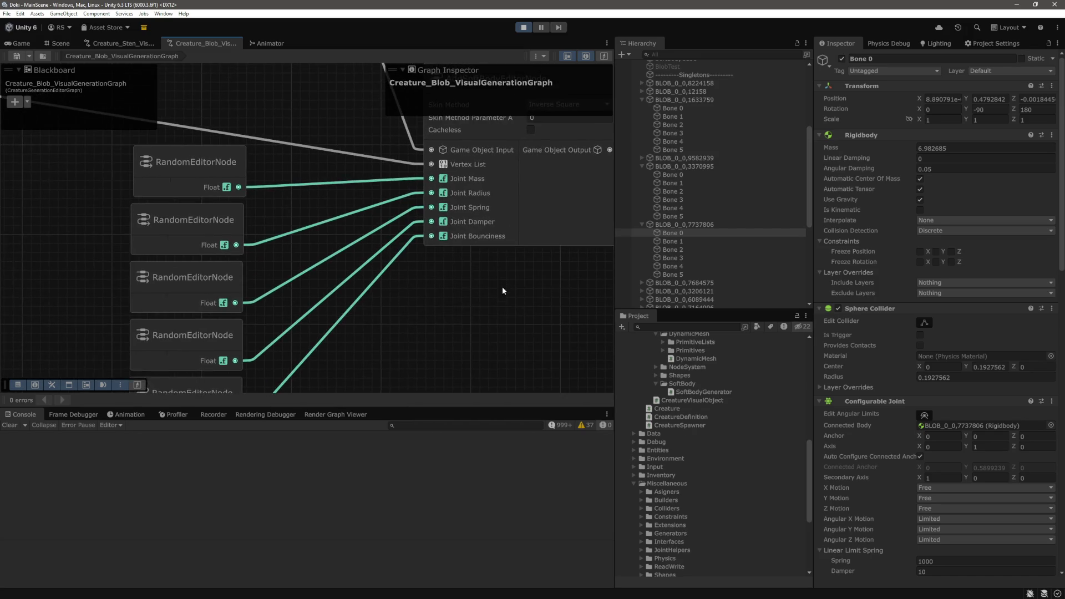
pyautogui.scroll(-3, 505, 294)
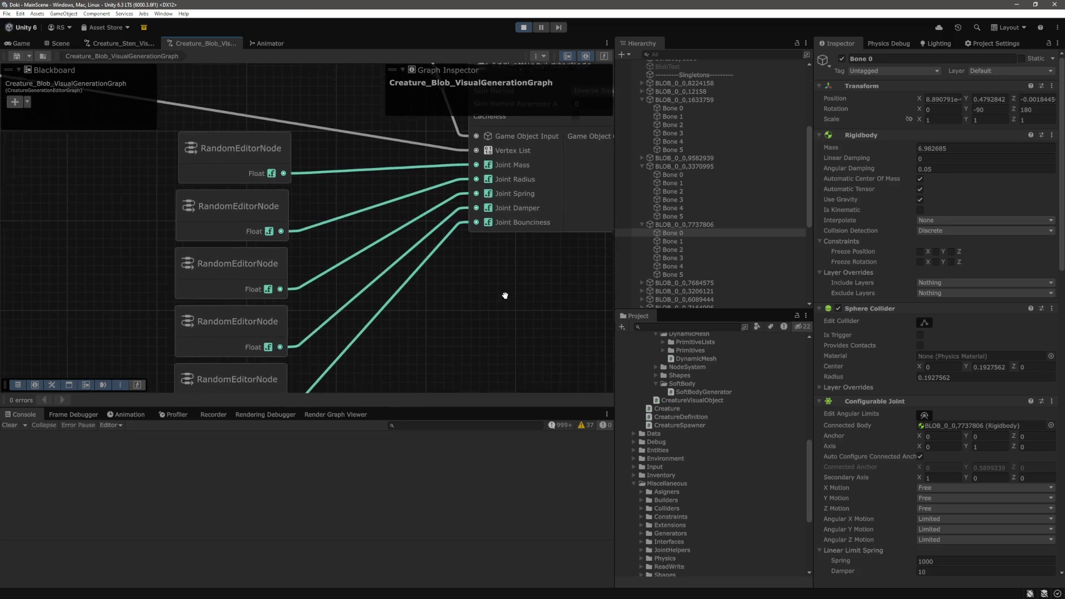
pyautogui.scroll(-2, 489, 271)
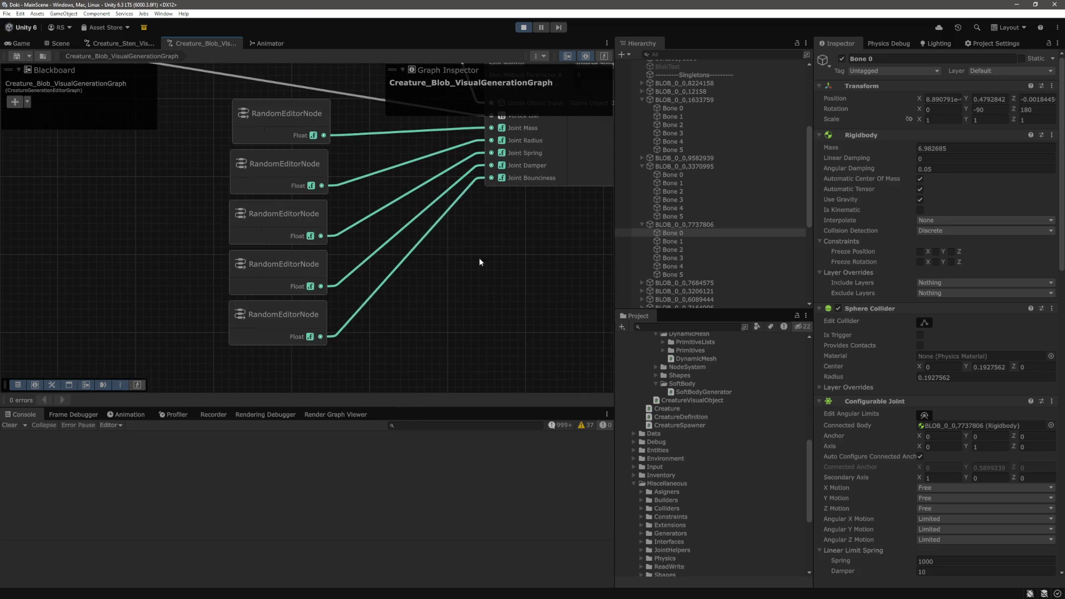
pyautogui.scroll(-3, 433, 249)
# Expand and arrange the 500–1500, 5–15 and 0.5–1.5 random nodes, then save the graph
pyautogui.click(306, 288)
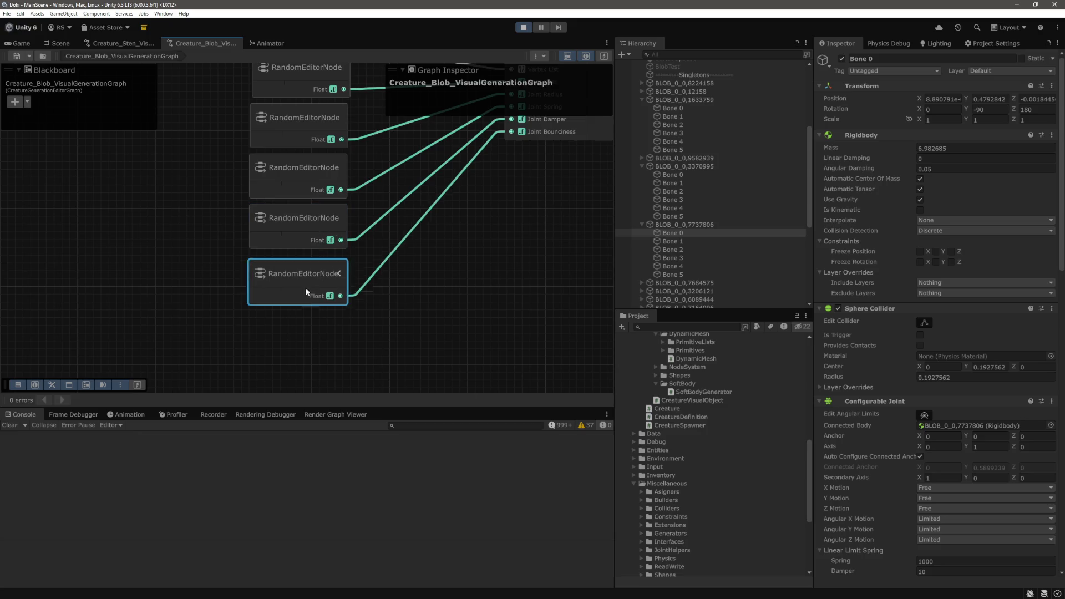
pyautogui.click(342, 285)
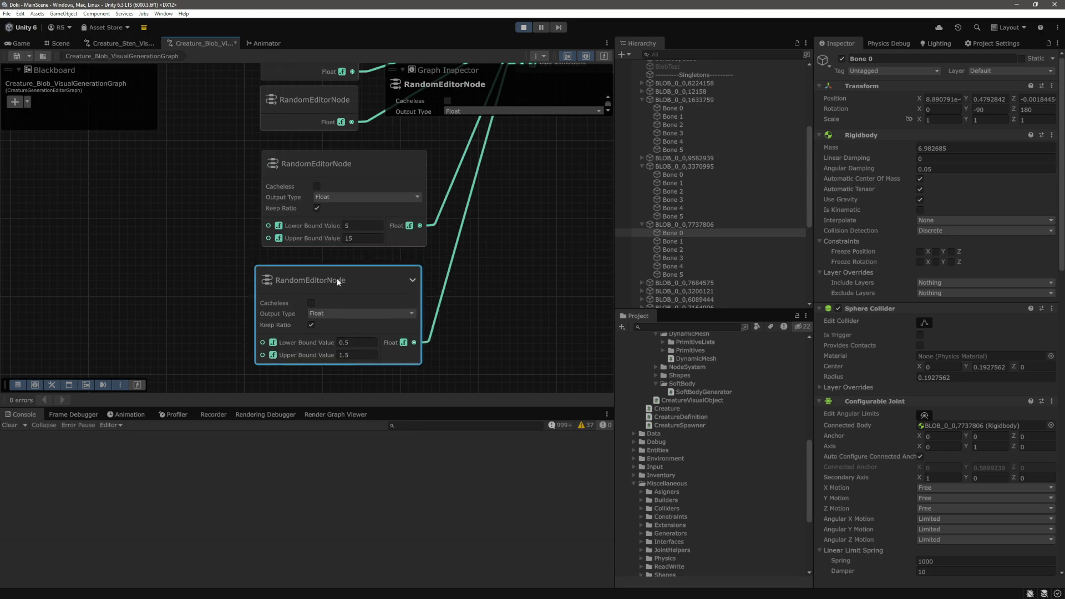
pyautogui.moveTo(351, 158); pyautogui.dragTo(341, 192)
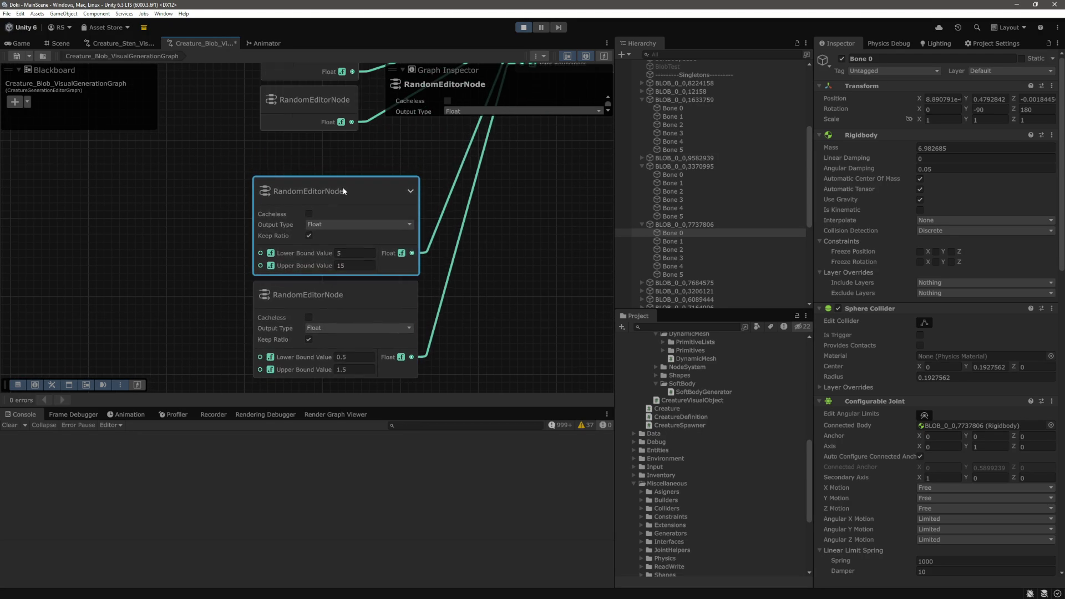
pyautogui.click(214, 188)
pyautogui.click(356, 129)
pyautogui.scroll(-2, 486, 244)
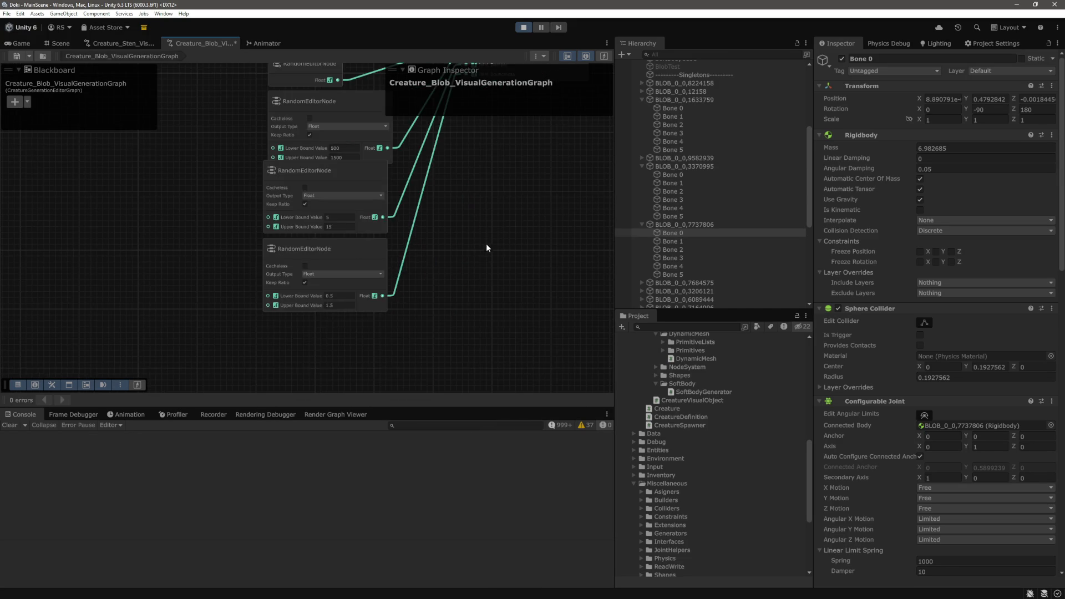
pyautogui.moveTo(344, 248); pyautogui.dragTo(345, 258)
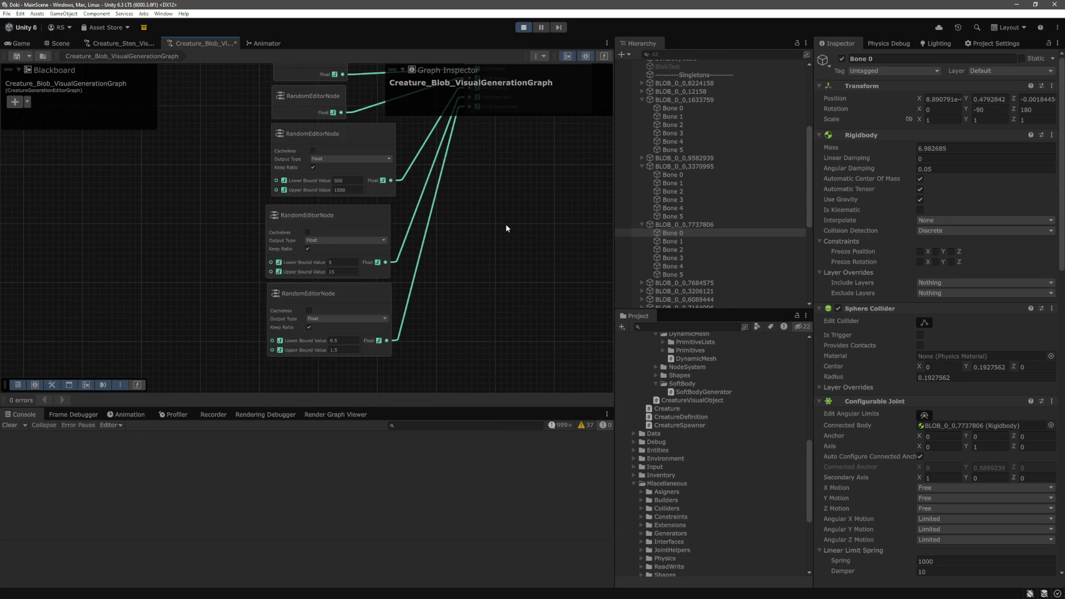
pyautogui.click(362, 159)
pyautogui.moveTo(362, 162); pyautogui.dragTo(361, 162)
pyautogui.click(234, 175)
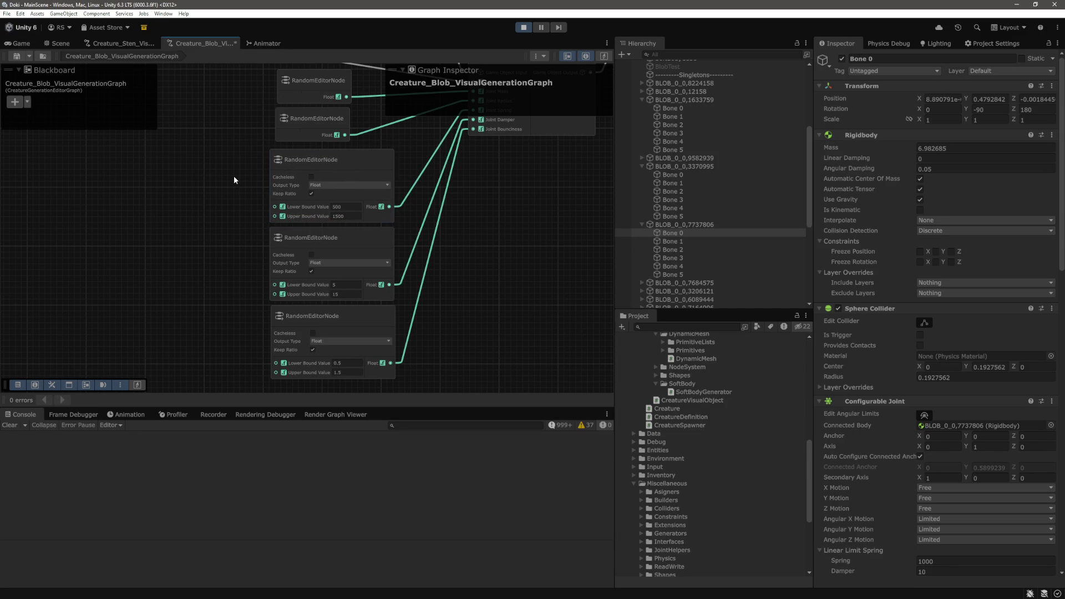
pyautogui.hotkey('ctrl', 's')
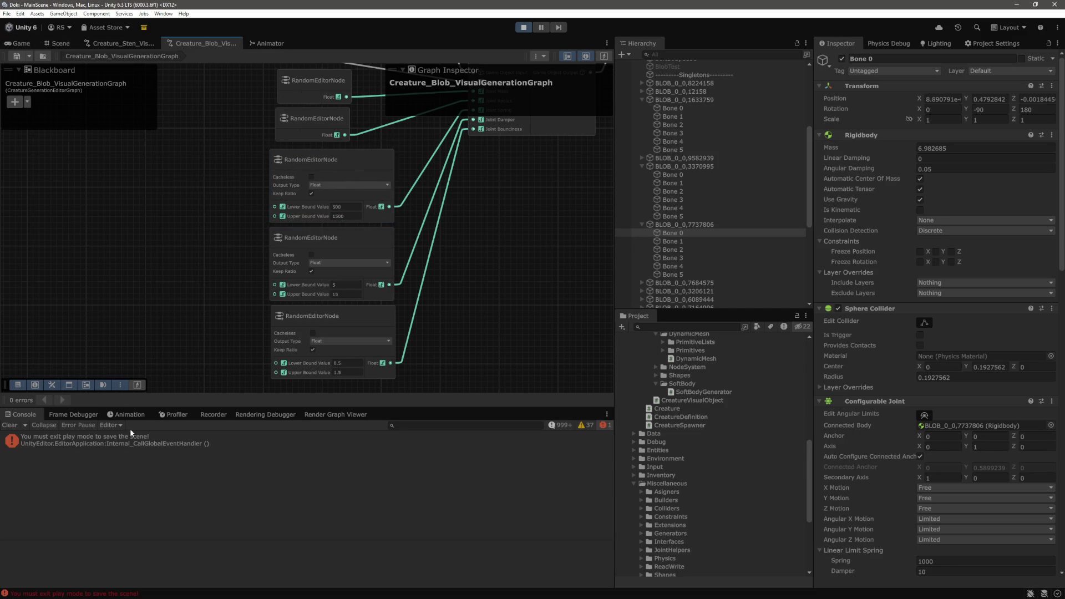
# Compare the Game and Scene views, switching the Scene back to shaded rendering
pyautogui.click(22, 43)
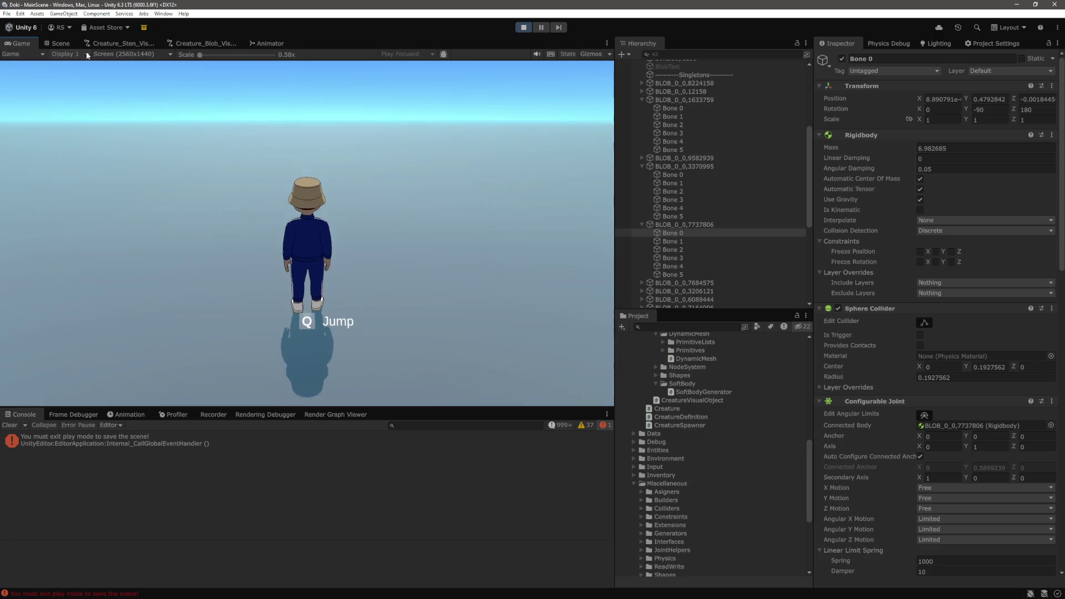
pyautogui.click(57, 43)
pyautogui.moveTo(374, 206); pyautogui.dragTo(380, 203)
pyautogui.click(437, 56)
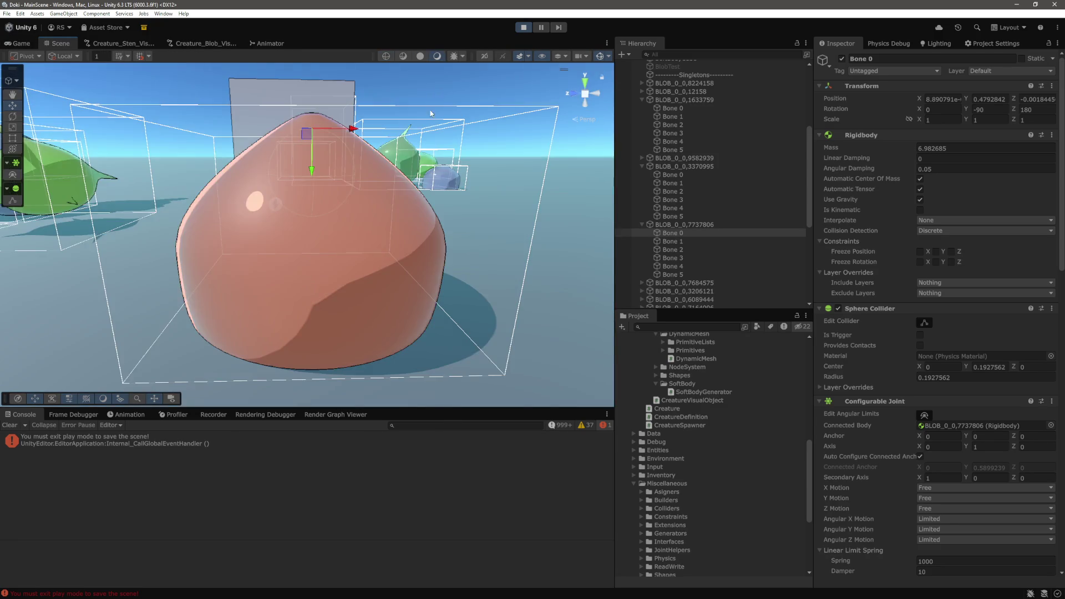
pyautogui.moveTo(310, 165)
pyautogui.mouseDown()
pyautogui.moveTo(423, 168)
pyautogui.moveTo(357, 166)
pyautogui.moveTo(351, 194)
pyautogui.moveTo(304, 193)
pyautogui.mouseUp()
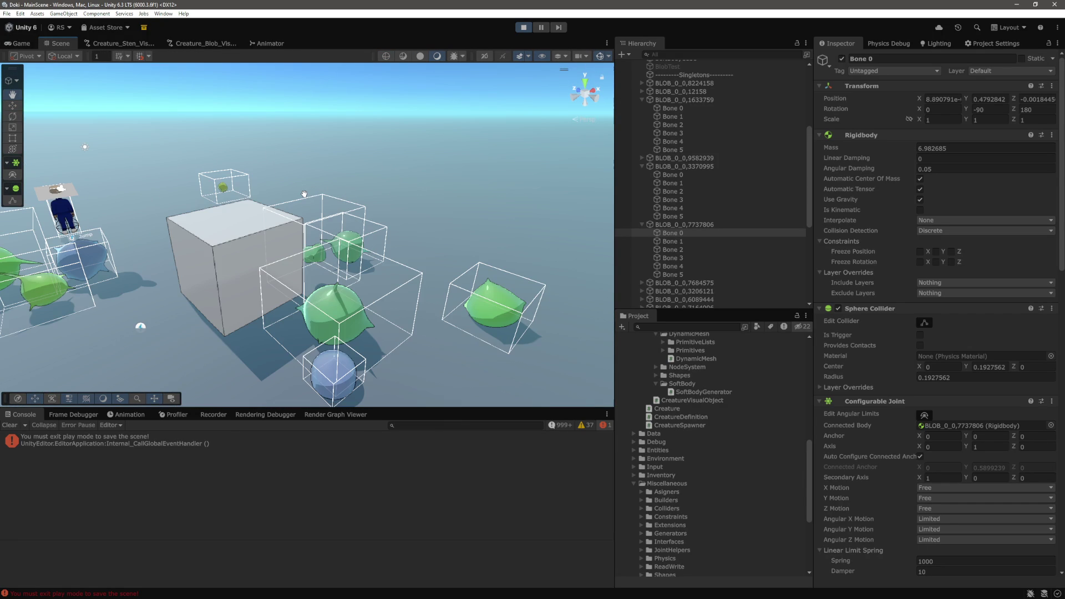
pyautogui.scroll(2, 304, 193)
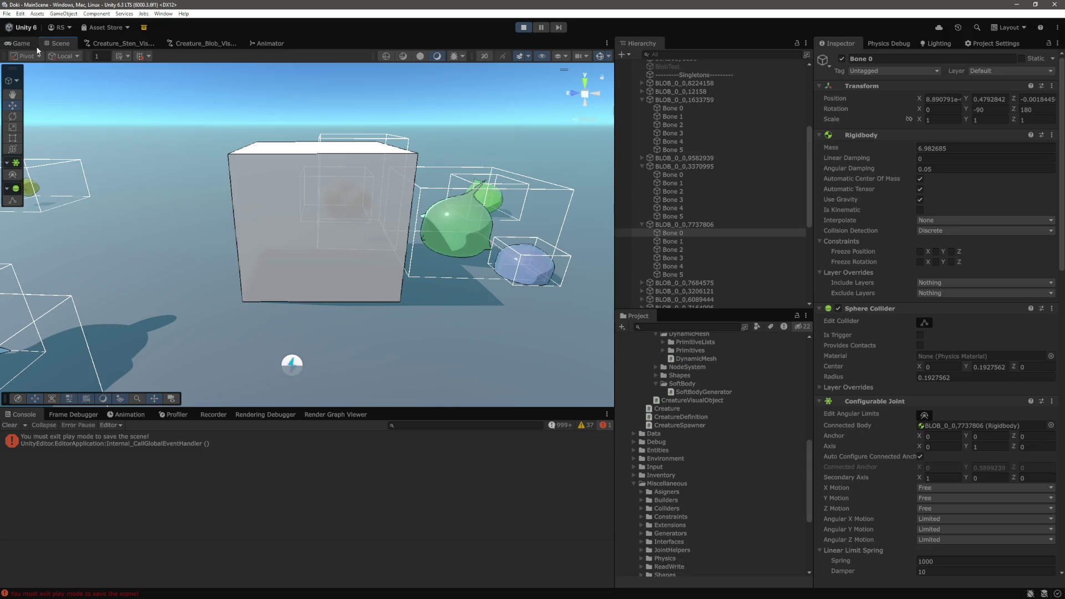
pyautogui.click(23, 43)
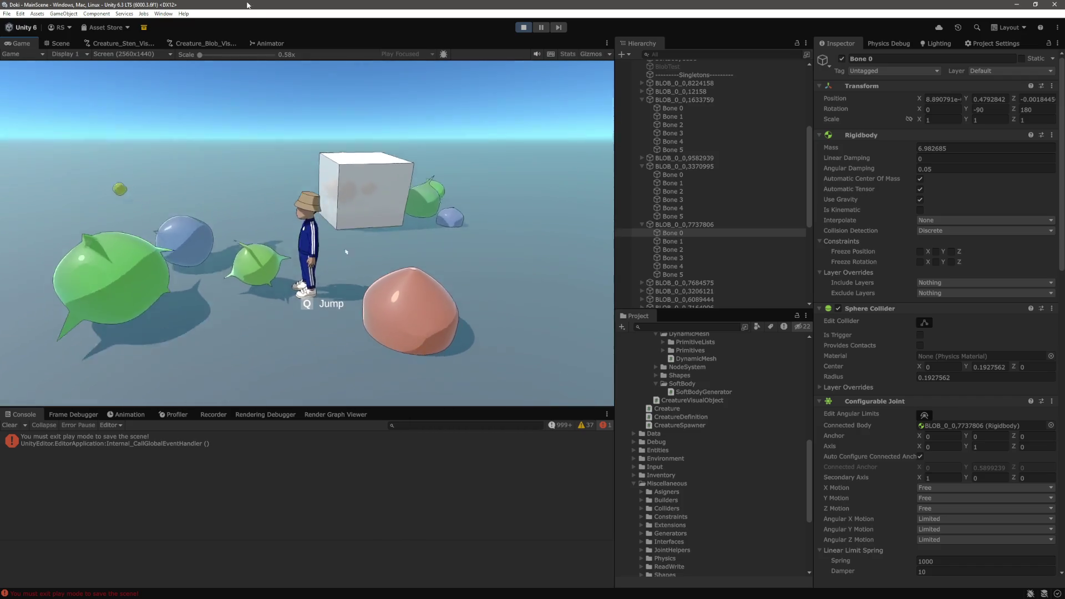
# Frame the red blob's Bone 0 in the Scene view, then switch to GitHub issue #217
pyautogui.hotkey('ctrl', '1')
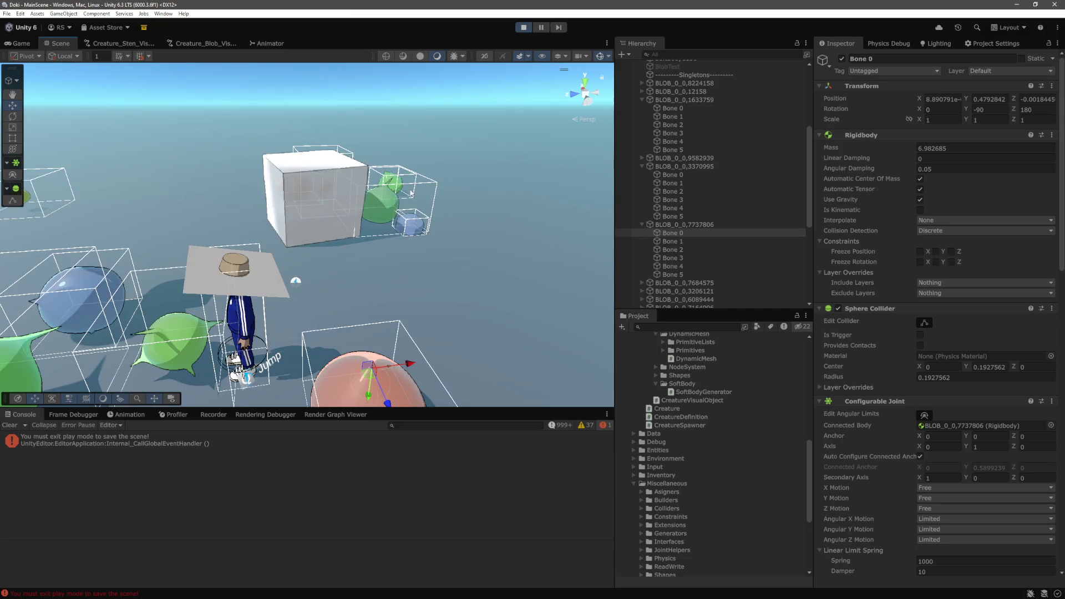
pyautogui.press('f')
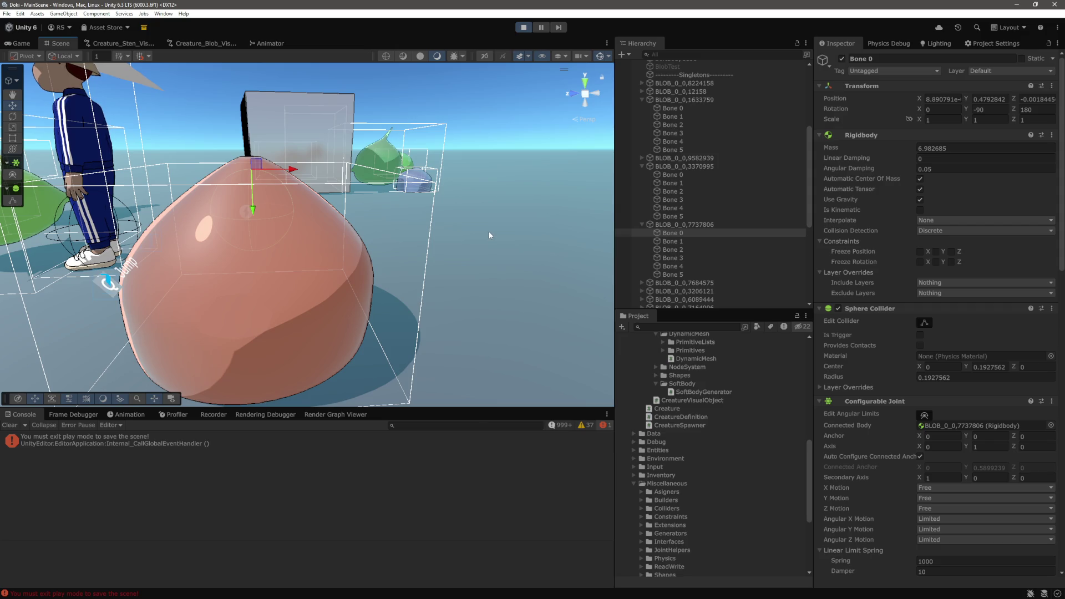
pyautogui.hotkey('alt', 'Tab')
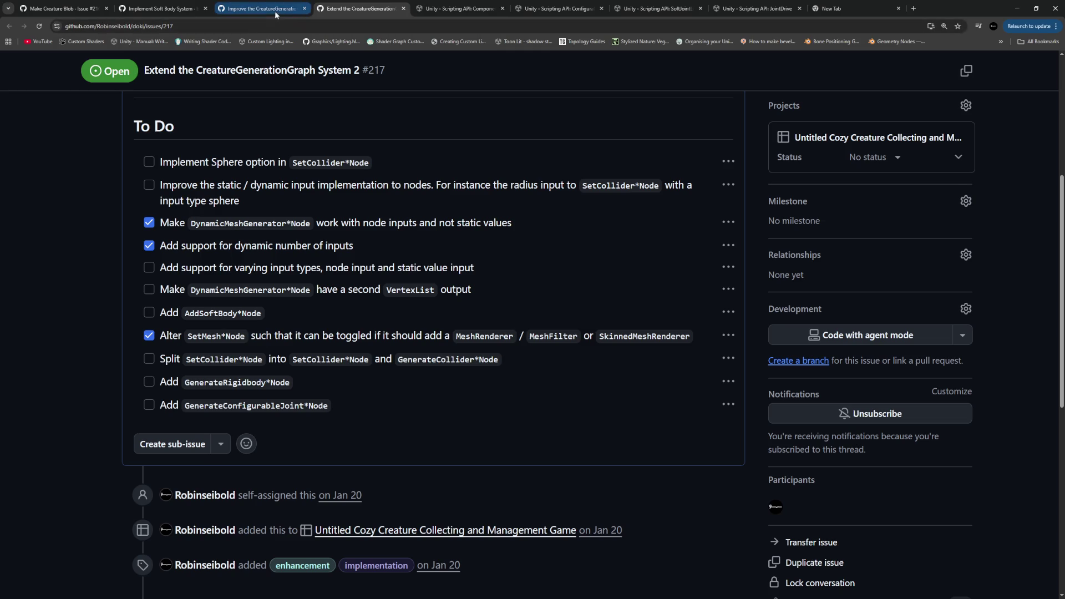
# Review issues #211 and #225, highlighting 'XPBD solver', then go back to #217 and Unity
pyautogui.click(275, 14)
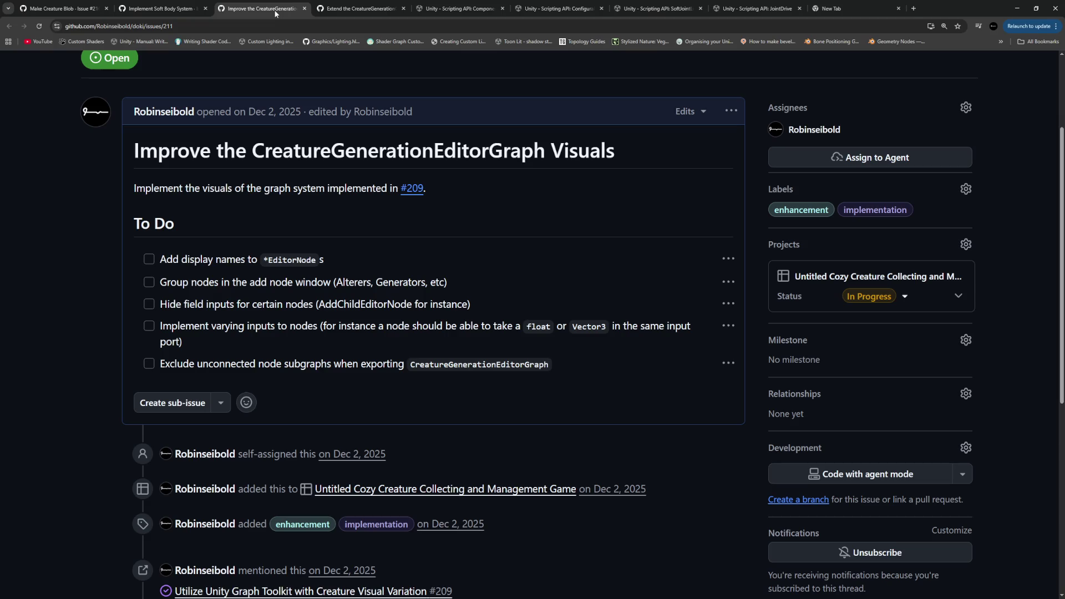
pyautogui.click(166, 14)
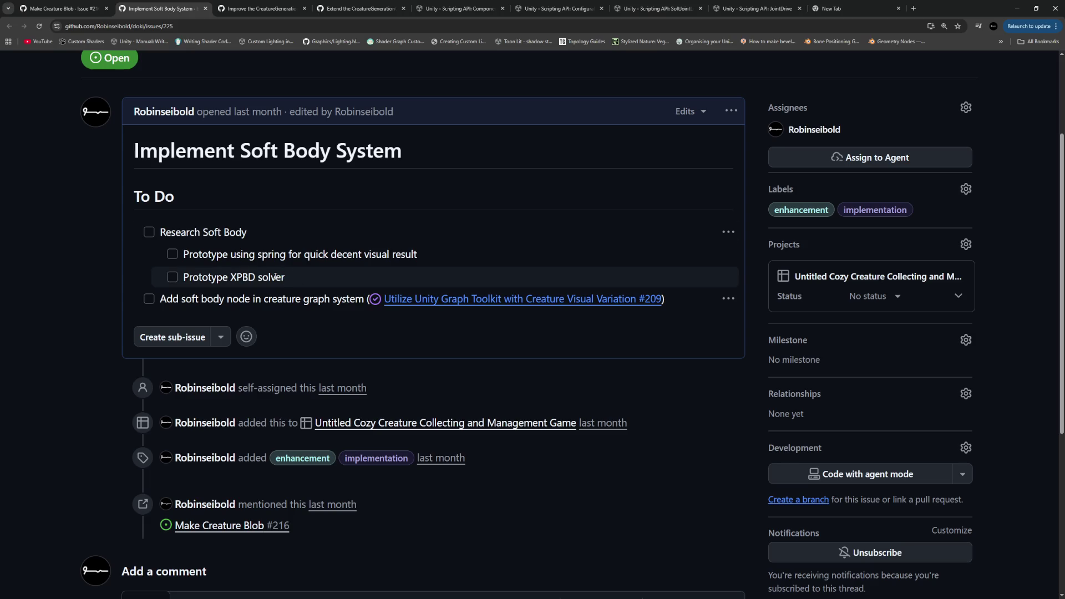
pyautogui.moveTo(286, 277); pyautogui.dragTo(230, 277)
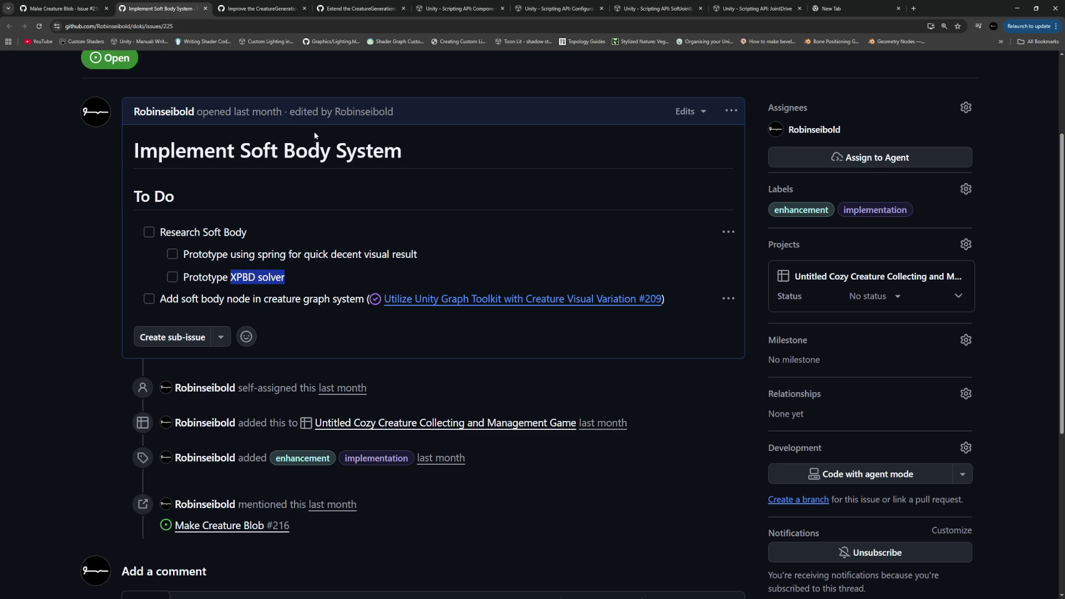
pyautogui.click(337, 13)
pyautogui.hotkey('alt', 'Tab')
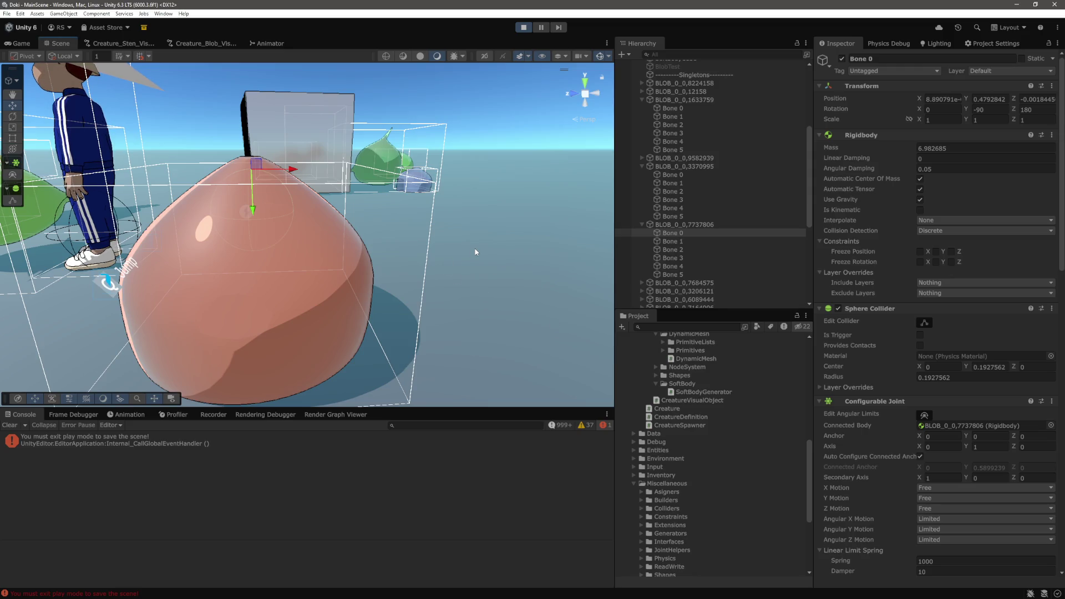
# Frame the green blob BLOB_0_0,7684575 in the Scene view and read its Rigidbody mass
pyautogui.moveTo(475, 252); pyautogui.dragTo(515, 262)
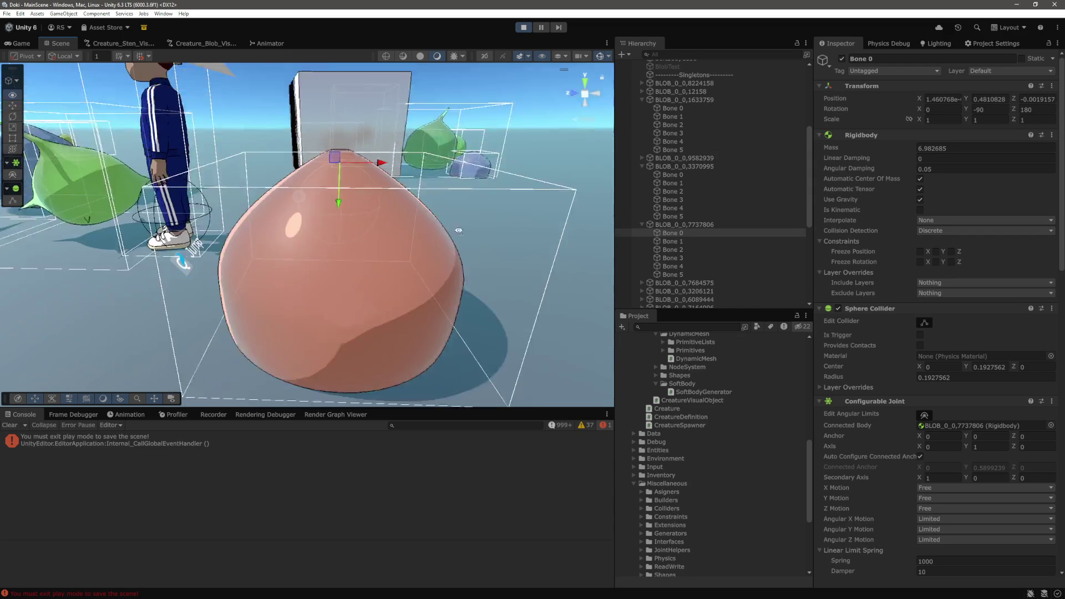
pyautogui.moveTo(516, 262)
pyautogui.mouseDown()
pyautogui.moveTo(457, 291)
pyautogui.moveTo(446, 251)
pyautogui.mouseUp()
pyautogui.scroll(3, 422, 256)
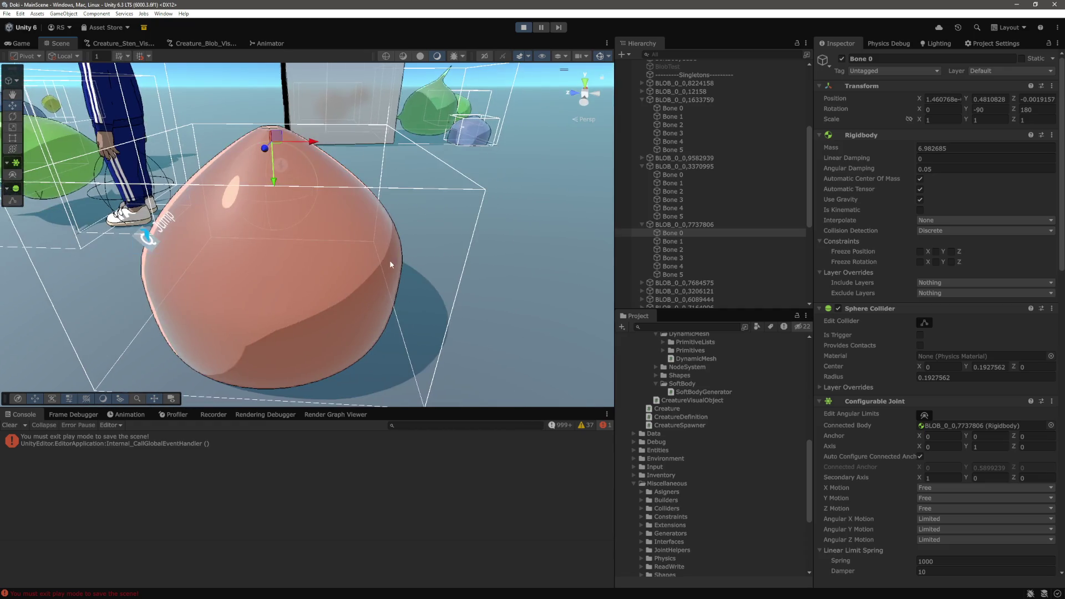
pyautogui.scroll(3, 395, 236)
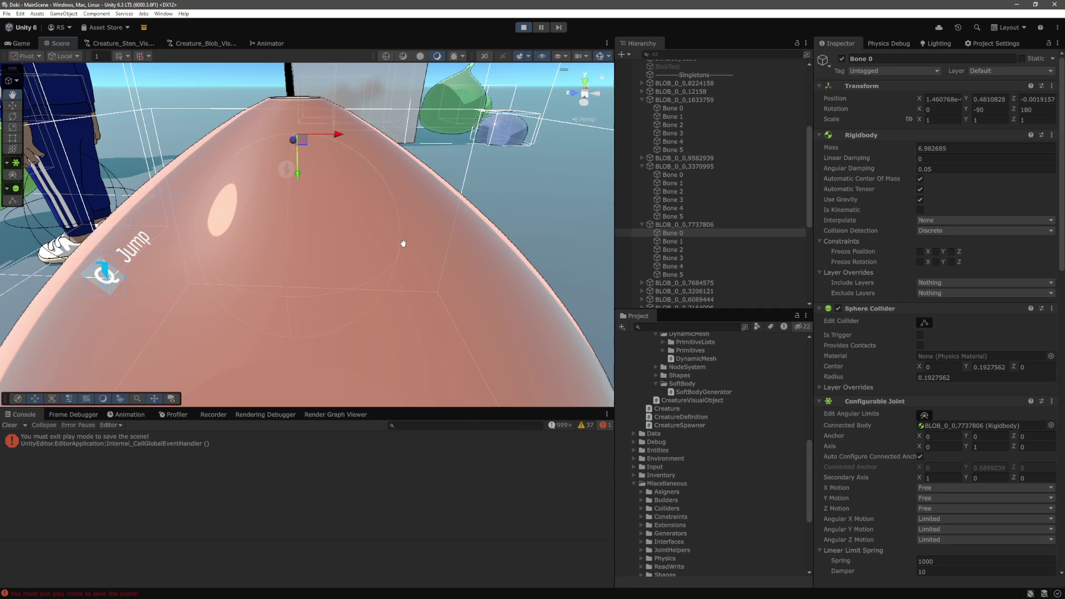
pyautogui.scroll(-4, 383, 229)
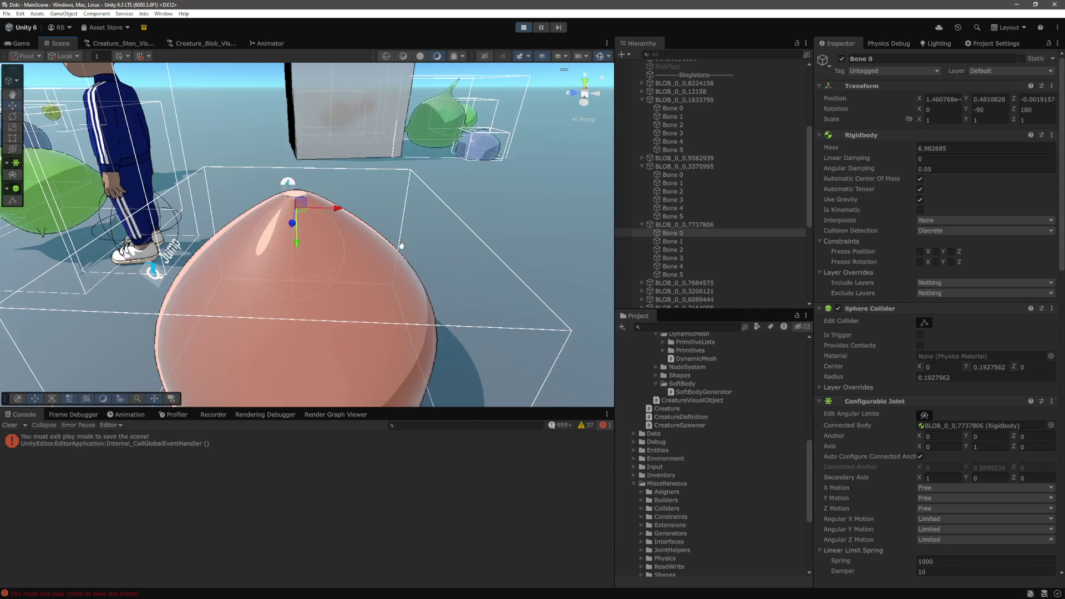
pyautogui.moveTo(363, 213)
pyautogui.mouseDown()
pyautogui.moveTo(408, 305)
pyautogui.moveTo(411, 251)
pyautogui.moveTo(358, 238)
pyautogui.moveTo(375, 223)
pyautogui.moveTo(296, 224)
pyautogui.mouseUp()
pyautogui.doubleClick(684, 283)
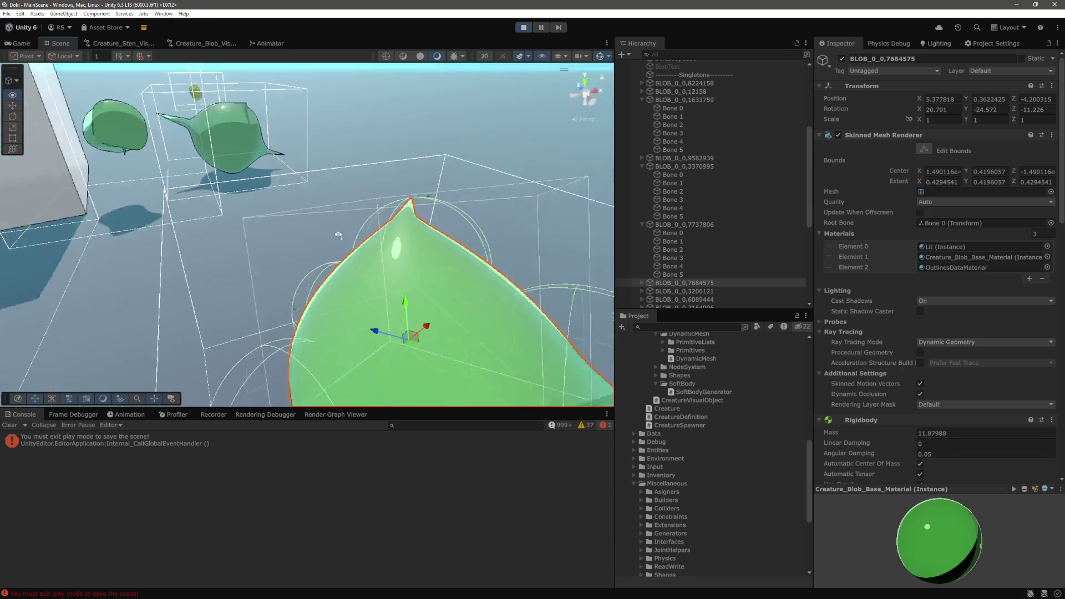
pyautogui.moveTo(333, 239)
pyautogui.mouseDown()
pyautogui.moveTo(348, 233)
pyautogui.moveTo(307, 232)
pyautogui.mouseUp()
# Frame blobs BLOB_0_0,9582939 and BLOB_0_0,7164096 in turn to compare their masses
pyautogui.click(308, 223)
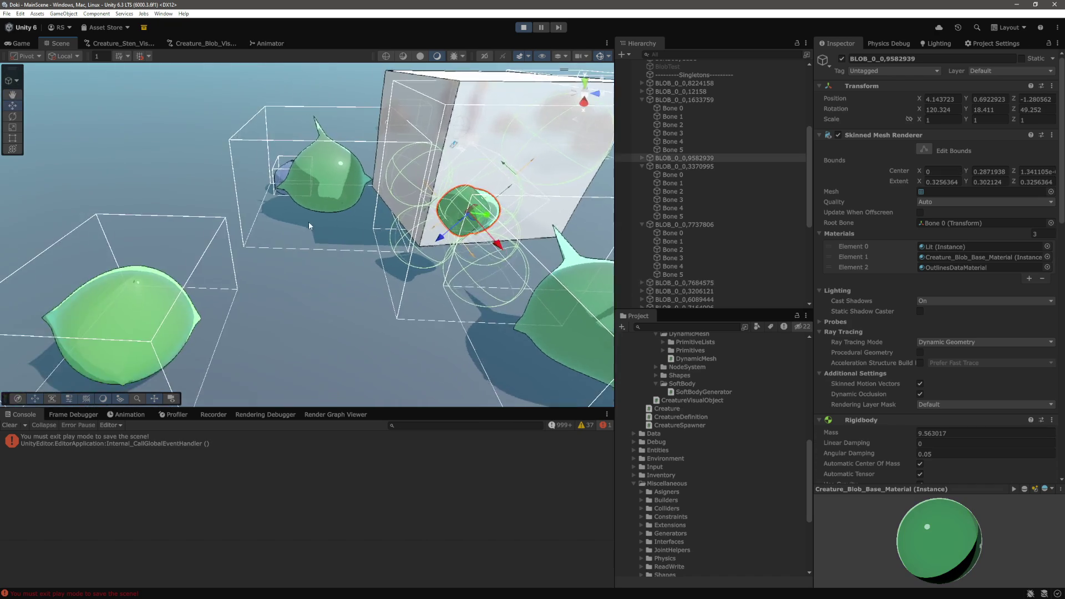
pyautogui.press('f')
pyautogui.moveTo(449, 267); pyautogui.dragTo(387, 255)
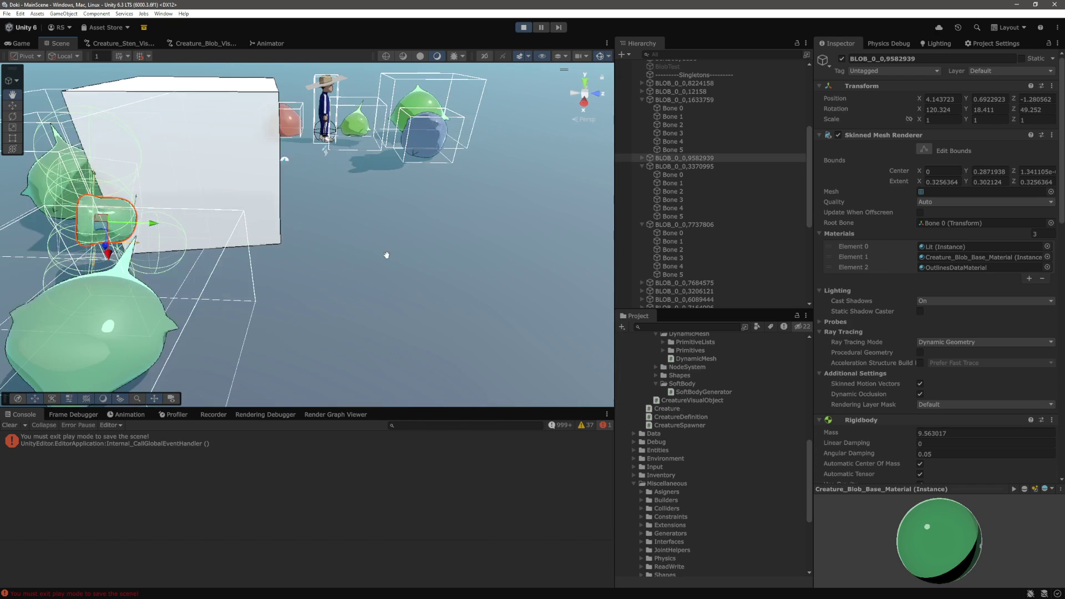
pyautogui.click(350, 219)
pyautogui.press('f')
pyautogui.moveTo(349, 241)
pyautogui.mouseDown()
pyautogui.moveTo(403, 243)
pyautogui.moveTo(417, 268)
pyautogui.mouseUp()
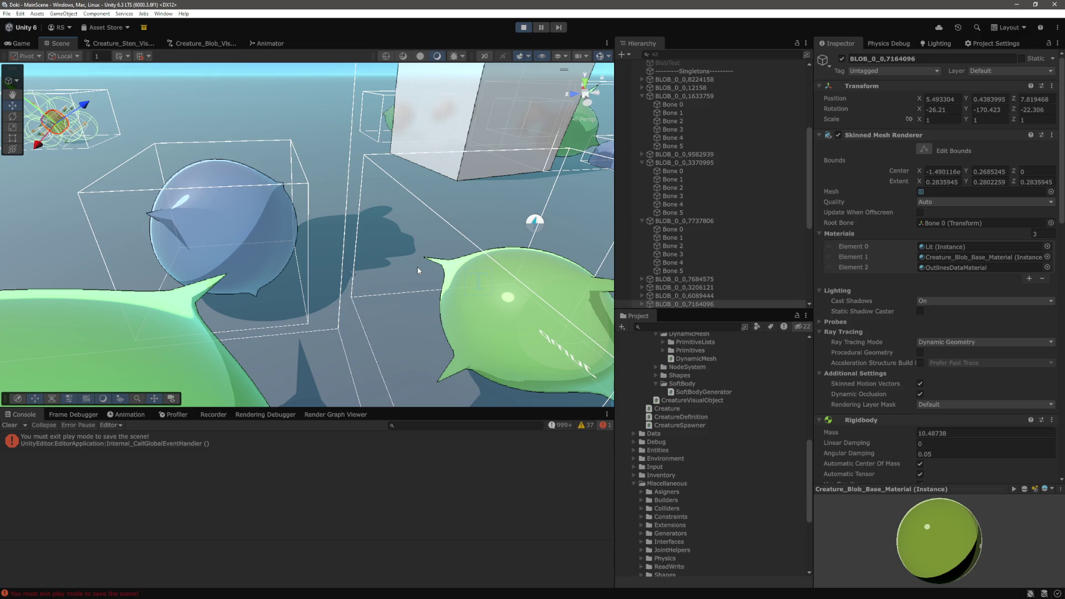
pyautogui.scroll(-5, 499, 202)
# Frame the red blob BLOB_0_0,7737806 and select its Bone 0
pyautogui.moveTo(367, 231)
pyautogui.mouseDown()
pyautogui.moveTo(332, 201)
pyautogui.moveTo(373, 228)
pyautogui.moveTo(342, 225)
pyautogui.mouseUp()
pyautogui.click(342, 225)
pyautogui.press('f')
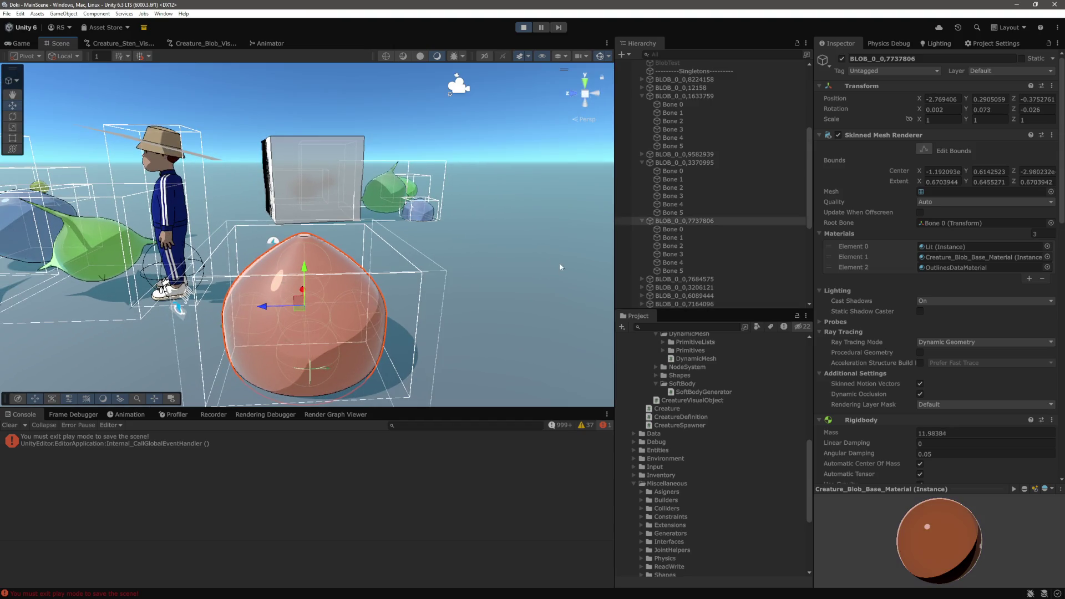
pyautogui.click(673, 229)
# Scroll through Bone 0's Configurable Joint limits, springs and drives, checking Low Angular X Limit bounciness
pyautogui.scroll(-6, 945, 323)
pyautogui.scroll(-7, 944, 318)
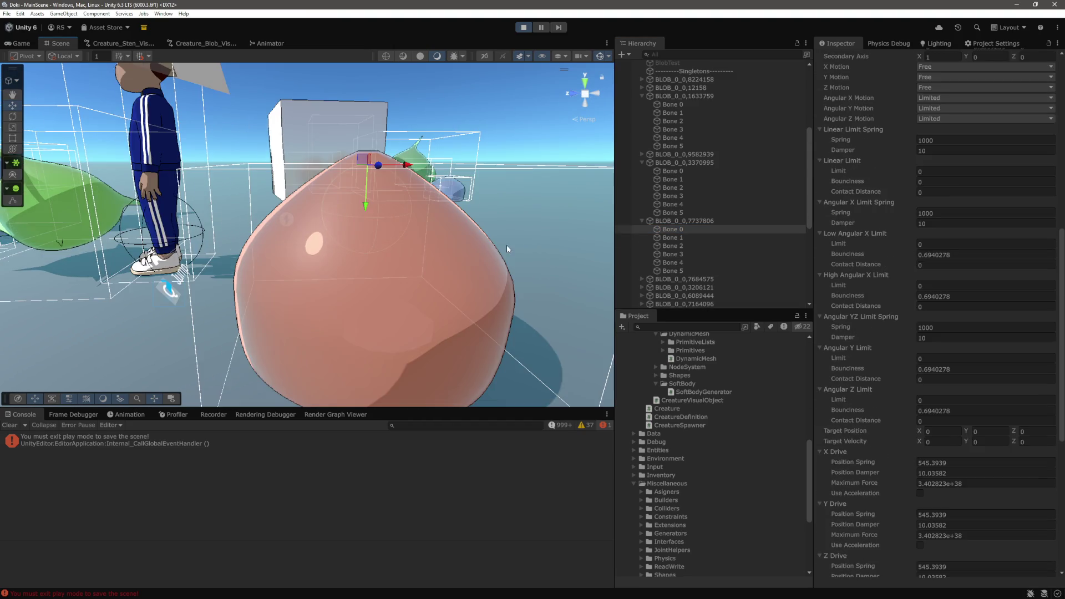
pyautogui.click(963, 255)
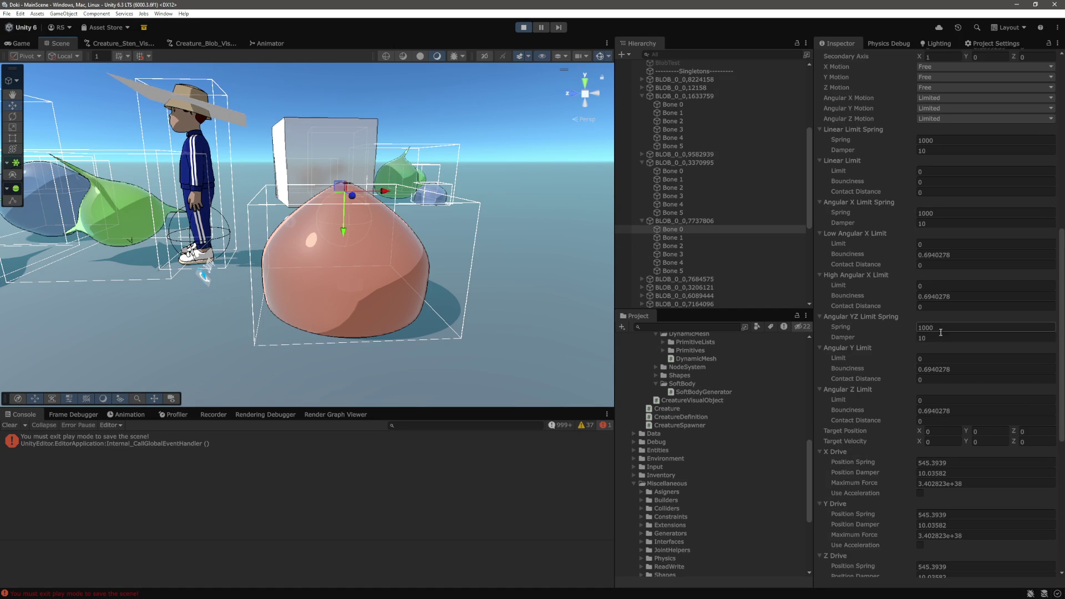
pyautogui.scroll(-9, 943, 333)
pyautogui.scroll(8, 942, 346)
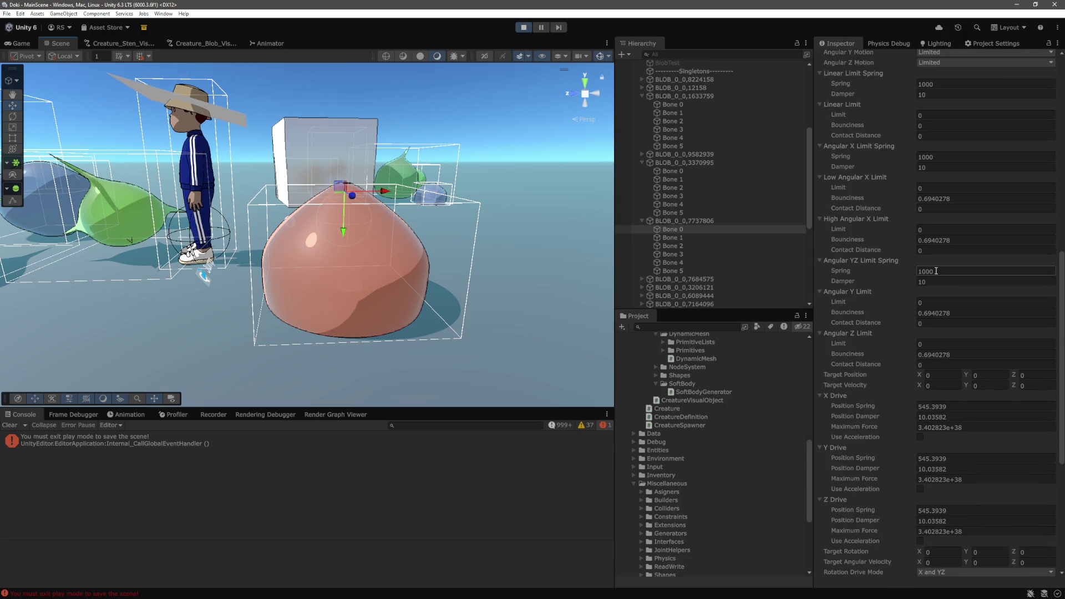
pyautogui.scroll(2, 882, 304)
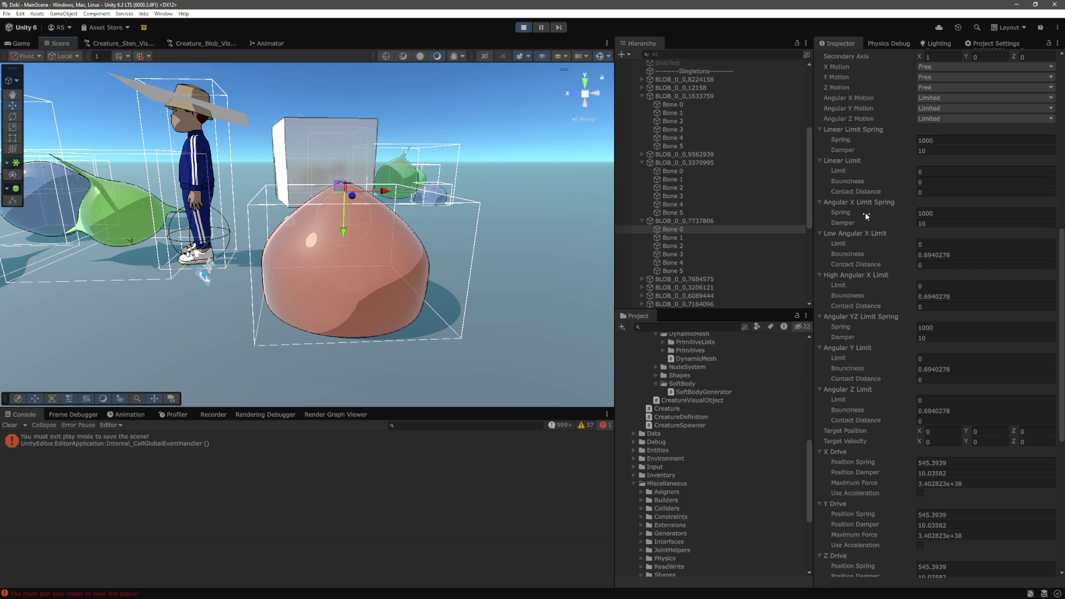
pyautogui.scroll(-1, 901, 272)
pyautogui.scroll(-10, 868, 322)
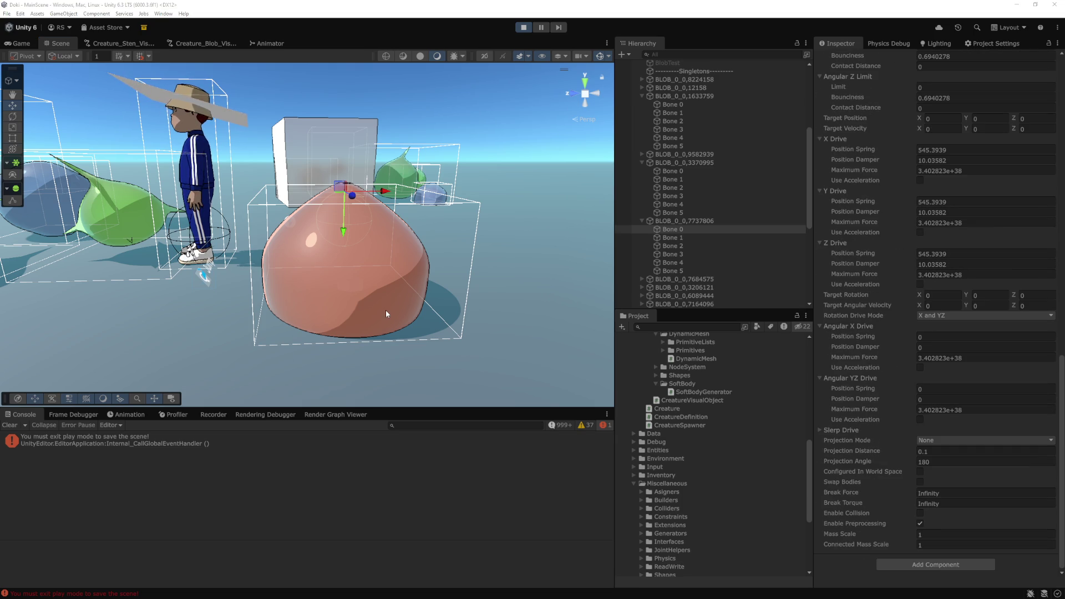
# Inspect the random nodes feeding AddSoftBodyEditorNode in Creature_Blob_VisualGenerationGraph, then bring up VS Code's file search
pyautogui.click(190, 42)
pyautogui.moveTo(497, 292); pyautogui.dragTo(534, 224)
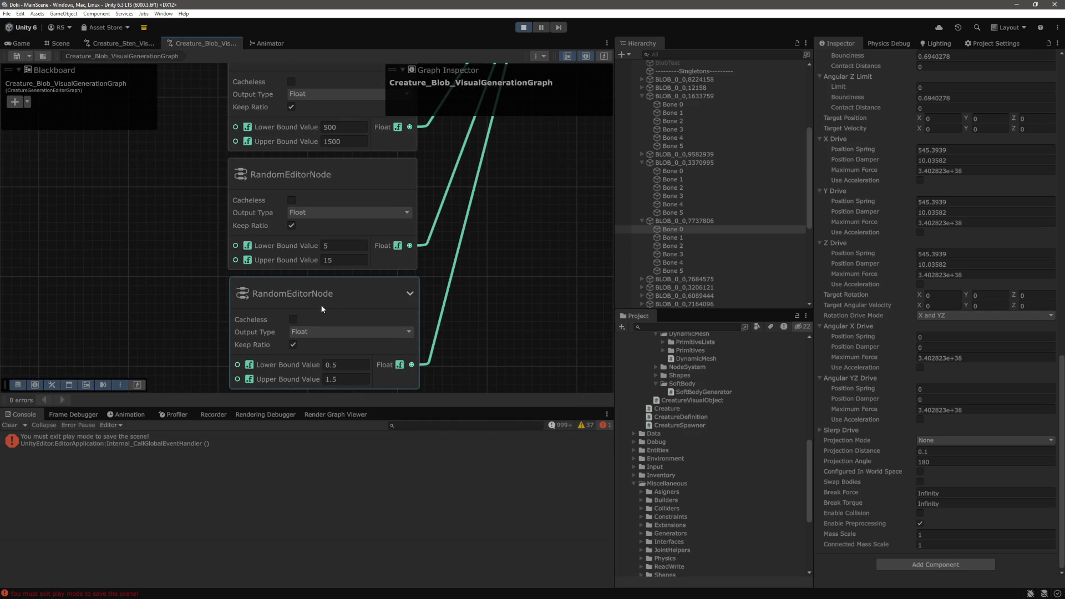
pyautogui.scroll(-4, 298, 297)
pyautogui.scroll(3, 378, 262)
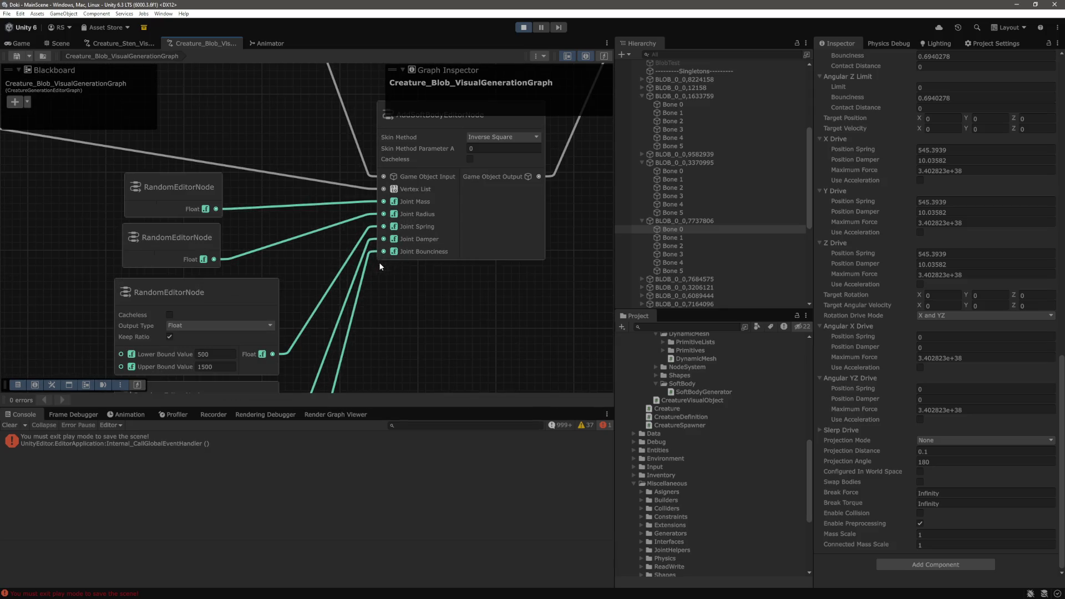
pyautogui.scroll(-2, 475, 290)
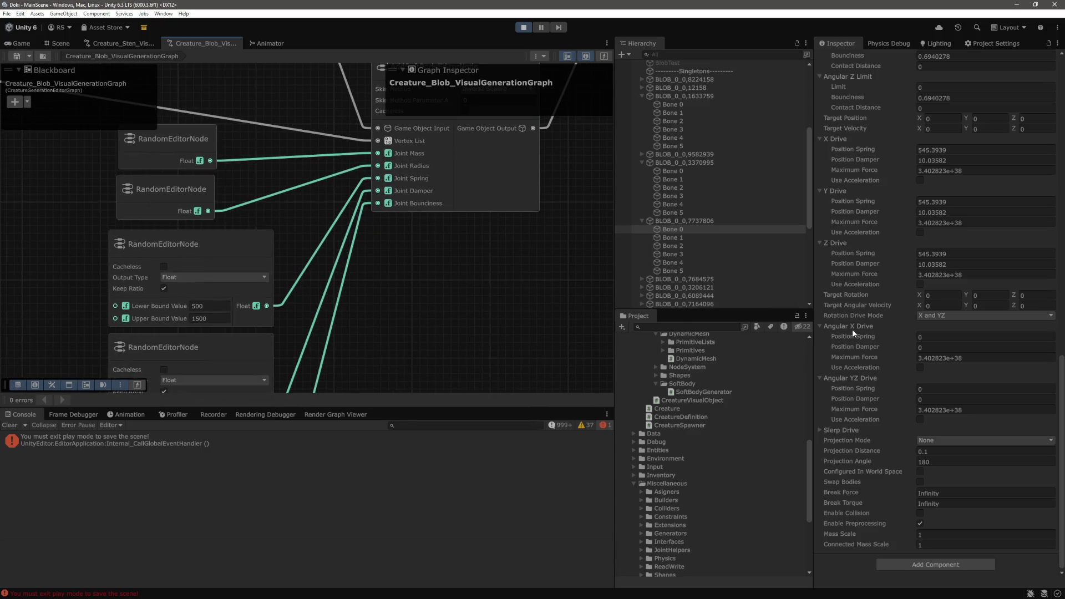
pyautogui.scroll(5, 852, 328)
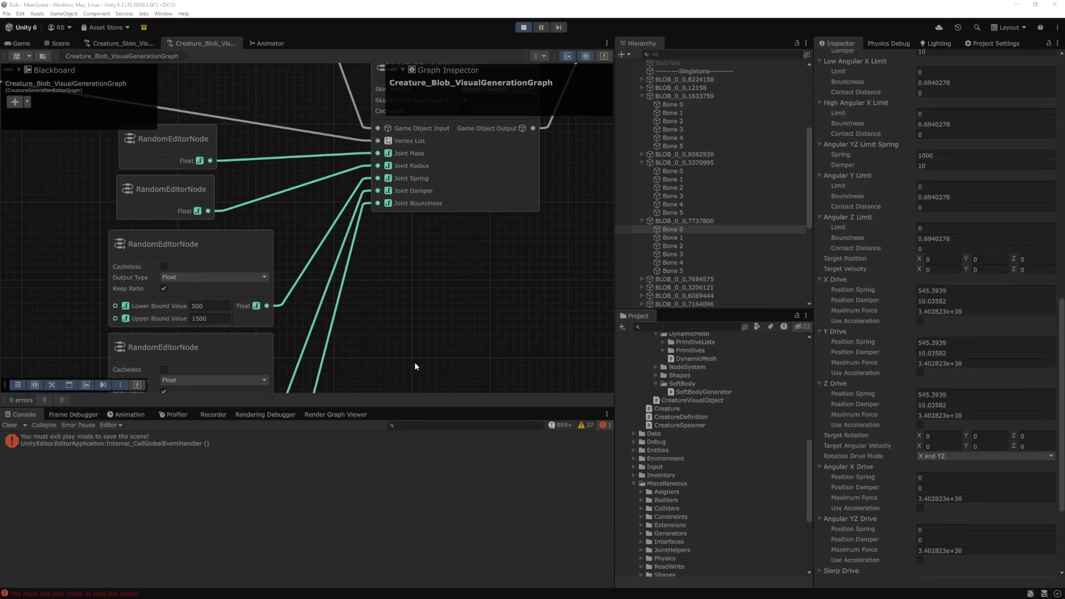
pyautogui.hotkey('alt', 'Tab')
pyautogui.hotkey('ctrl', 'p')
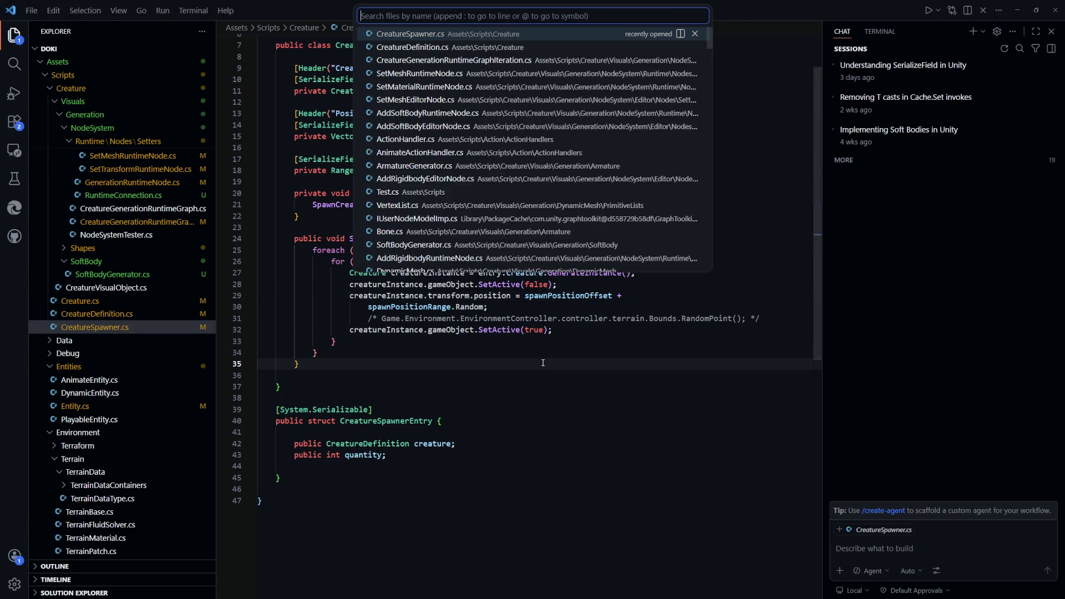
# Open AddSoftBodyRuntimeNode.cs and jump to the GenerateSoftBodySetup definition
pyautogui.write('softbo')
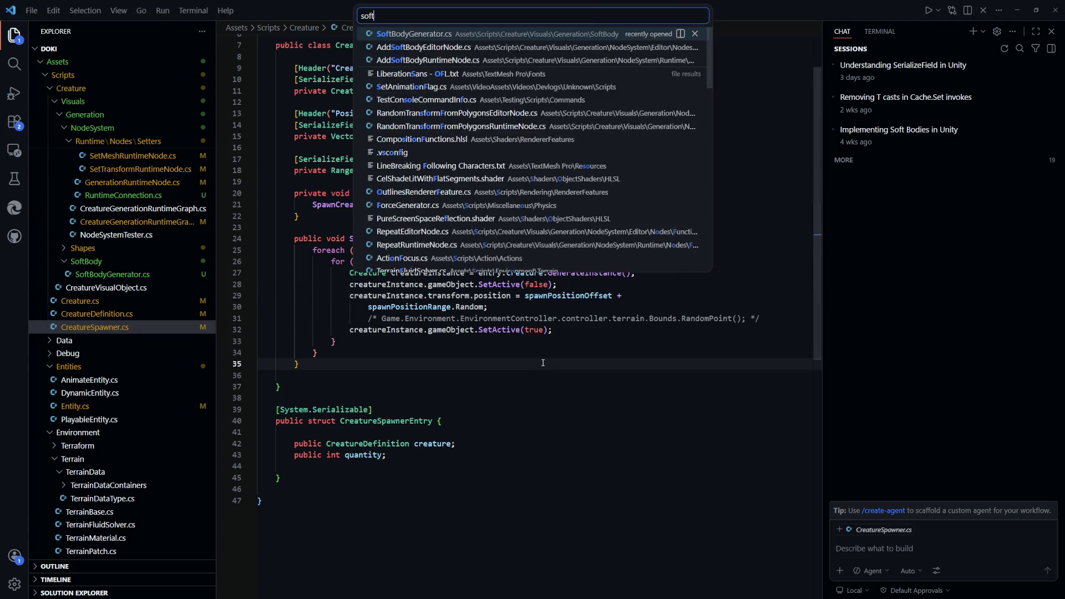
pyautogui.press('Return')
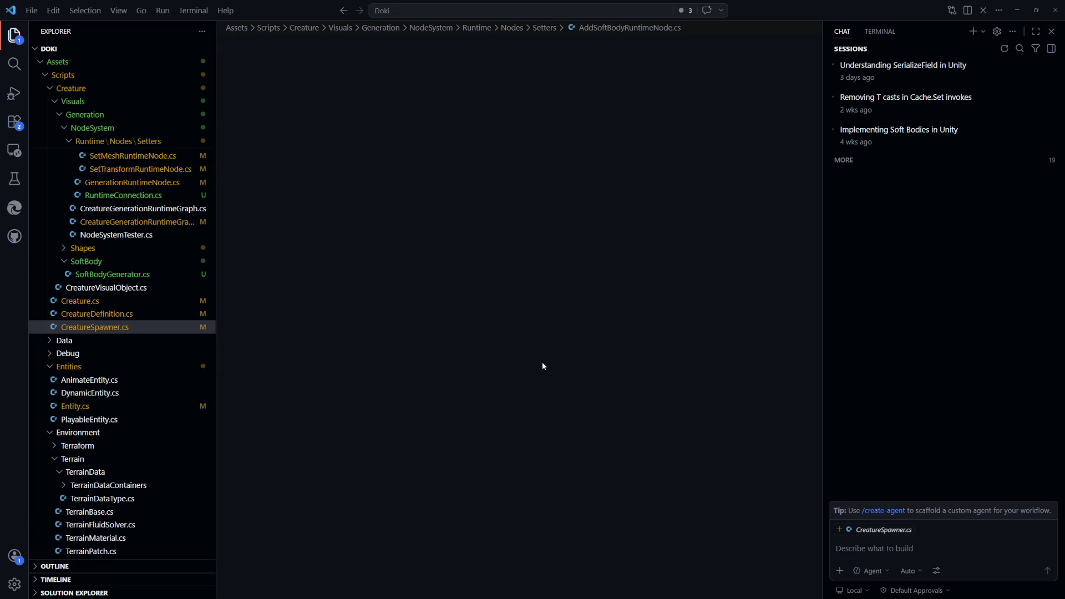
pyautogui.scroll(-1, 595, 325)
pyautogui.scroll(-2, 591, 327)
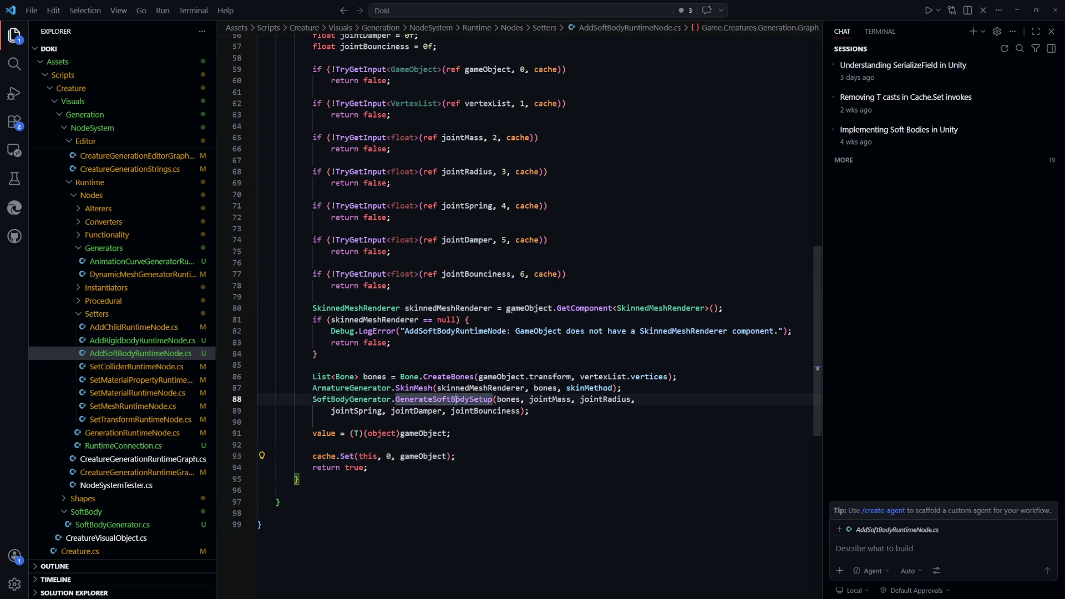
pyautogui.doubleClick(457, 399)
pyautogui.press('F12')
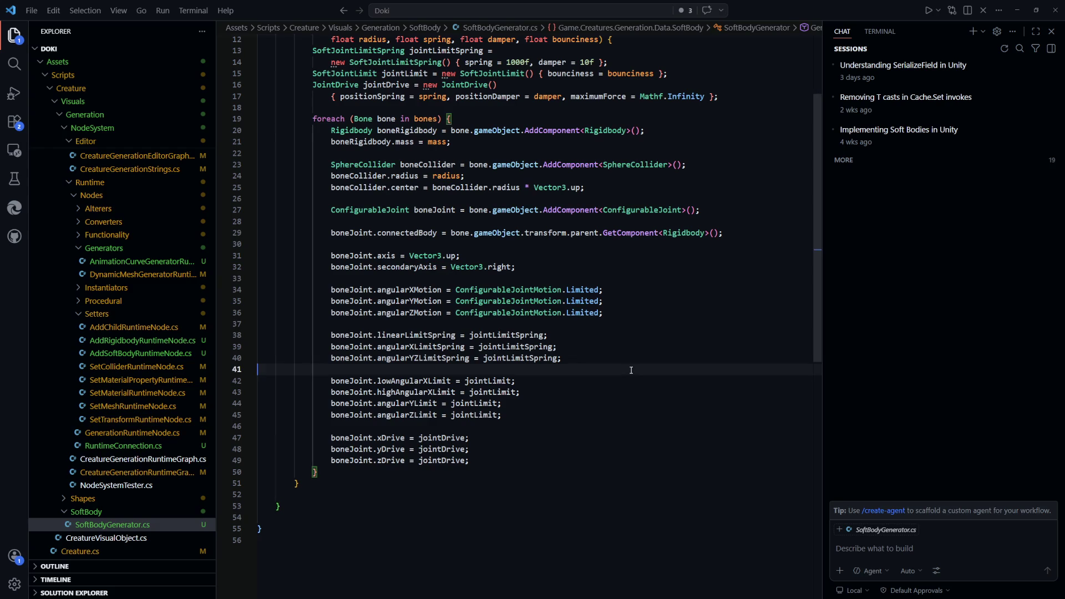
# Trace jointLimitSpring and angularYZLimitSpring to the 1000f spring stiffness value
pyautogui.click(517, 346)
pyautogui.scroll(2, 585, 388)
pyautogui.press('Down')
pyautogui.press('Down')
pyautogui.press('Down')
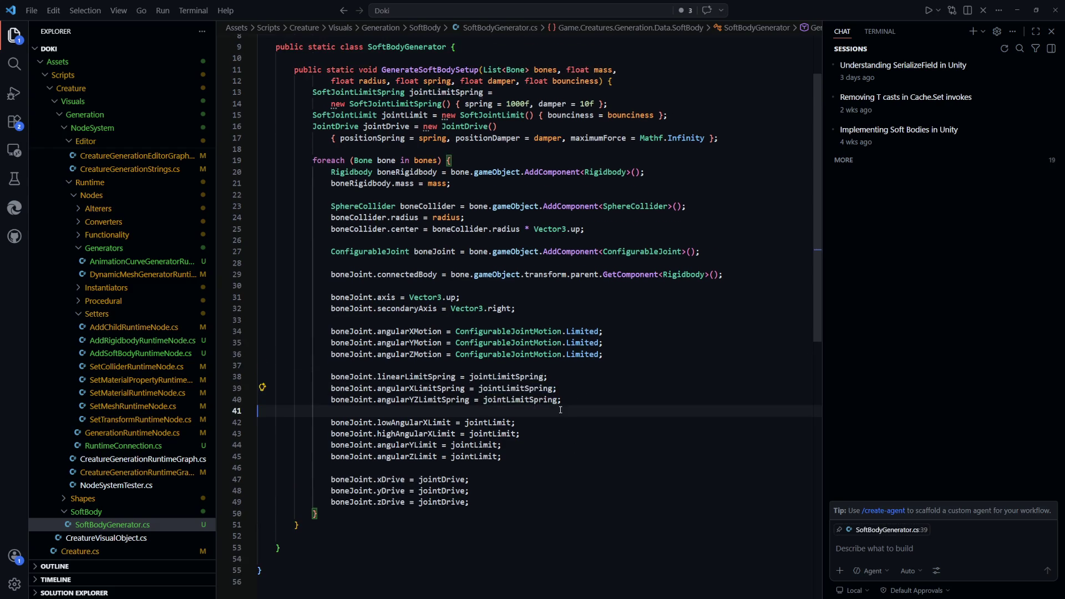
pyautogui.scroll(2, 623, 433)
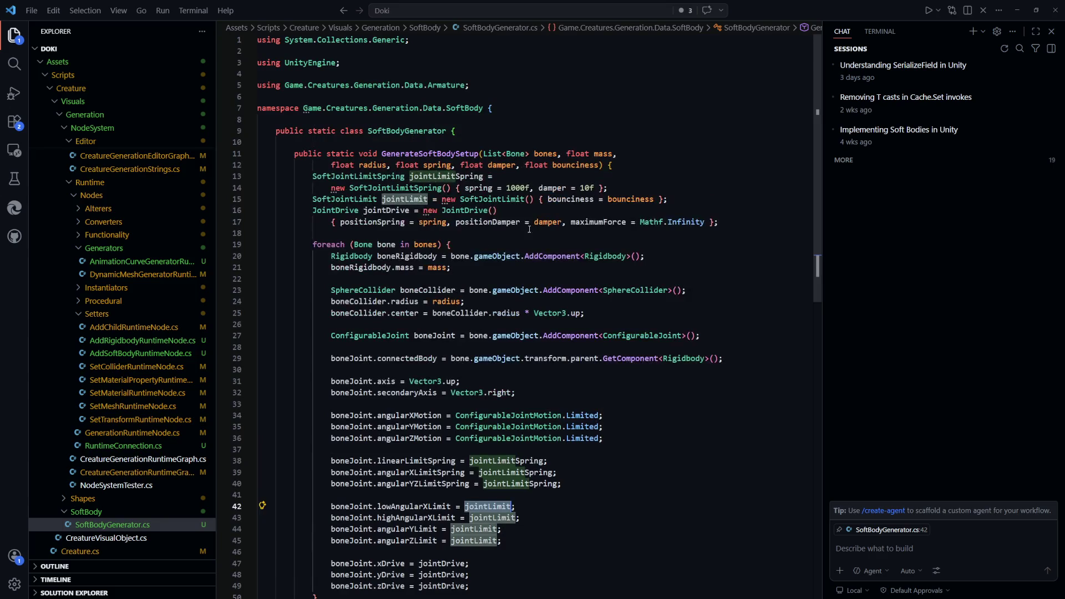
pyautogui.scroll(-2, 591, 278)
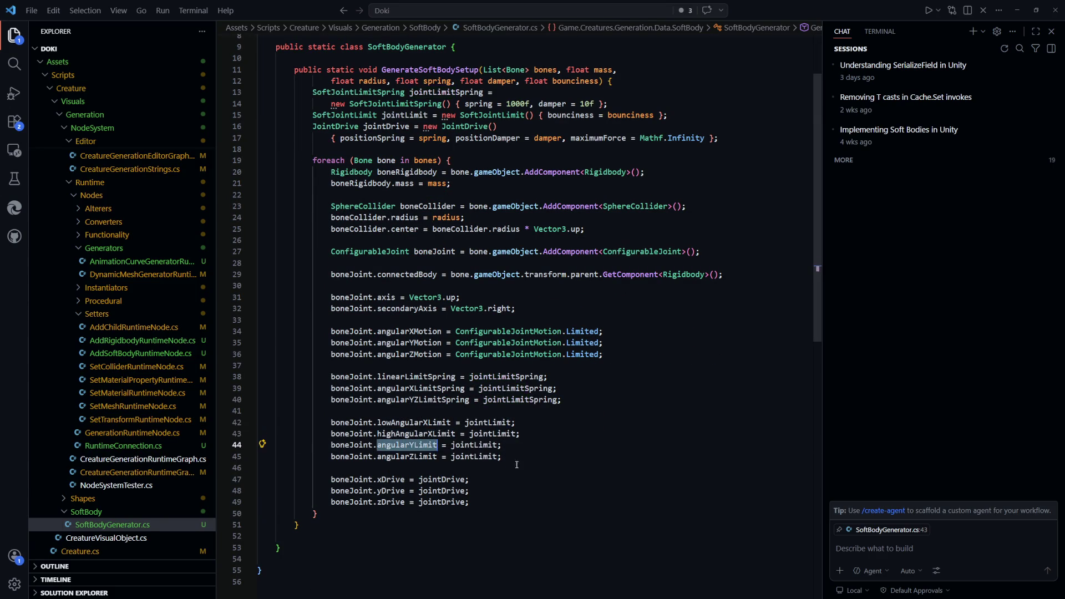
pyautogui.doubleClick(424, 400)
pyautogui.scroll(2, 582, 455)
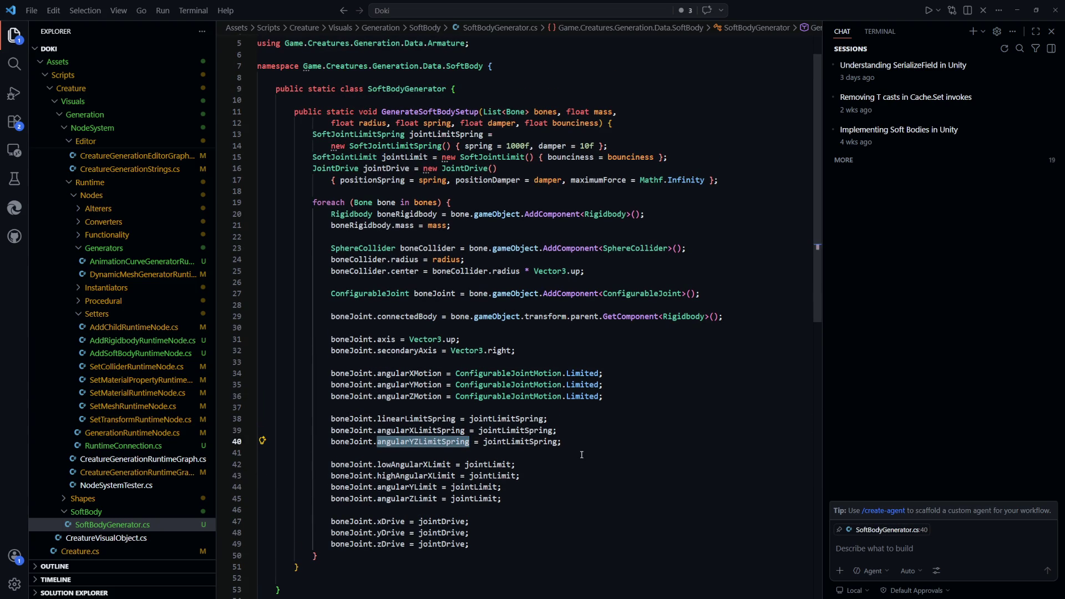
pyautogui.doubleClick(519, 146)
# Return to Unity and stop play mode
pyautogui.hotkey('alt', 'Tab')
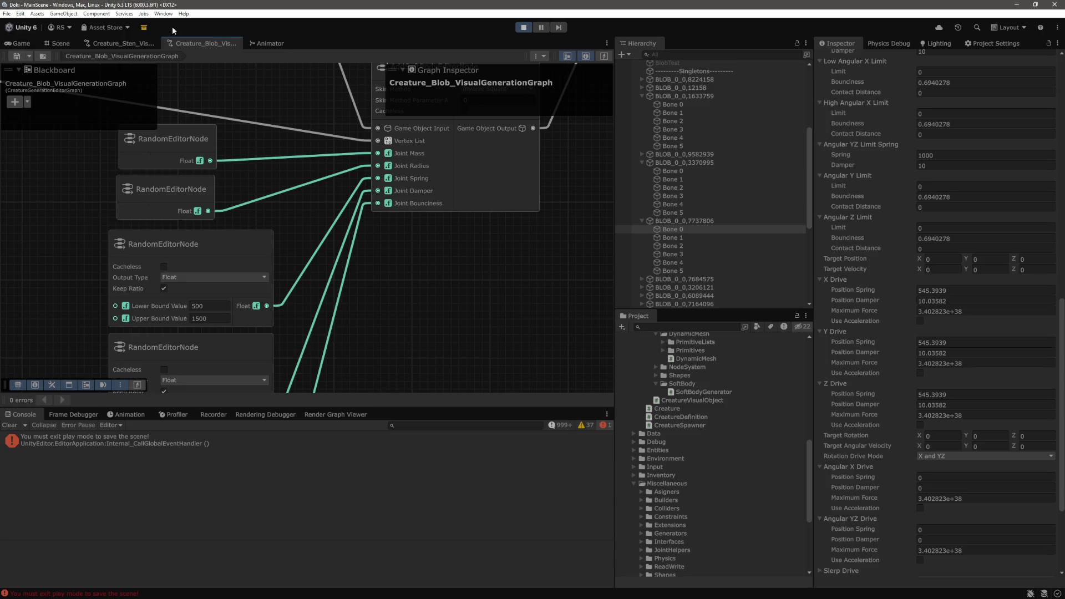
pyautogui.click(22, 44)
pyautogui.click(524, 28)
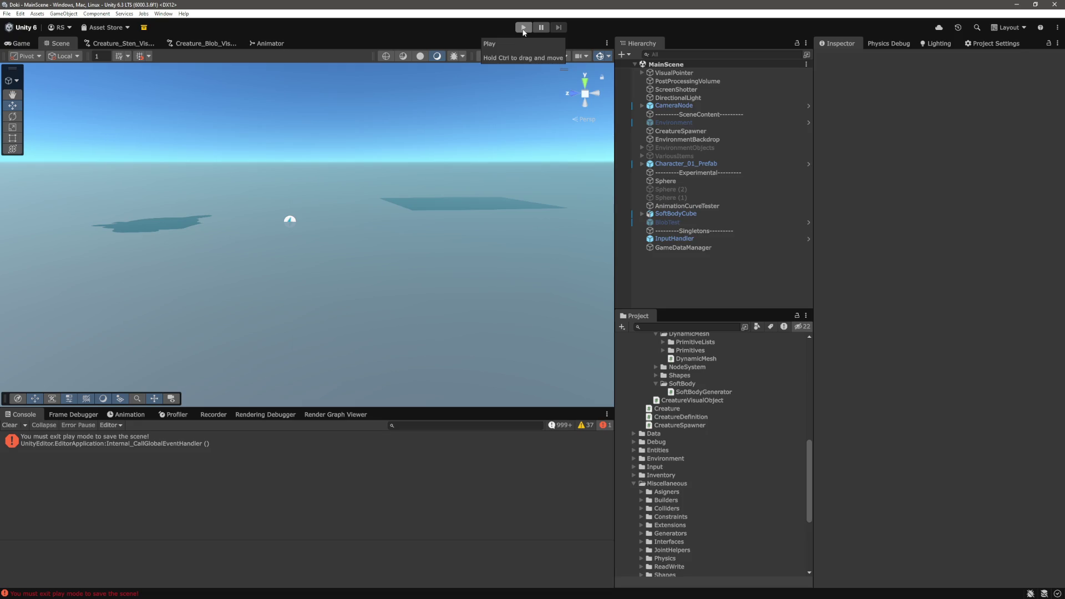
# Review Character_01_Prefab's Rigidbody and its CharacterMesh skinned mesh, then switch to GitHub issue #217
pyautogui.click(707, 163)
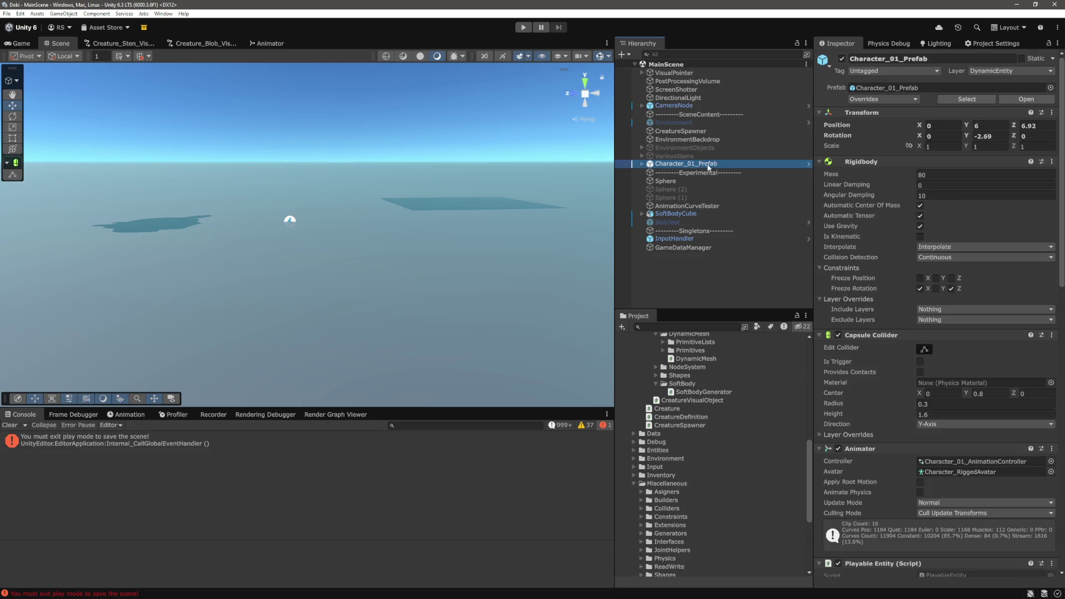
pyautogui.scroll(-5, 888, 254)
pyautogui.scroll(-2, 888, 254)
pyautogui.click(643, 164)
pyautogui.click(685, 181)
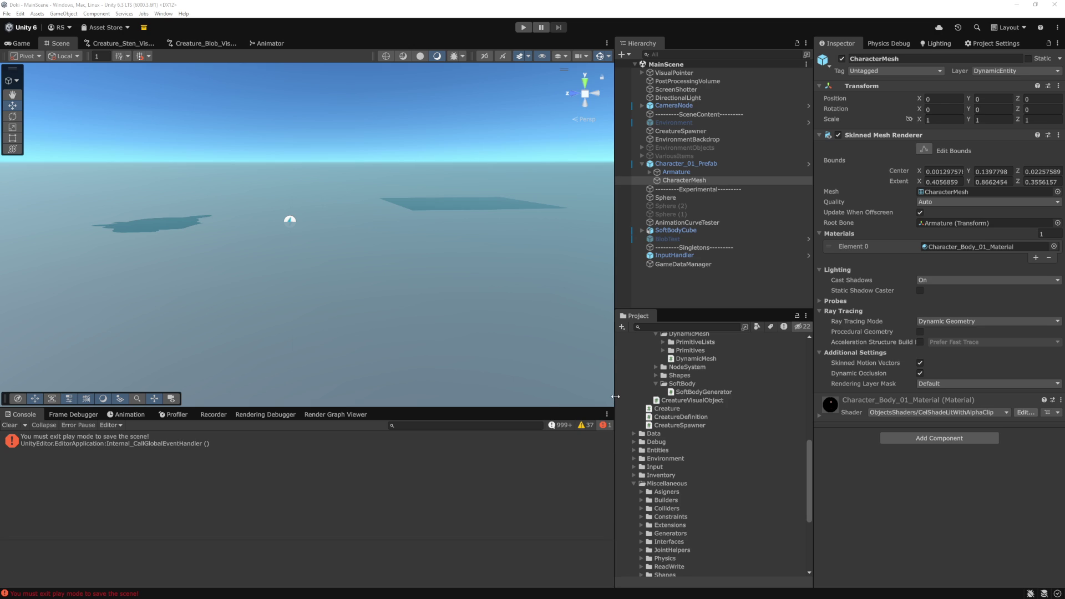
pyautogui.hotkey('alt', 'Tab')
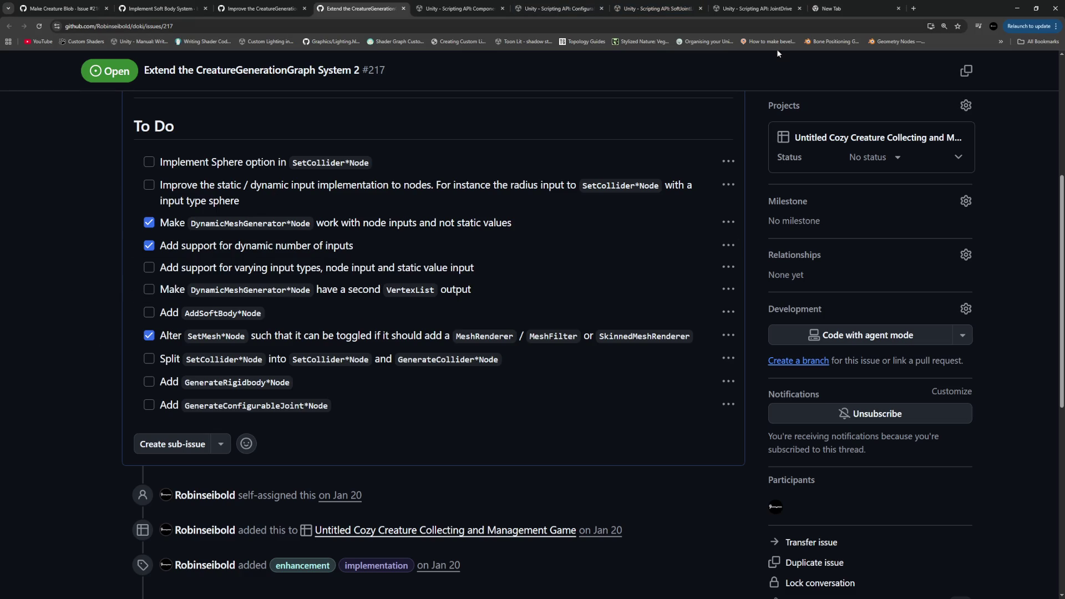
# Search 'unity bone api' in a new tab and open the Scripting API: Bone page
pyautogui.click(820, 9)
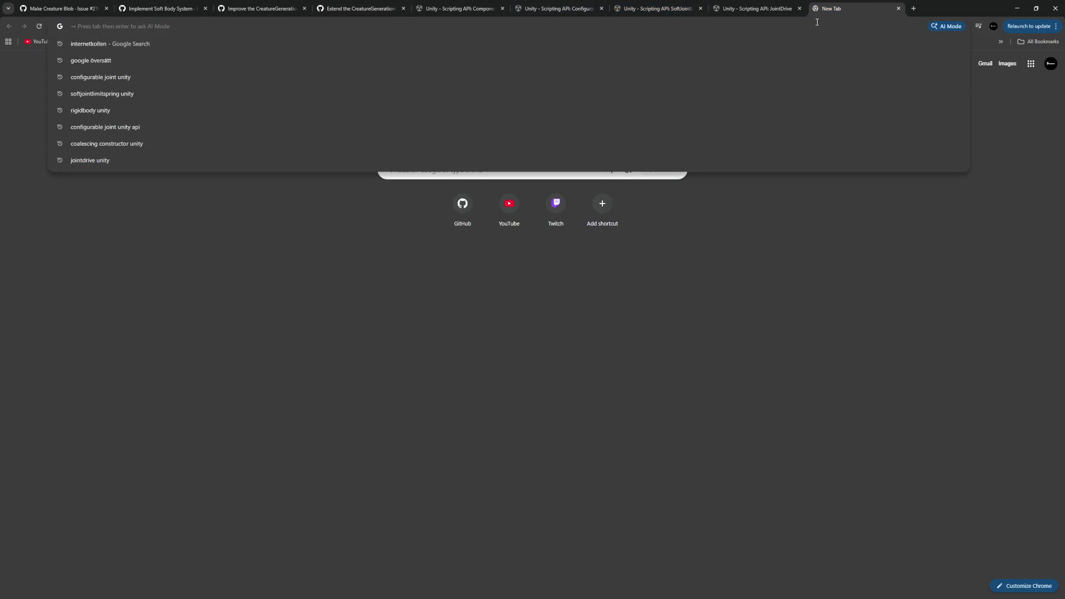
pyautogui.write('unity bone w')
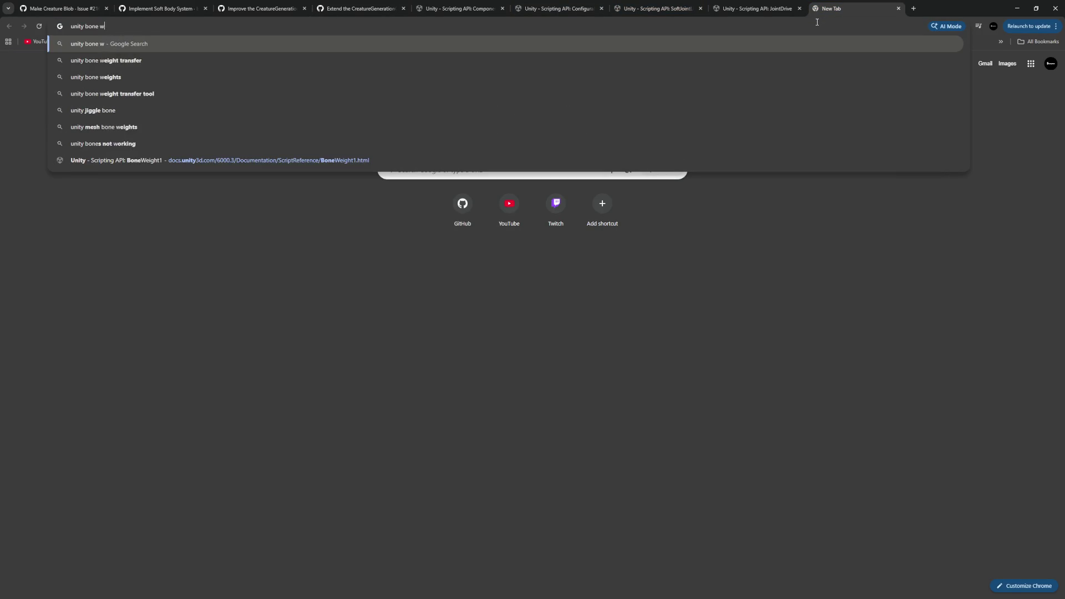
pyautogui.write('eight api')
pyautogui.hotkey('ctrl', 'BackSpace')
pyautogui.hotkey('ctrl', 'BackSpace')
pyautogui.write('api')
pyautogui.press('Return')
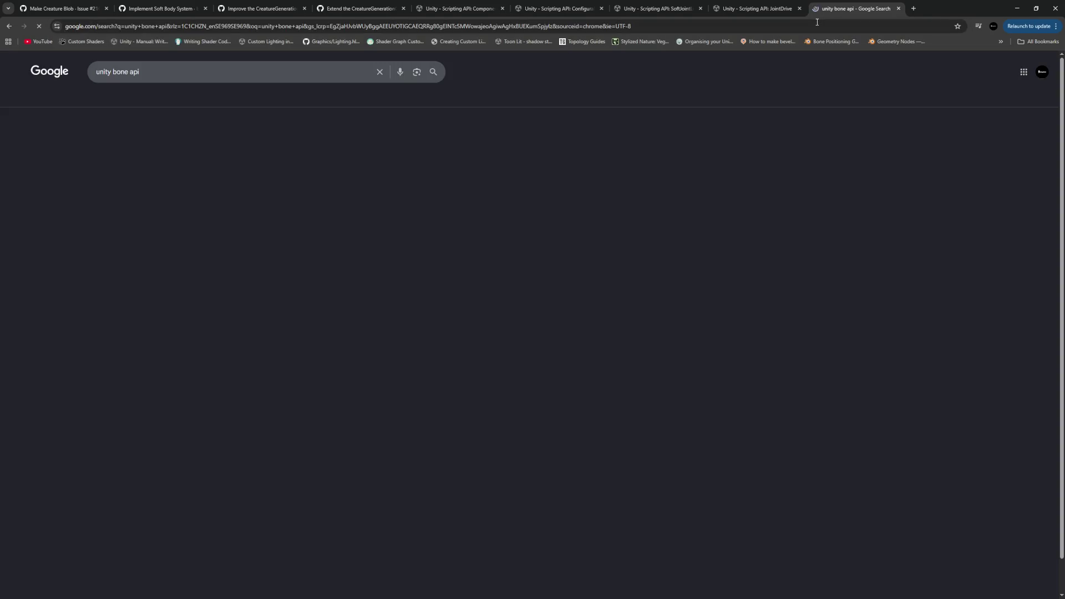
pyautogui.click(151, 145)
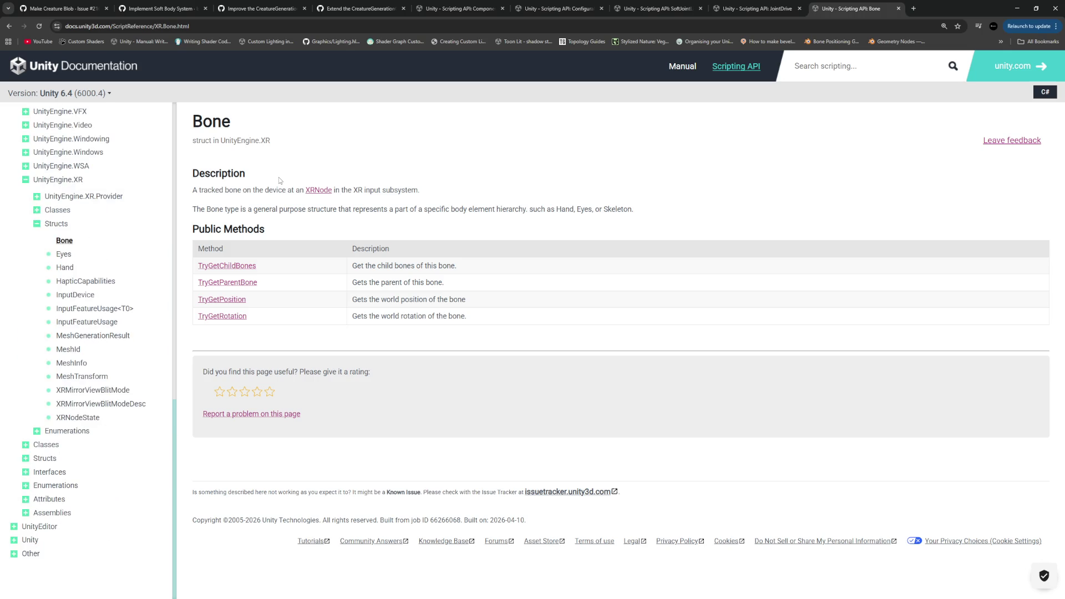
# Glance at the SoftJointLimitSpring and Component docs, then return to line 40 in SoftBodyGenerator.cs
pyautogui.click(655, 9)
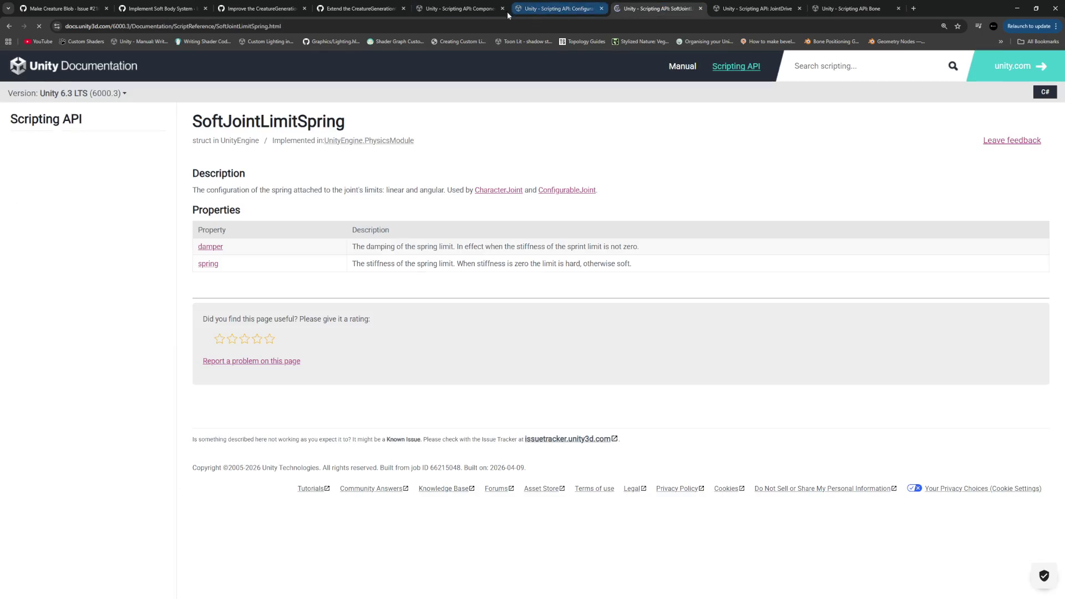
pyautogui.click(461, 10)
pyautogui.hotkey('alt', 'Tab')
pyautogui.click(642, 437)
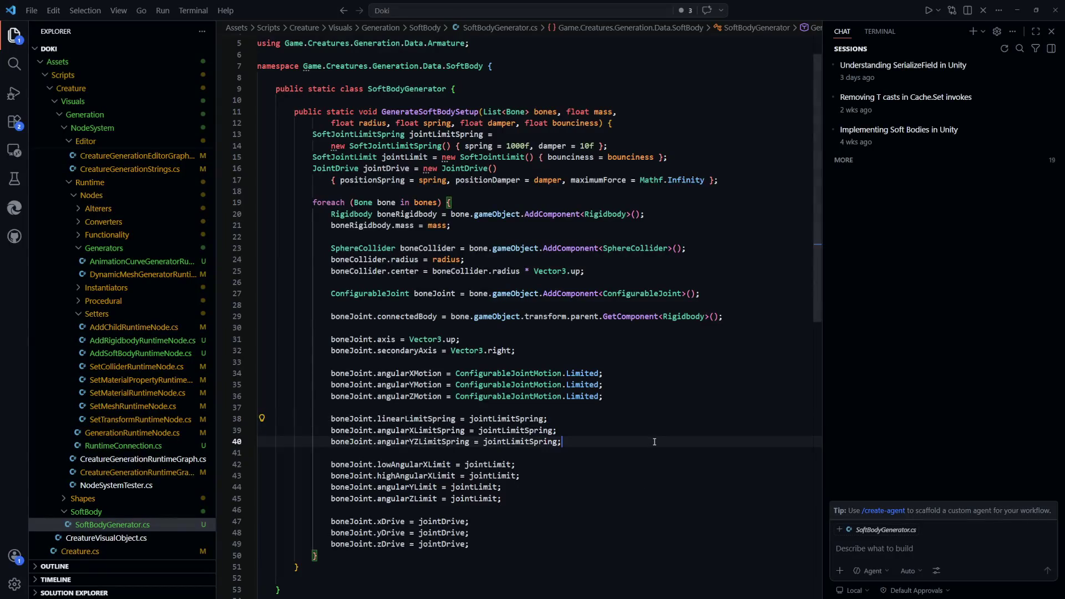
# Jump from AddSoftBodyRuntimeNode.cs to SkinMesh in ArmatureGenerator.cs, highlight BoneWeight1, and start a browser search
pyautogui.scroll(-2, 642, 398)
pyautogui.hotkey('ctrl', 'Tab')
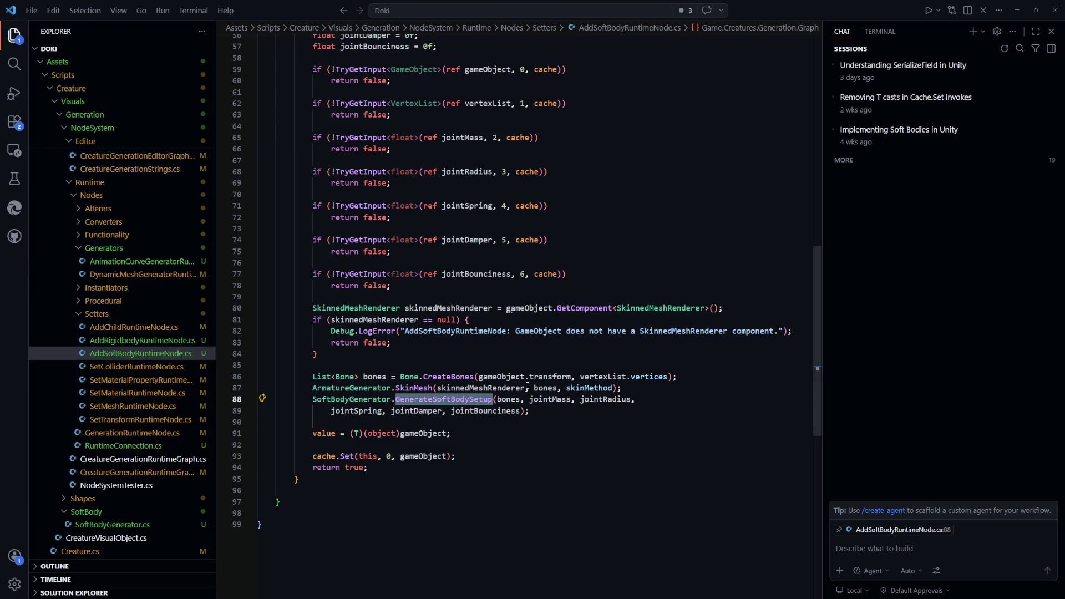
pyautogui.scroll(-1, 570, 461)
pyautogui.click(570, 459)
pyautogui.keyDown('ctrl'); pyautogui.click(408, 367); pyautogui.keyUp('ctrl')
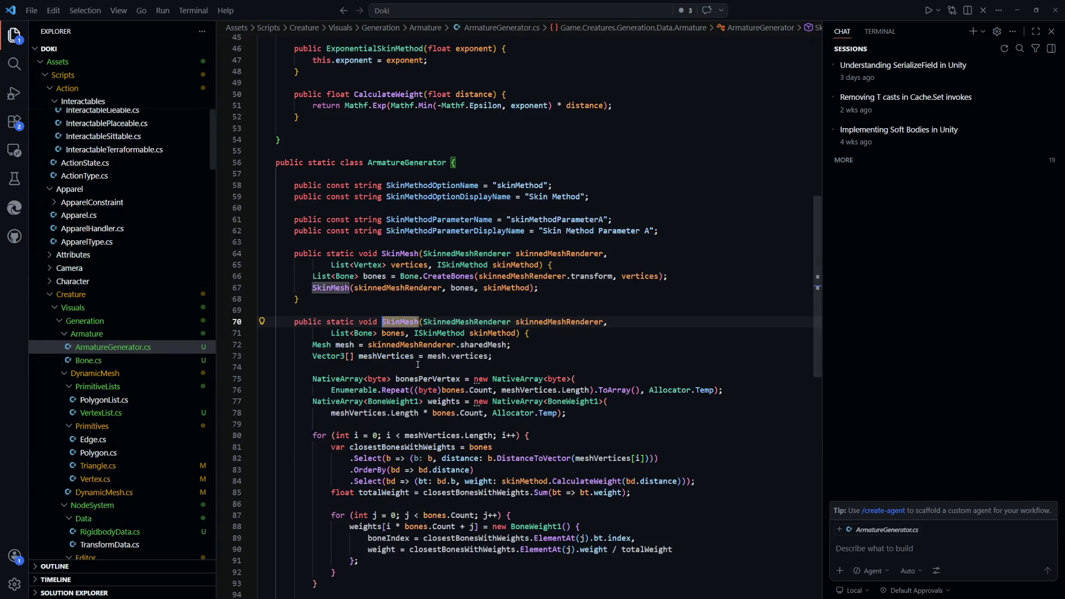
pyautogui.click(514, 281)
pyautogui.scroll(-1, 423, 276)
pyautogui.scroll(-3, 372, 256)
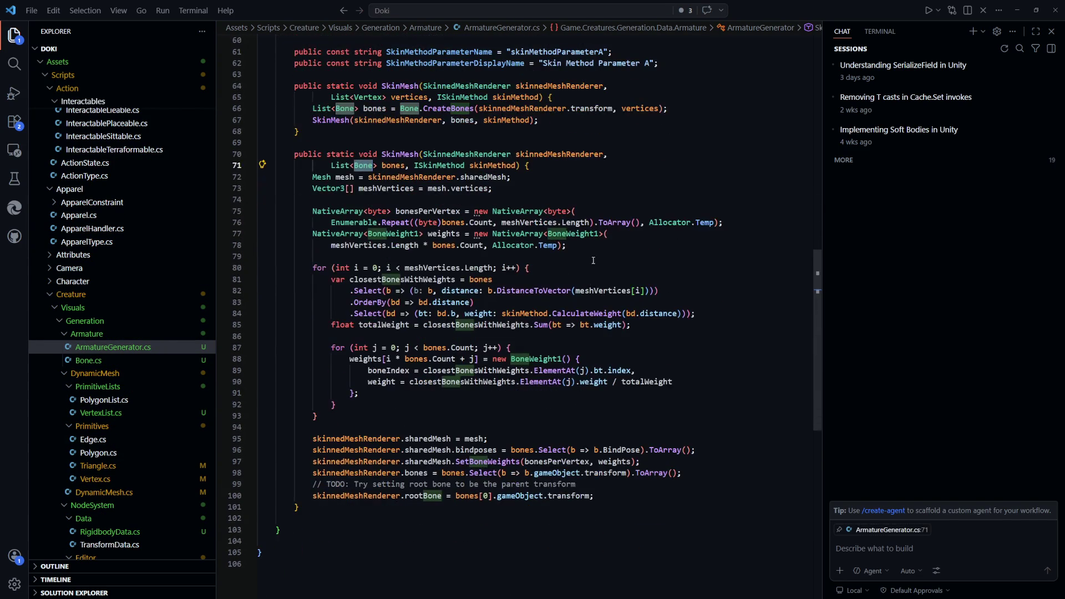
pyautogui.click(391, 233)
pyautogui.hotkey('alt', 'Tab')
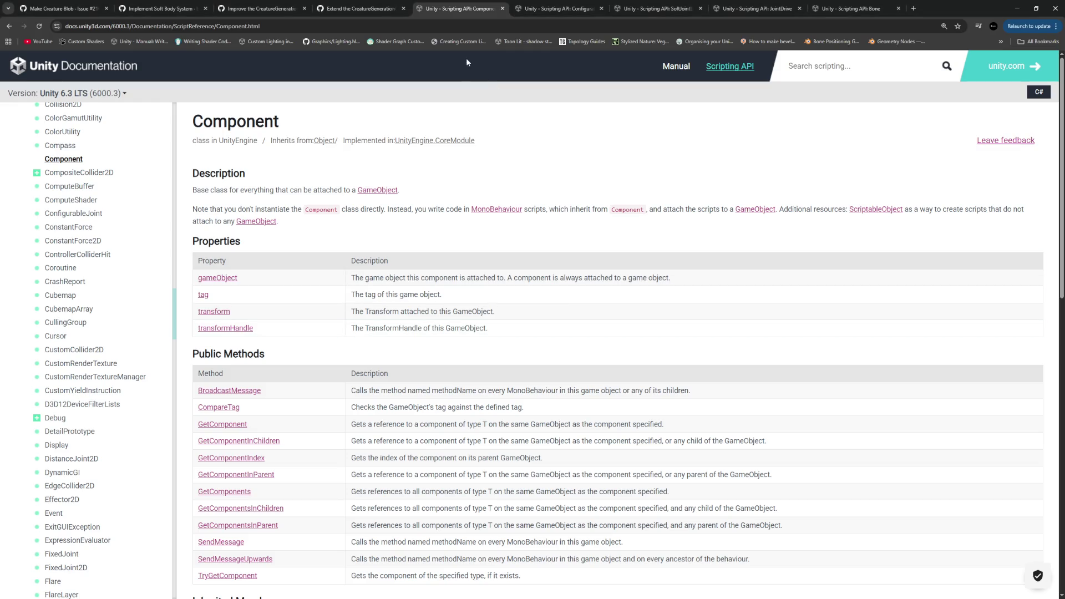
pyautogui.click(486, 22)
# Search 'BoneWeight1 unity' and open the BoneWeight1 scripting reference
pyautogui.write('BoneWeight1 unity')
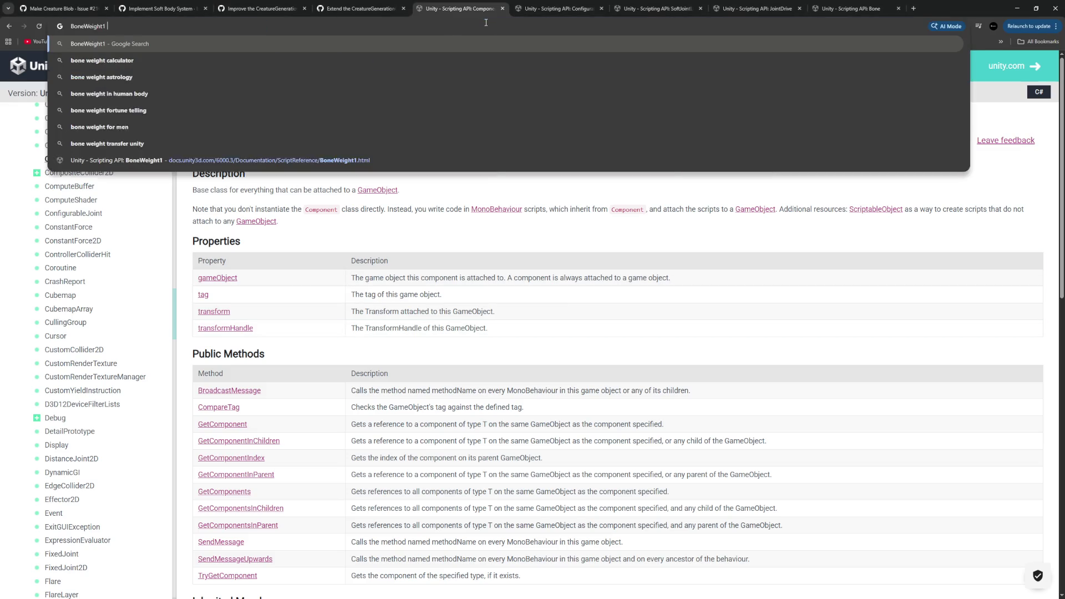
pyautogui.press('Return')
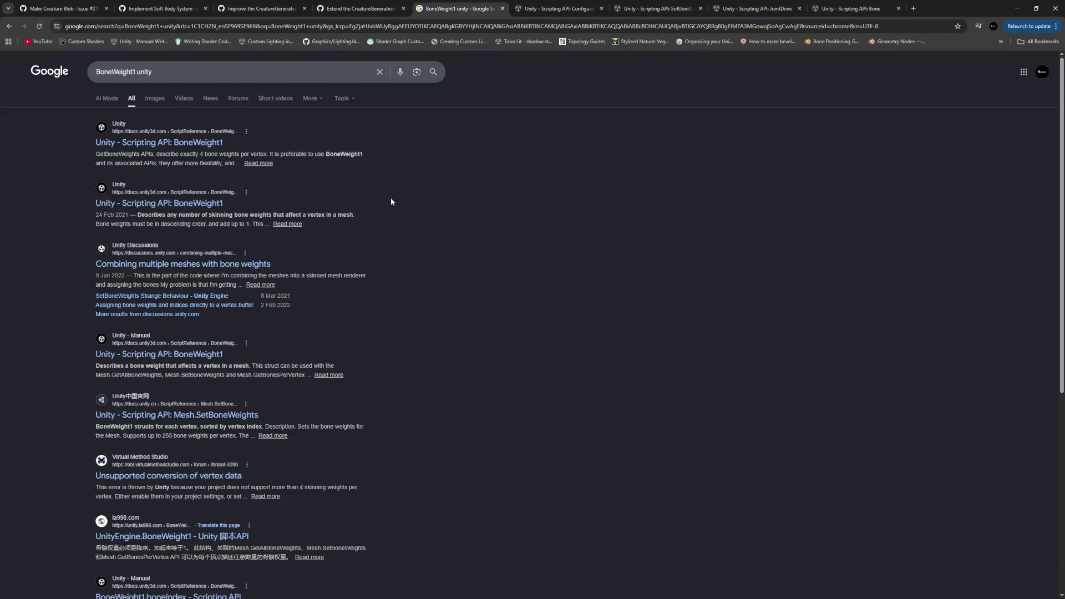
pyautogui.click(206, 145)
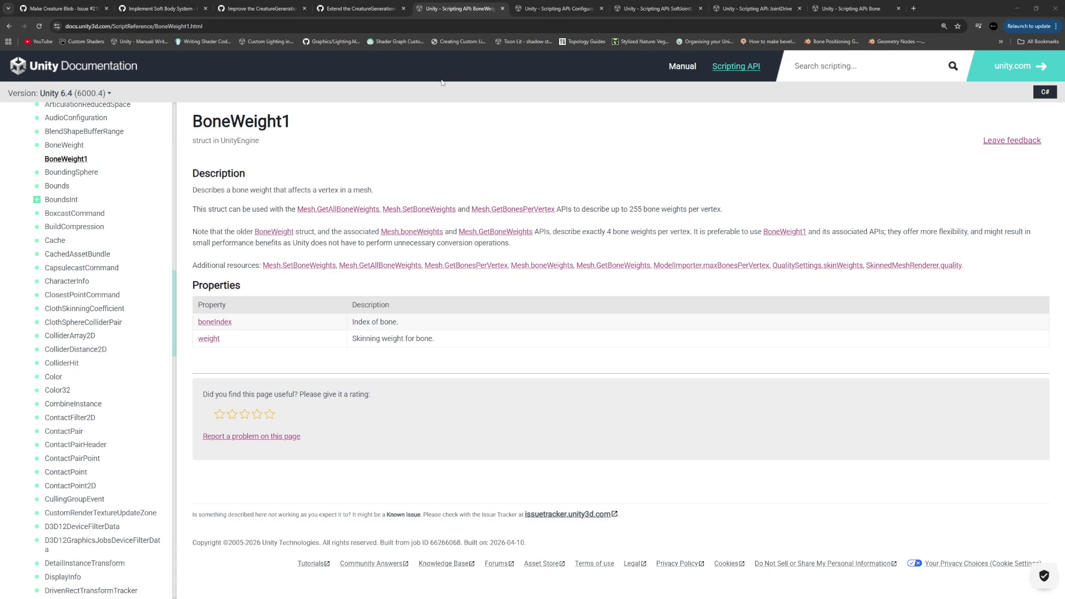
# Open the VertexAttribute.BlendWeight reference page and read through it
pyautogui.click(397, 25)
pyautogui.hotkey('ctrl', 'v')
pyautogui.press('Return')
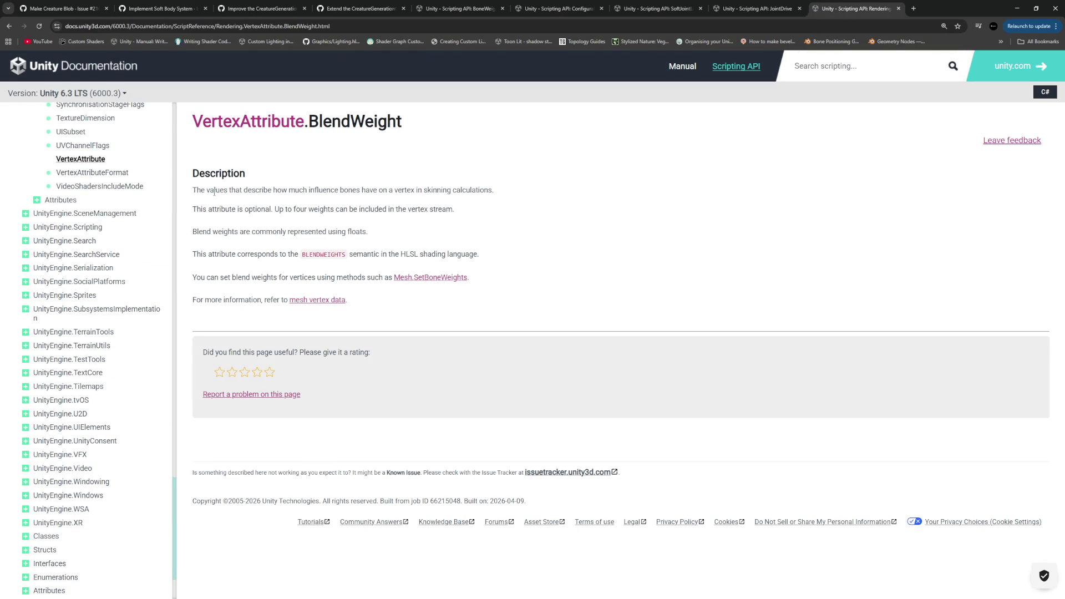
pyautogui.scroll(5, 110, 311)
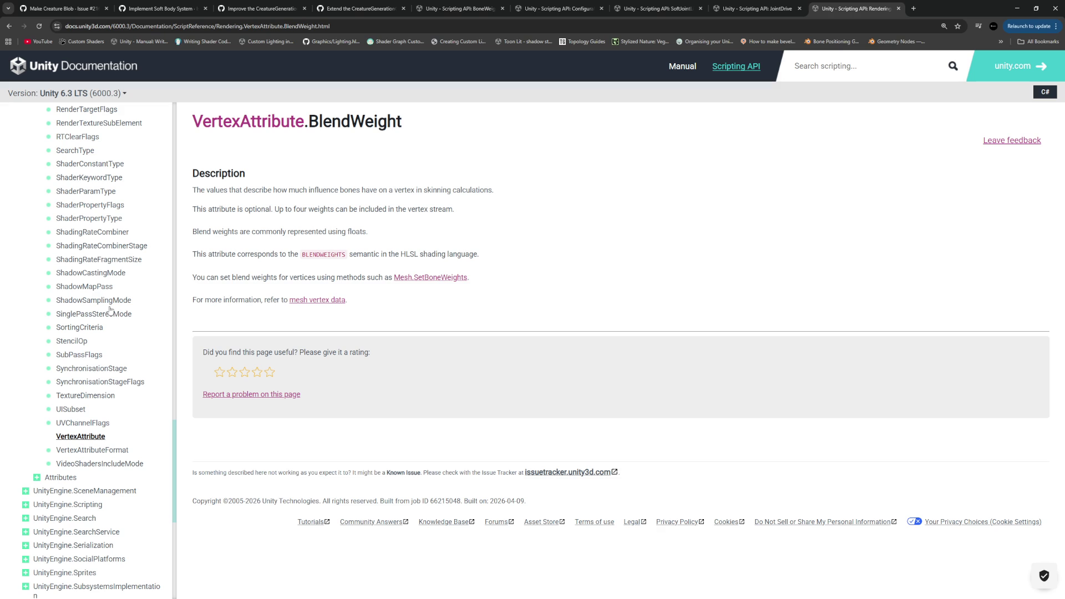
pyautogui.scroll(3, 111, 310)
pyautogui.scroll(5, 110, 310)
pyautogui.scroll(-5, 111, 310)
pyautogui.scroll(-3, 111, 309)
pyautogui.moveTo(466, 131); pyautogui.dragTo(217, 129)
pyautogui.scroll(20, 89, 387)
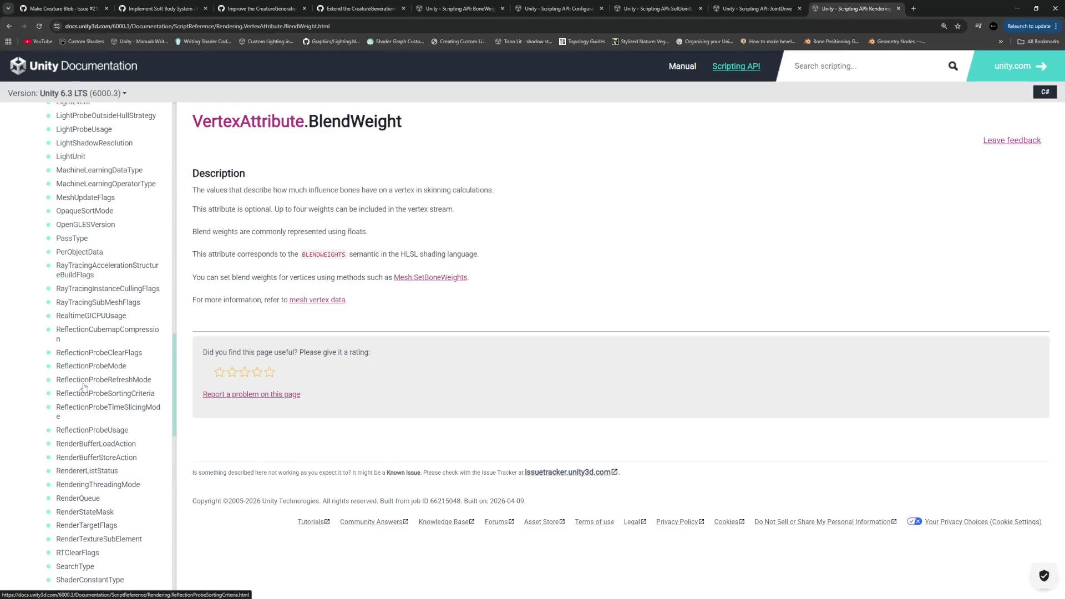
pyautogui.scroll(-20, 89, 387)
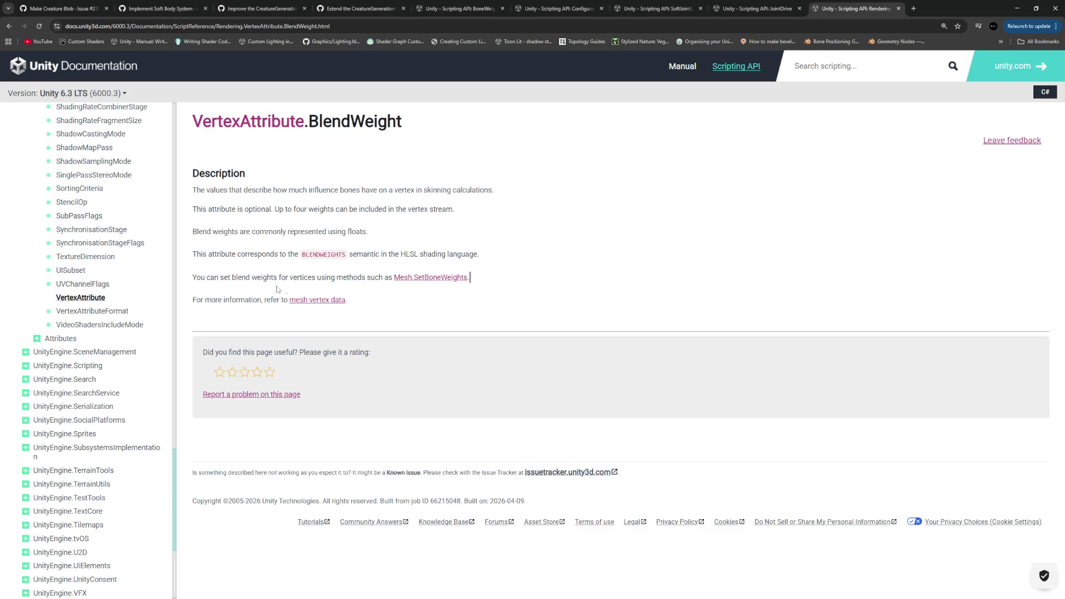
# Follow the Mesh.SetBoneWeights link from the BlendWeight description and select the method name
pyautogui.moveTo(470, 278); pyautogui.dragTo(192, 278)
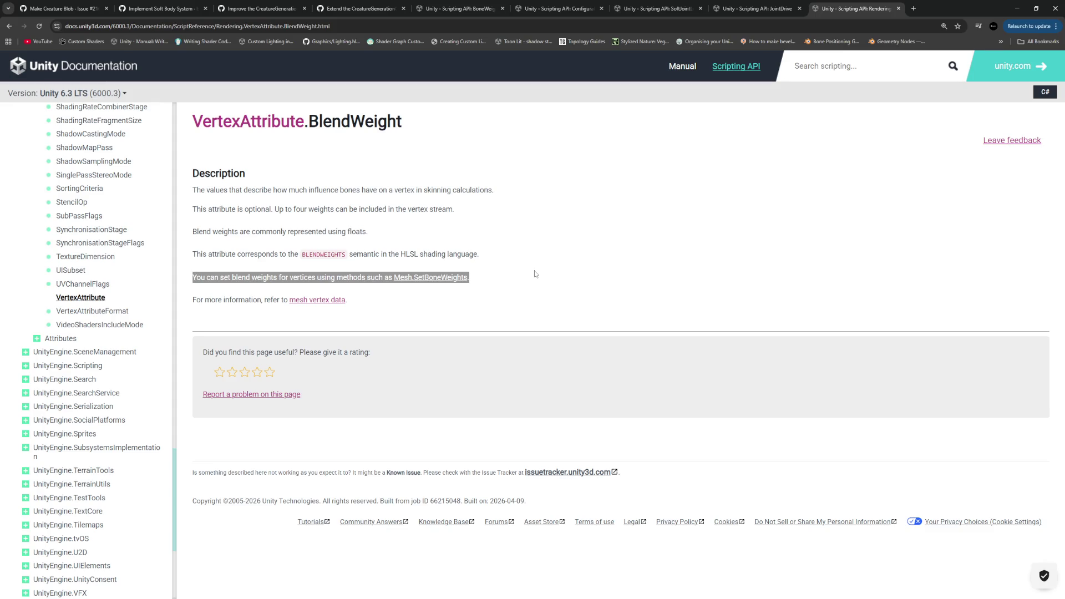
pyautogui.click(451, 290)
pyautogui.click(443, 279)
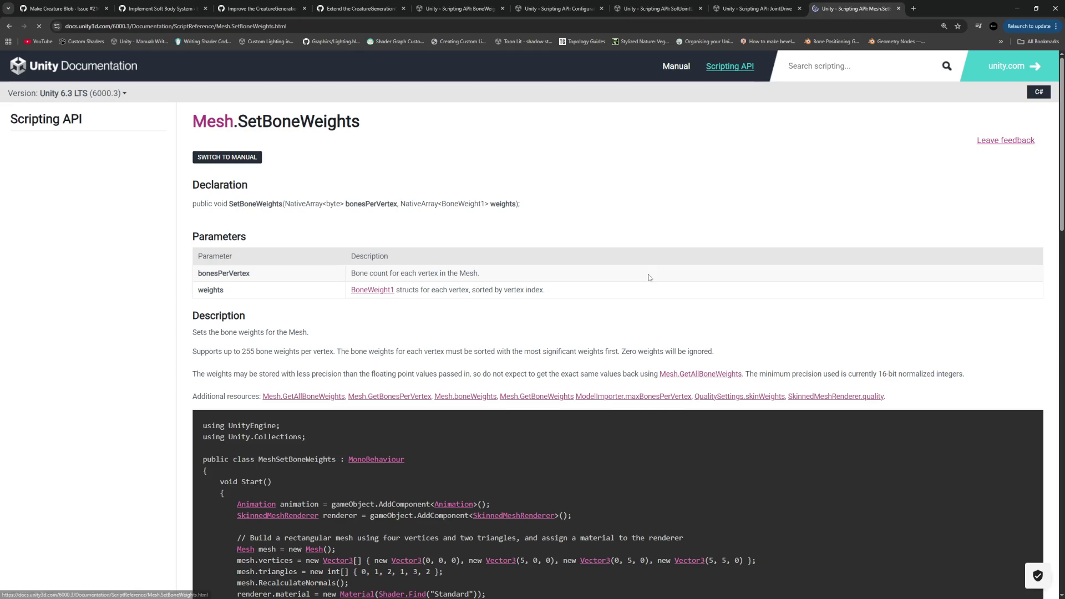
pyautogui.doubleClick(256, 203)
pyautogui.hotkey('ctrl', 'c')
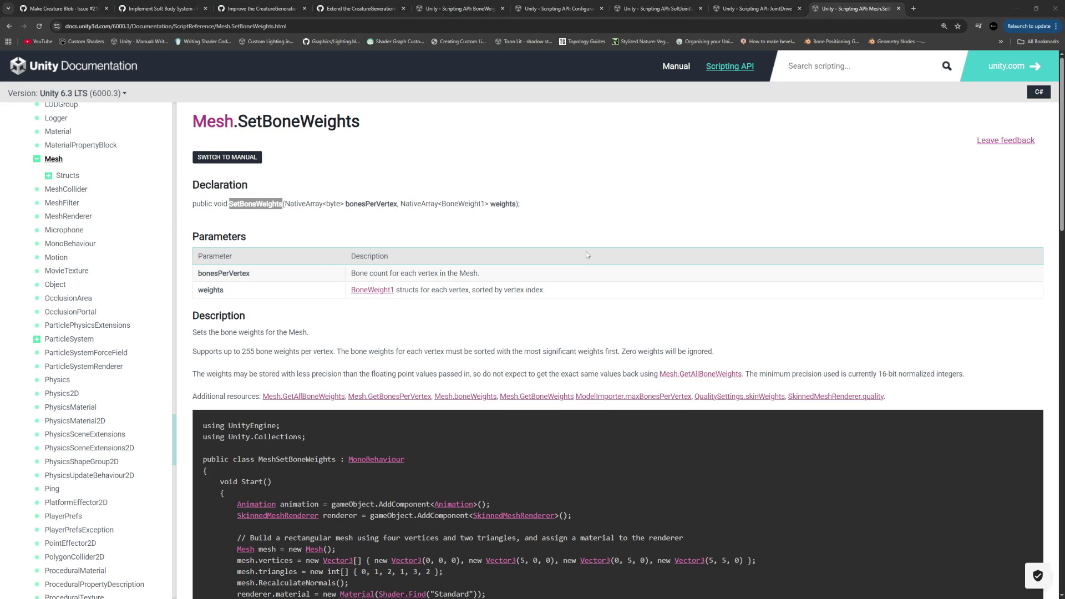
# Find the SetBoneWeights call in ArmatureGenerator.cs, then return to the documentation
pyautogui.hotkey('alt', 'Tab')
pyautogui.click(681, 350)
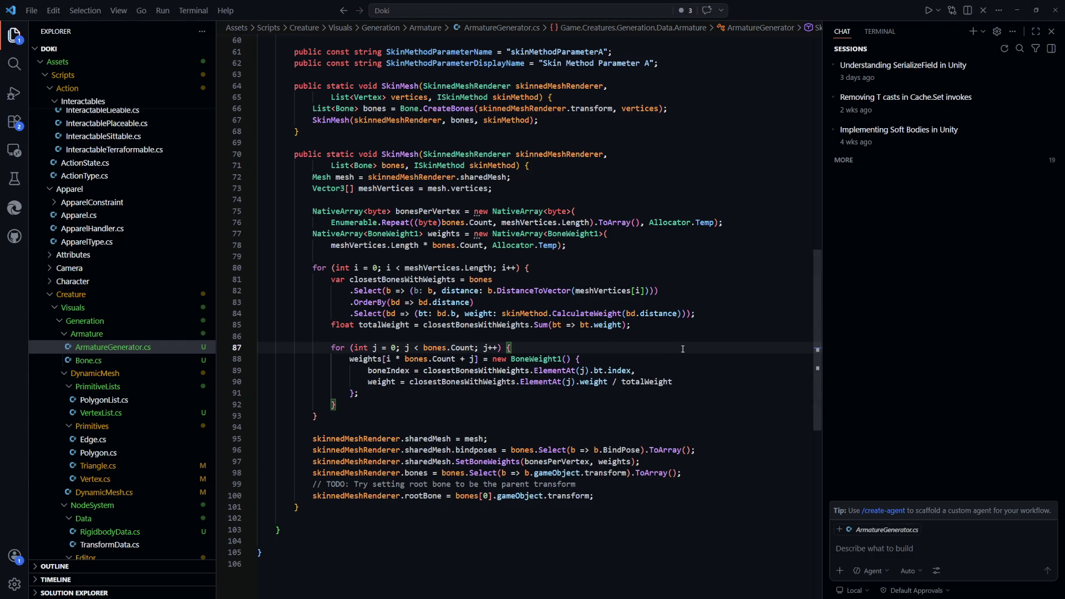
pyautogui.hotkey('ctrl', 'f')
pyautogui.hotkey('ctrl', 'v')
pyautogui.hotkey('alt', 'Tab')
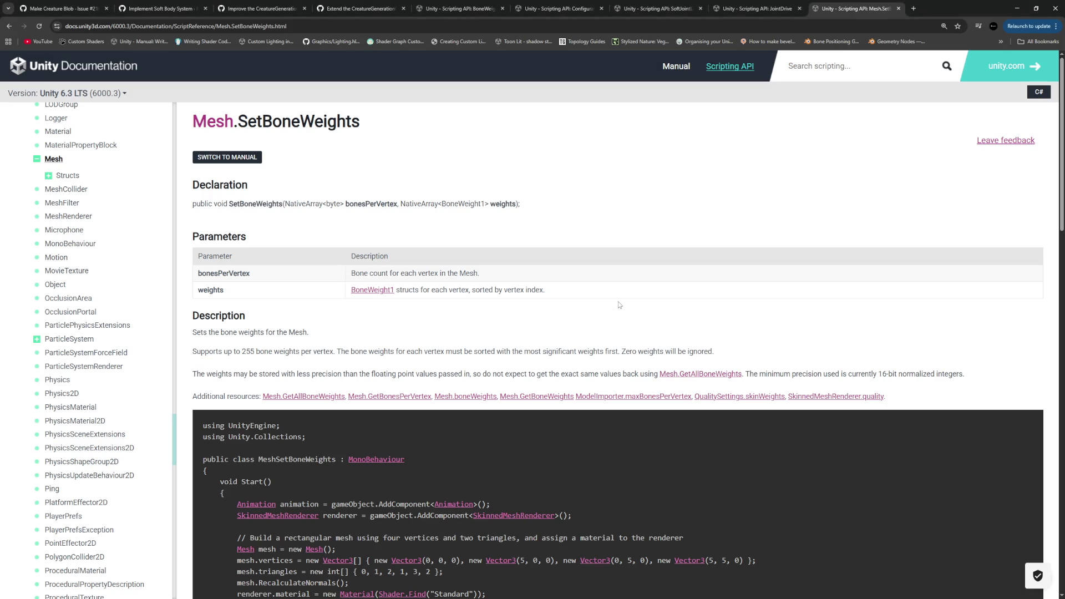
# Go back to BlendWeight, open the VertexAttribute enumeration, and mark its BlendWeight and BlendIndices rows
pyautogui.click(9, 26)
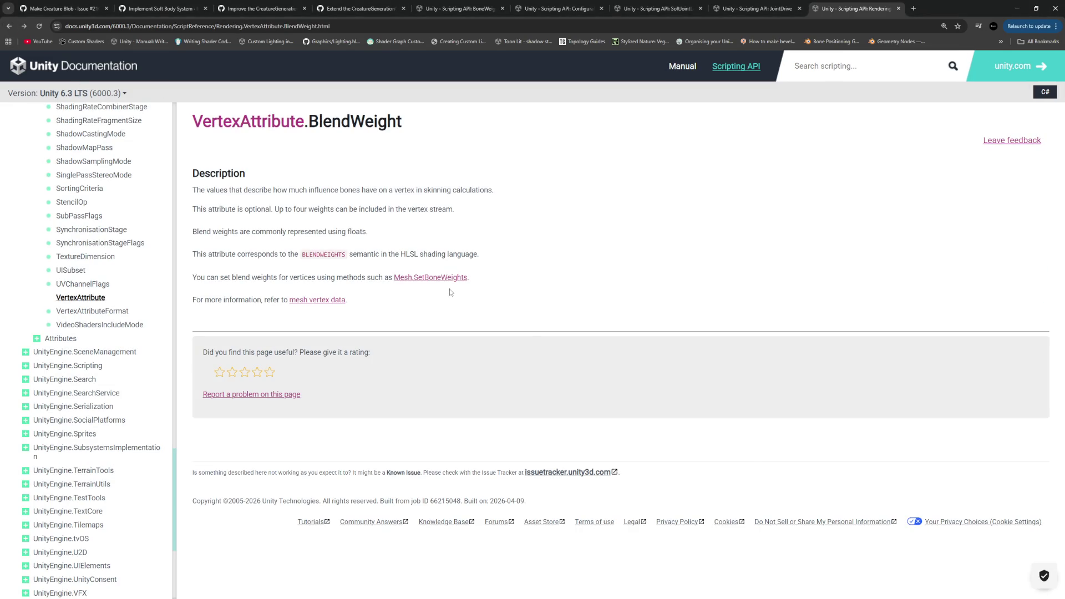
pyautogui.scroll(2, 126, 320)
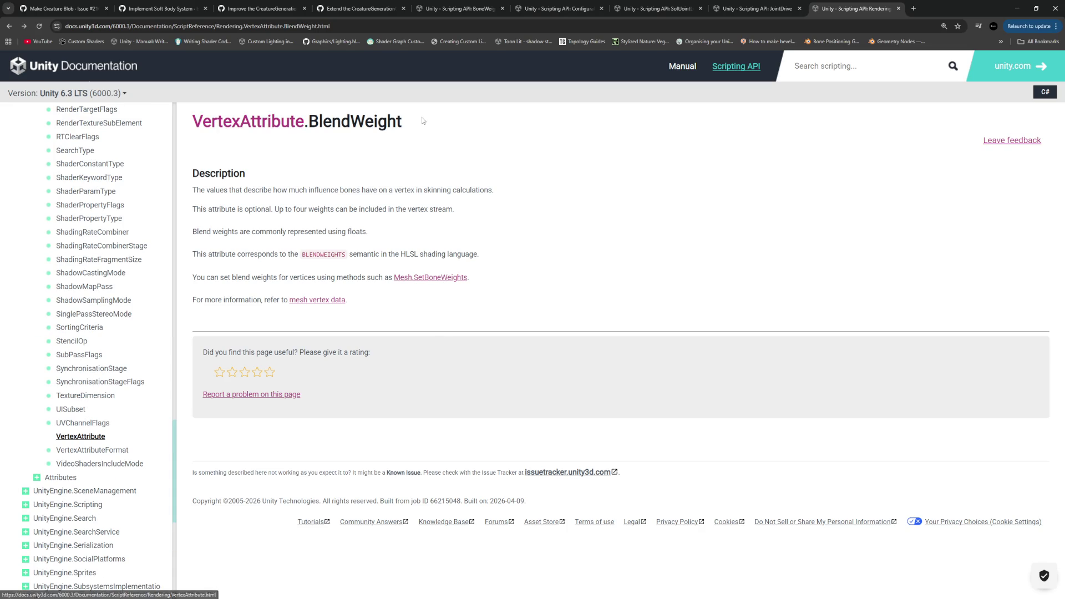
pyautogui.click(257, 123)
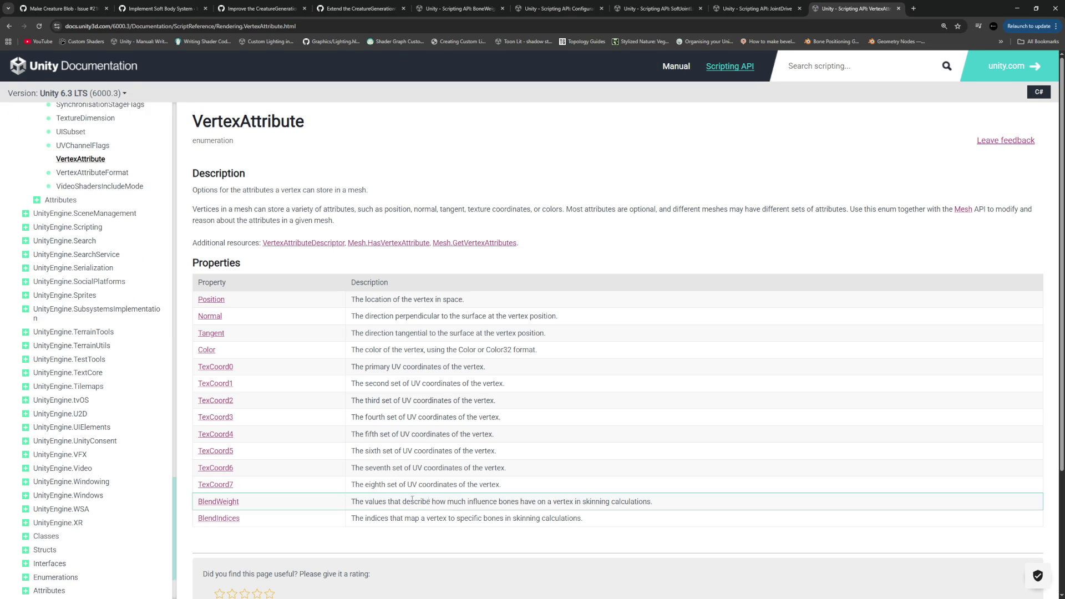
pyautogui.scroll(-2, 444, 510)
pyautogui.moveTo(362, 361); pyautogui.dragTo(653, 364)
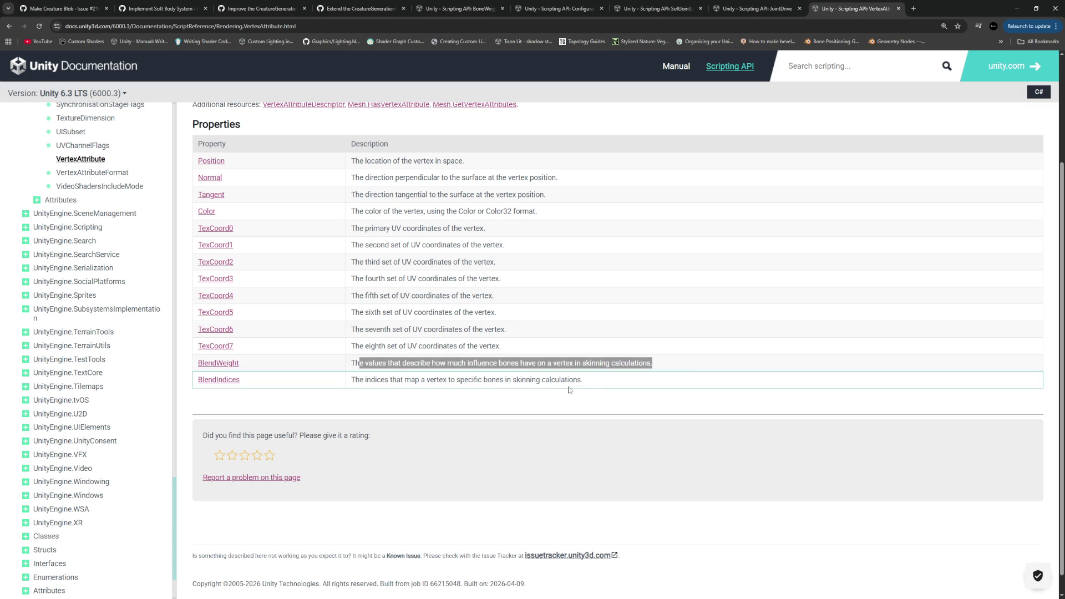
pyautogui.moveTo(586, 381)
pyautogui.mouseDown()
pyautogui.moveTo(351, 386)
pyautogui.moveTo(654, 361)
pyautogui.mouseUp()
pyautogui.click(411, 414)
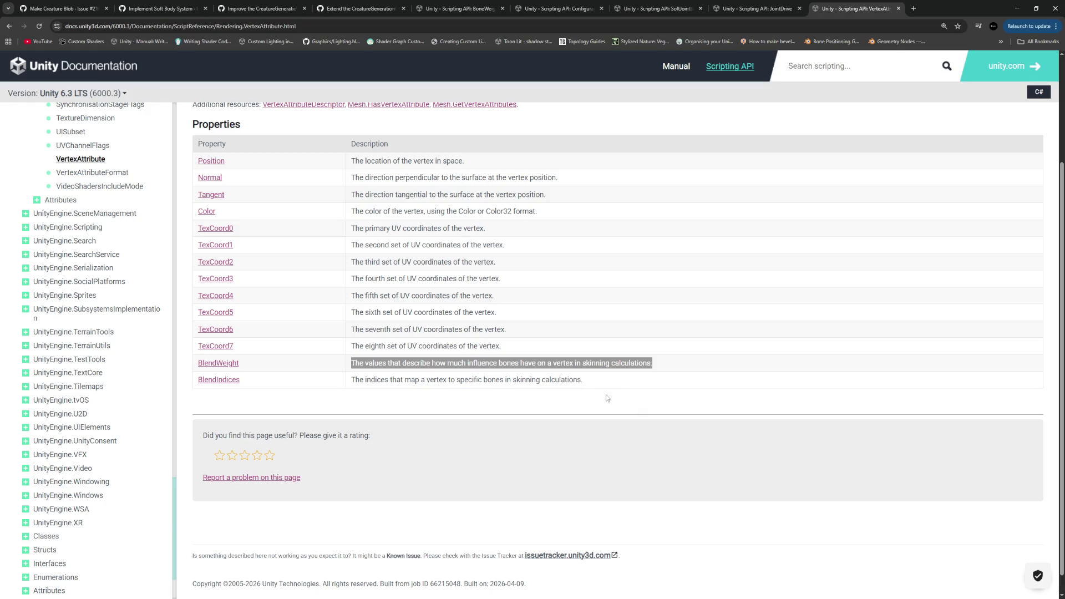
pyautogui.moveTo(595, 379); pyautogui.dragTo(198, 370)
# Study the VertexAttribute Properties table, highlighting the BlendWeight description
pyautogui.scroll(3, 255, 267)
pyautogui.moveTo(338, 118); pyautogui.dragTo(195, 124)
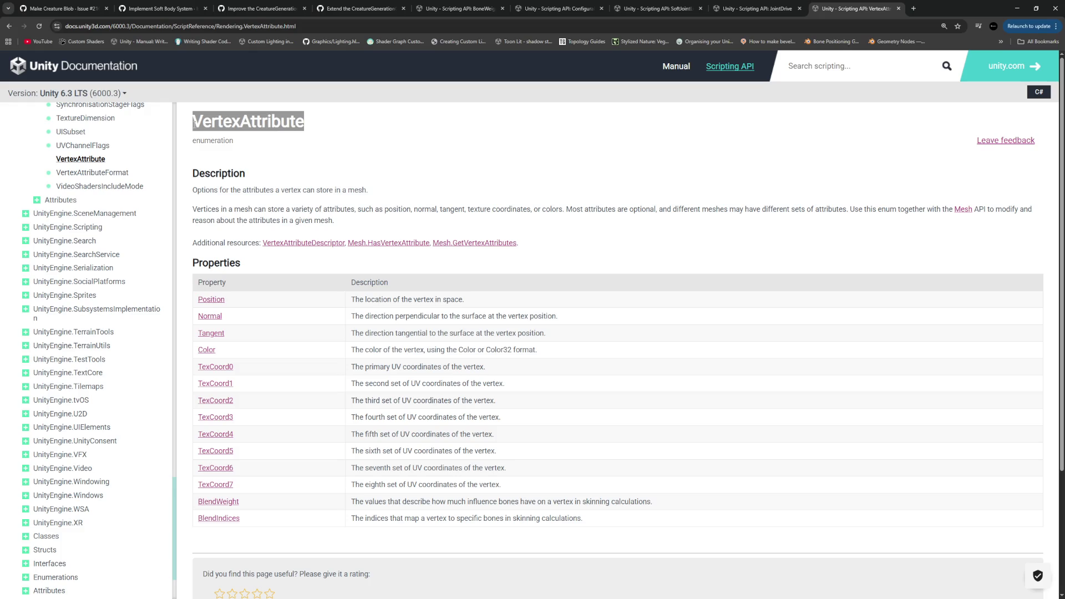
pyautogui.moveTo(210, 282); pyautogui.dragTo(775, 520)
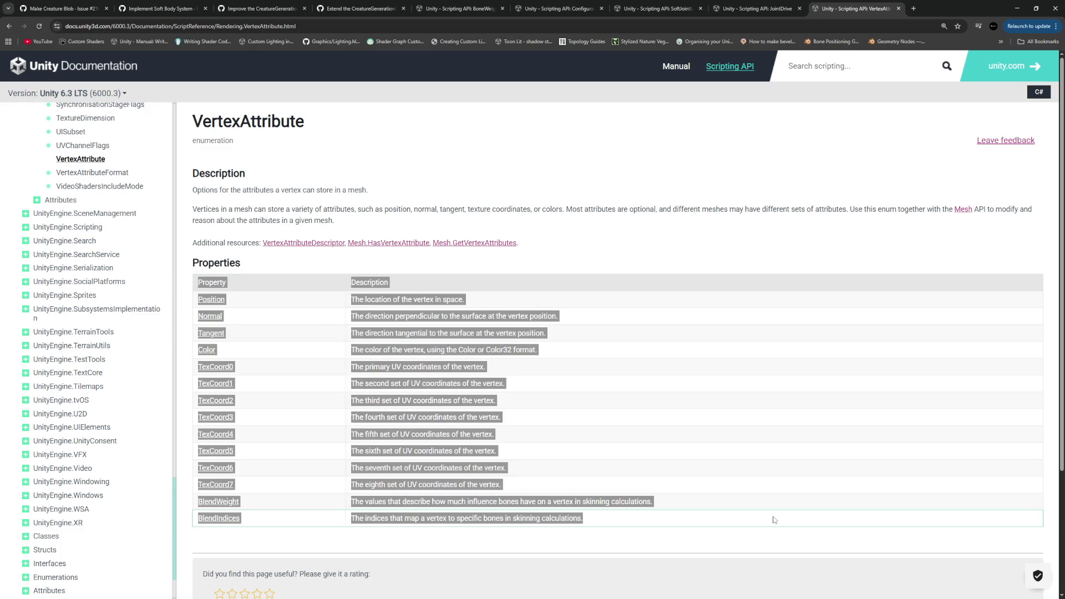
pyautogui.click(771, 525)
pyautogui.scroll(-3, 650, 500)
pyautogui.moveTo(196, 341)
pyautogui.mouseDown()
pyautogui.moveTo(638, 342)
pyautogui.moveTo(651, 357)
pyautogui.mouseUp()
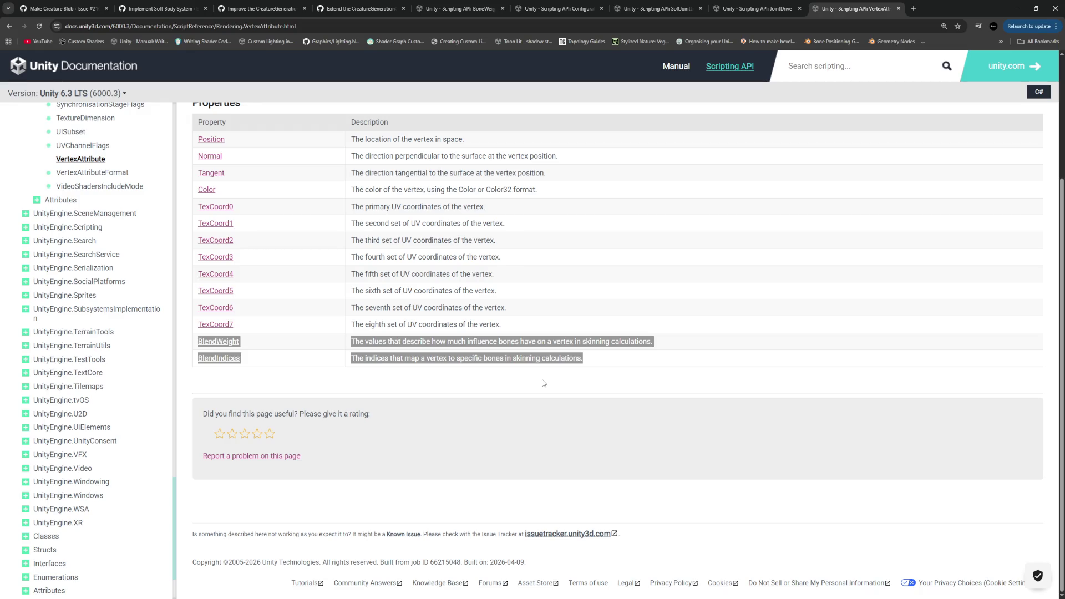
pyautogui.click(688, 340)
pyautogui.moveTo(688, 340); pyautogui.dragTo(357, 347)
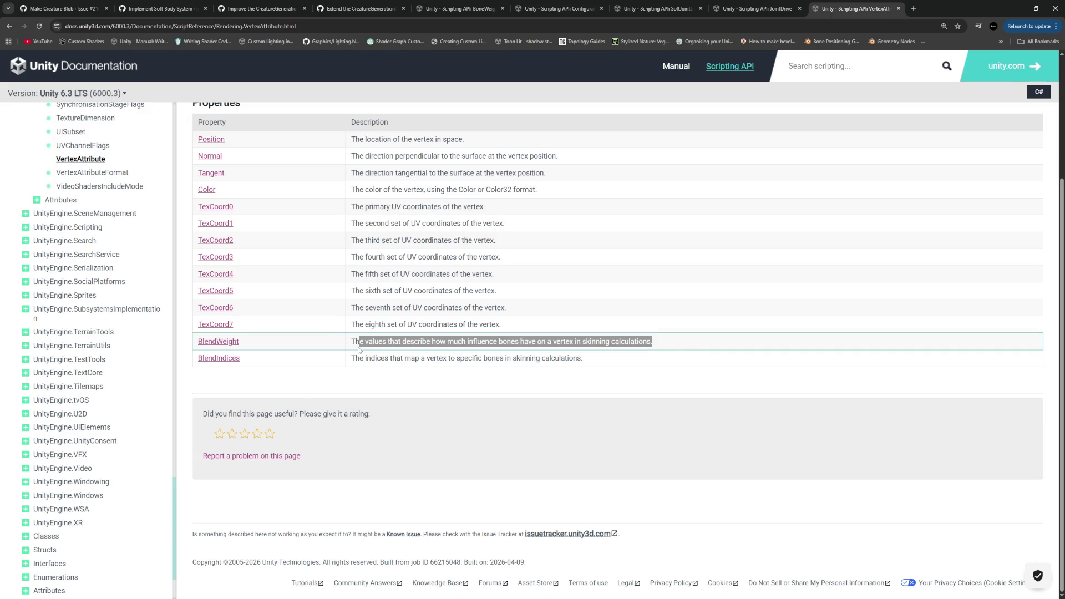
# Read BlendWeight's up-to-four-weights note, then return and mark the BlendWeight row before switching to code
pyautogui.click(227, 340)
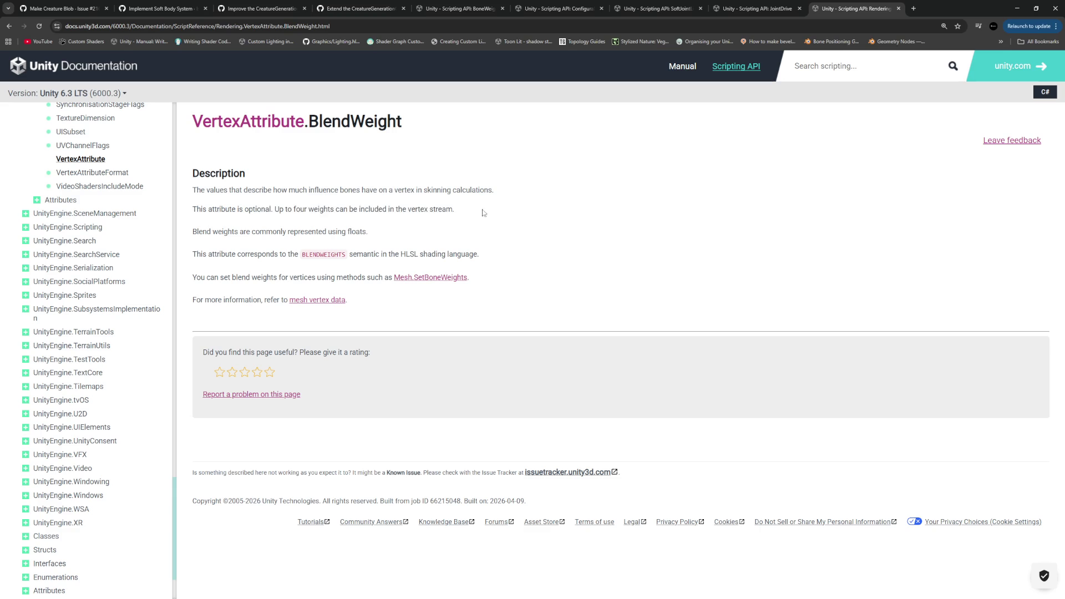
pyautogui.moveTo(483, 211); pyautogui.dragTo(197, 210)
pyautogui.click(269, 205)
pyautogui.click(9, 27)
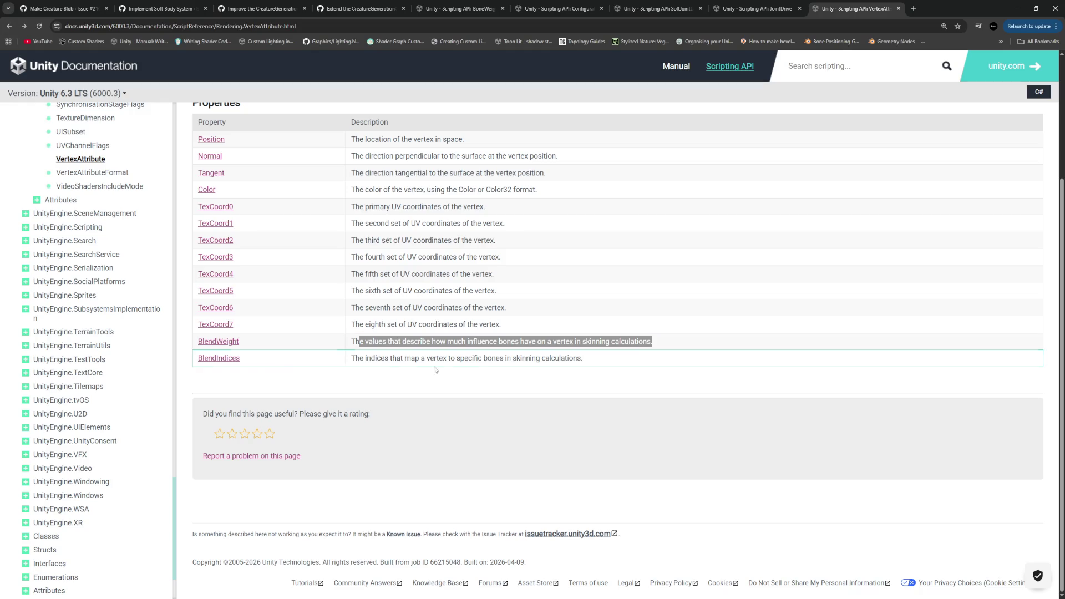
pyautogui.moveTo(596, 361); pyautogui.dragTo(199, 343)
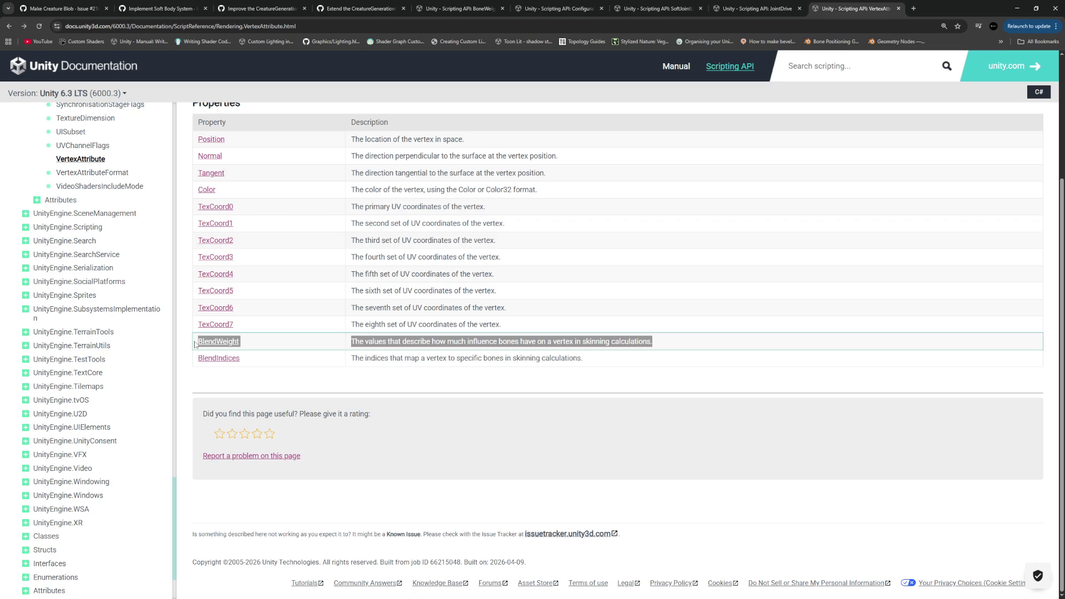
pyautogui.moveTo(197, 342); pyautogui.dragTo(393, 382)
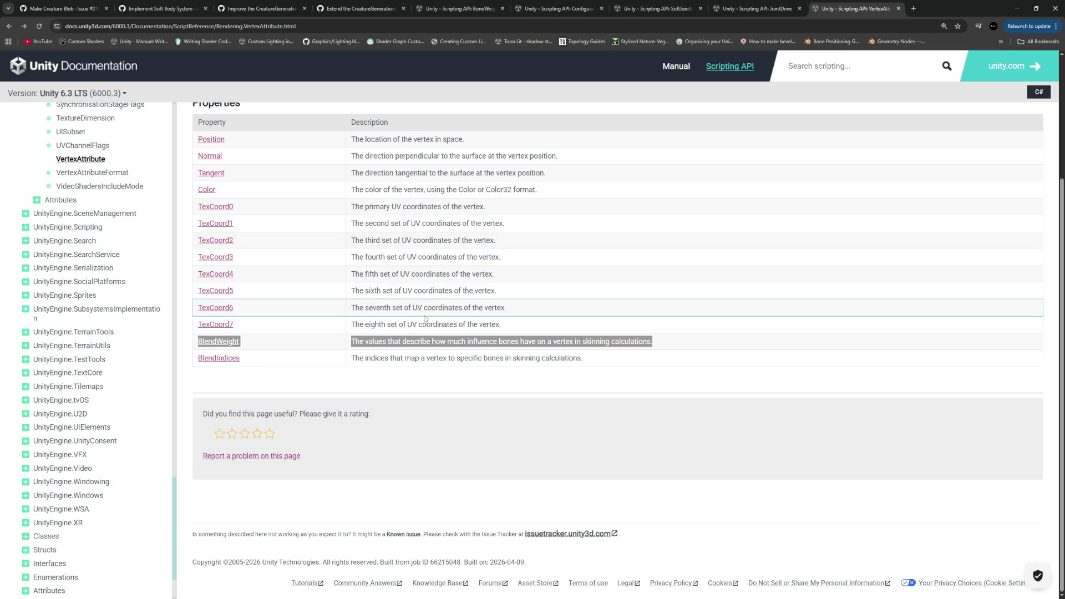
pyautogui.scroll(3, 397, 382)
pyautogui.hotkey('alt', 'Tab')
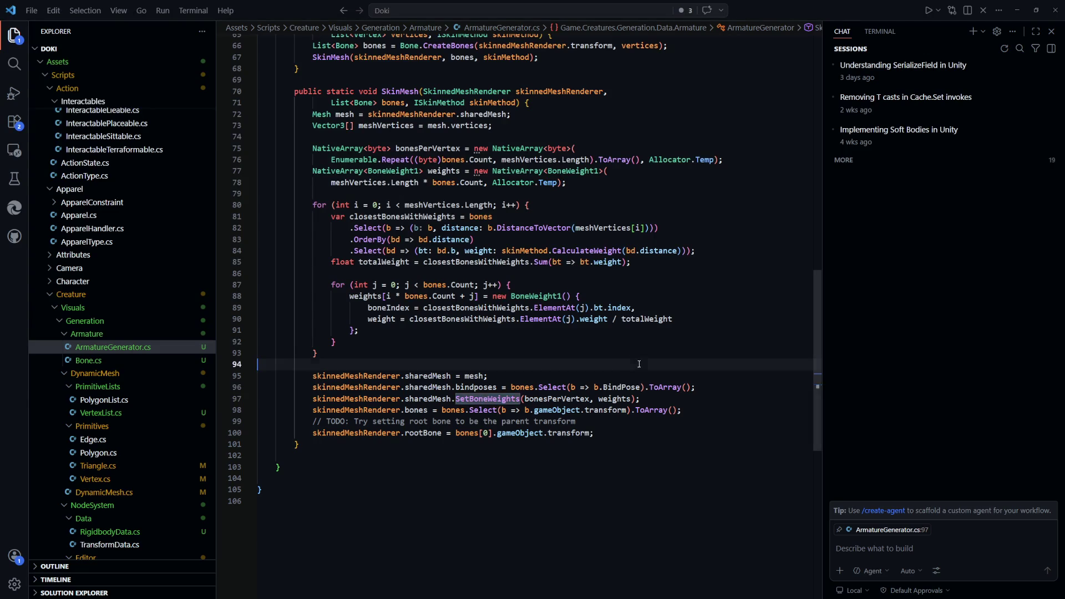
# Search 'BoneWeight1 unity' on the web and open the Unity BoneWeight1 Scripting API page
pyautogui.click(541, 297)
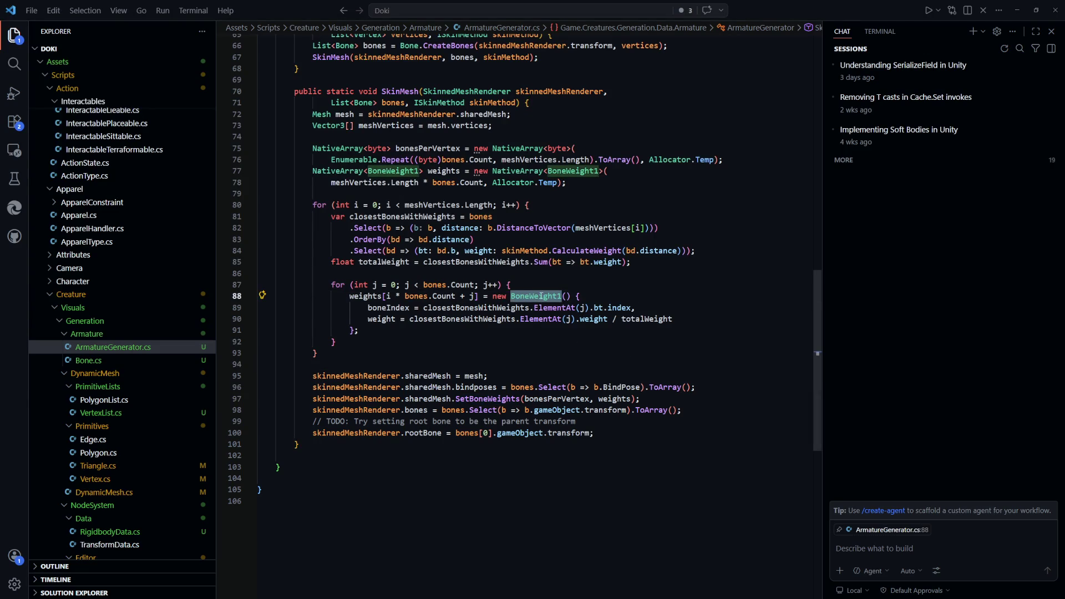
pyautogui.hotkey('alt', 'Tab')
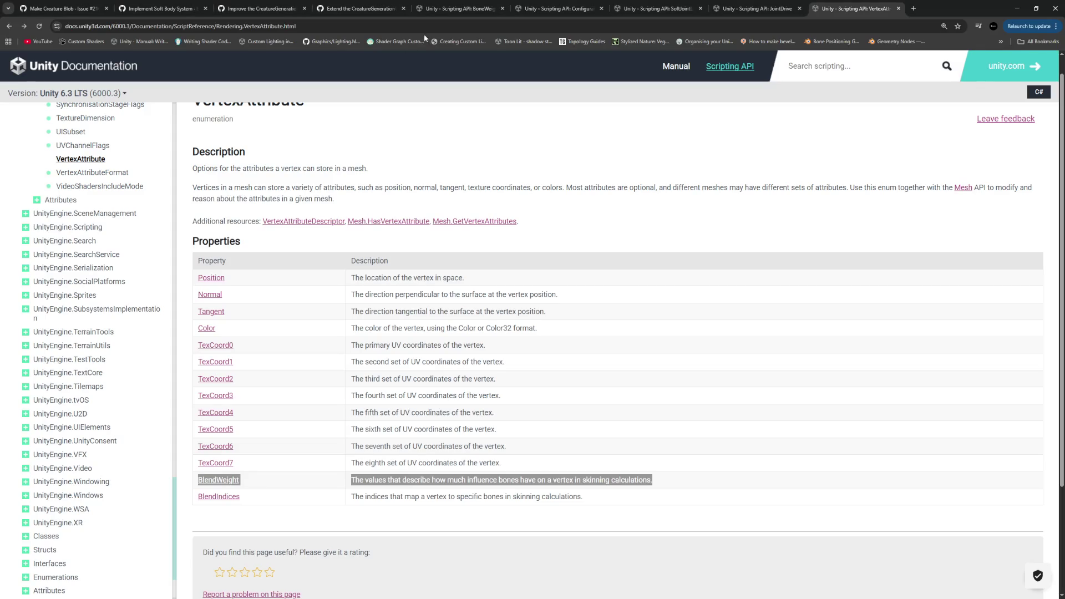
pyautogui.click(426, 30)
pyautogui.write('BoneWeight1')
pyautogui.press('Return')
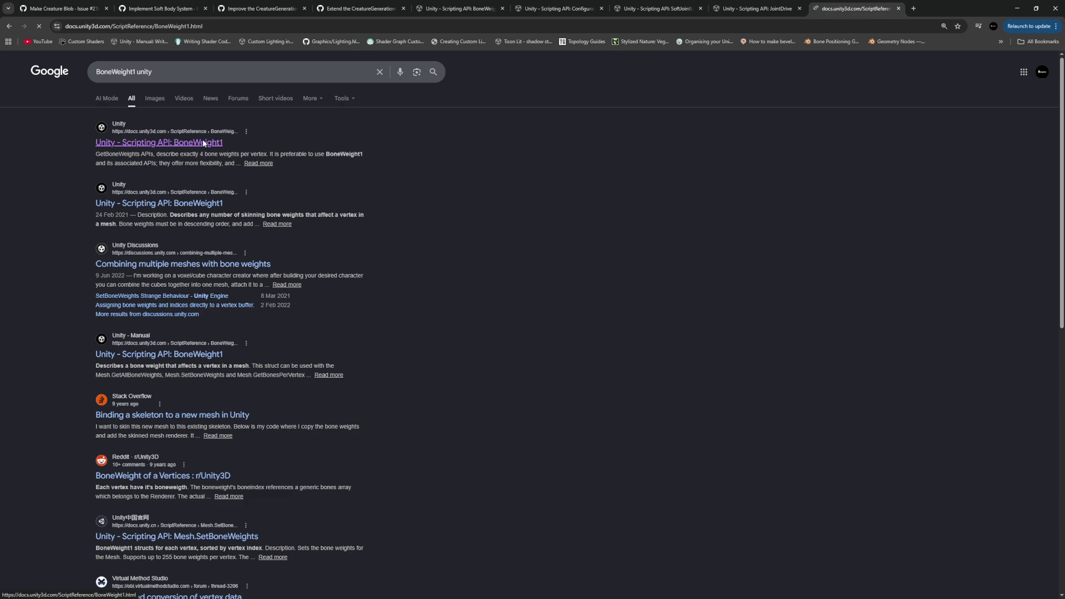
pyautogui.click(202, 139)
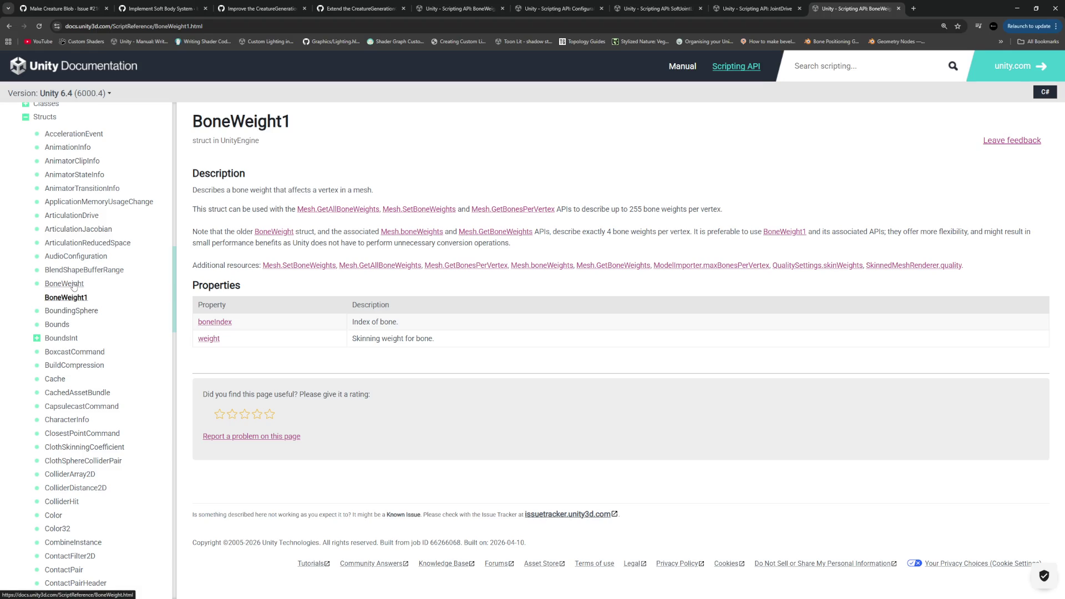
# Open the BoneWeight struct page and highlight its description of four bone weights per vertex
pyautogui.click(73, 285)
pyautogui.moveTo(192, 190); pyautogui.dragTo(414, 189)
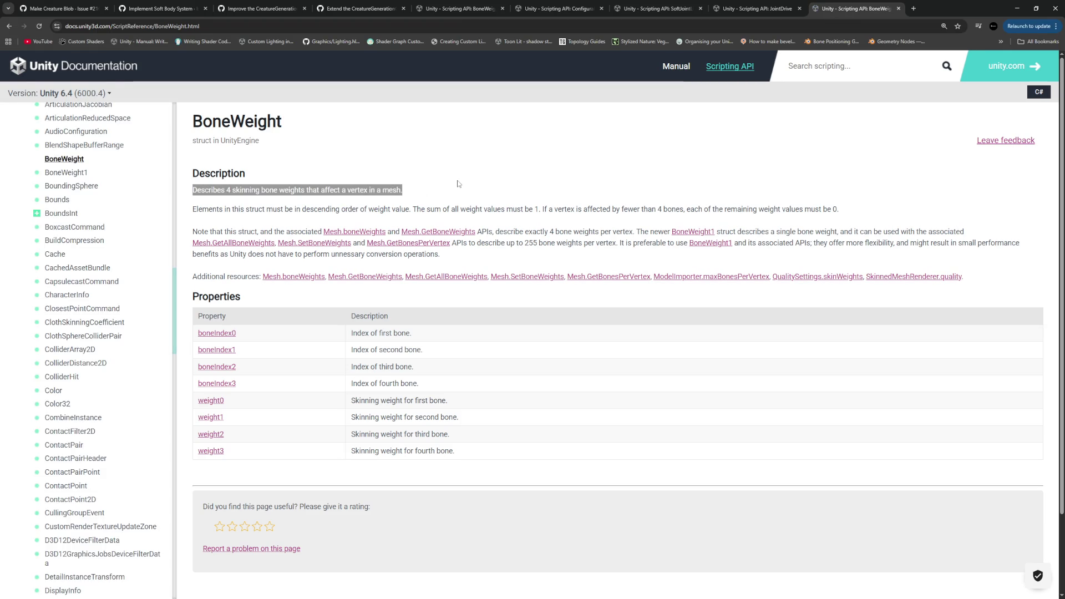
pyautogui.hotkey('alt', 'Tab')
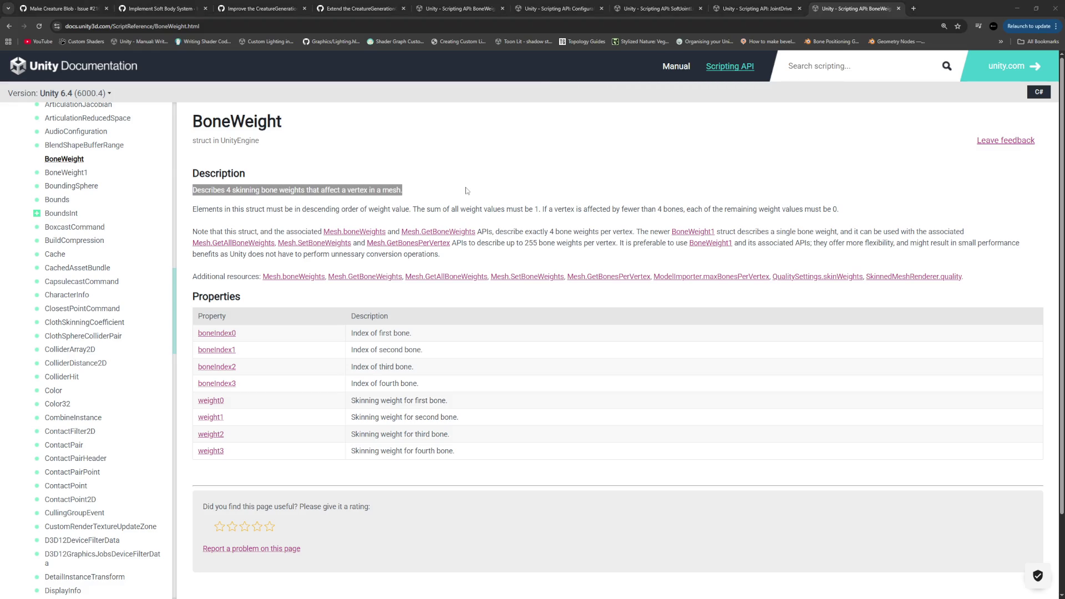
pyautogui.scroll(15, 694, 444)
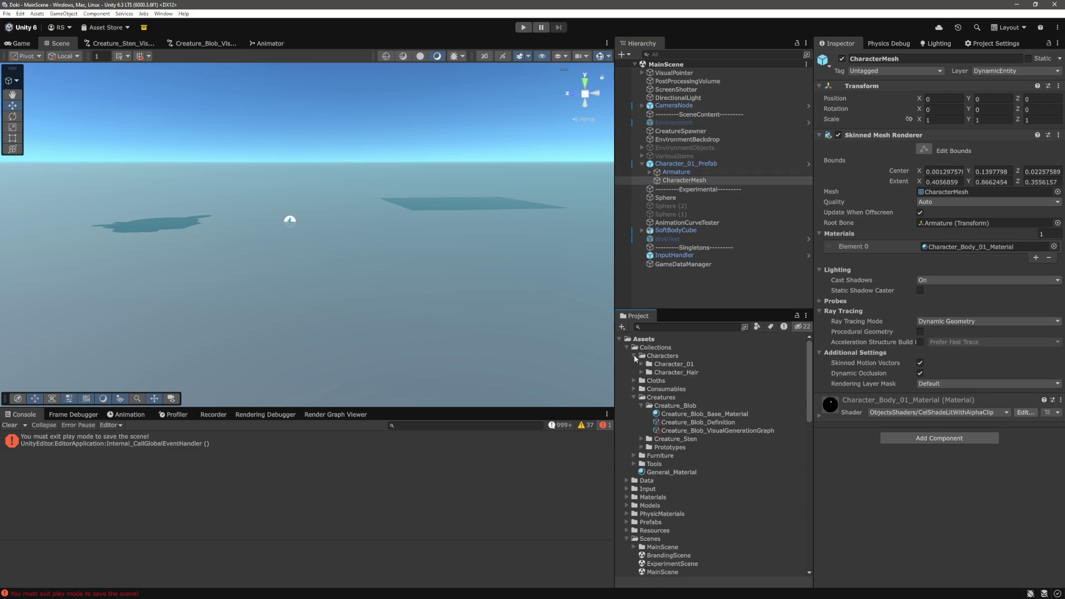
# Check Character_Rigged's Rig import settings under Characters/Character_01: Custom skin weights, 8 bones per vertex
pyautogui.click(642, 364)
pyautogui.click(688, 497)
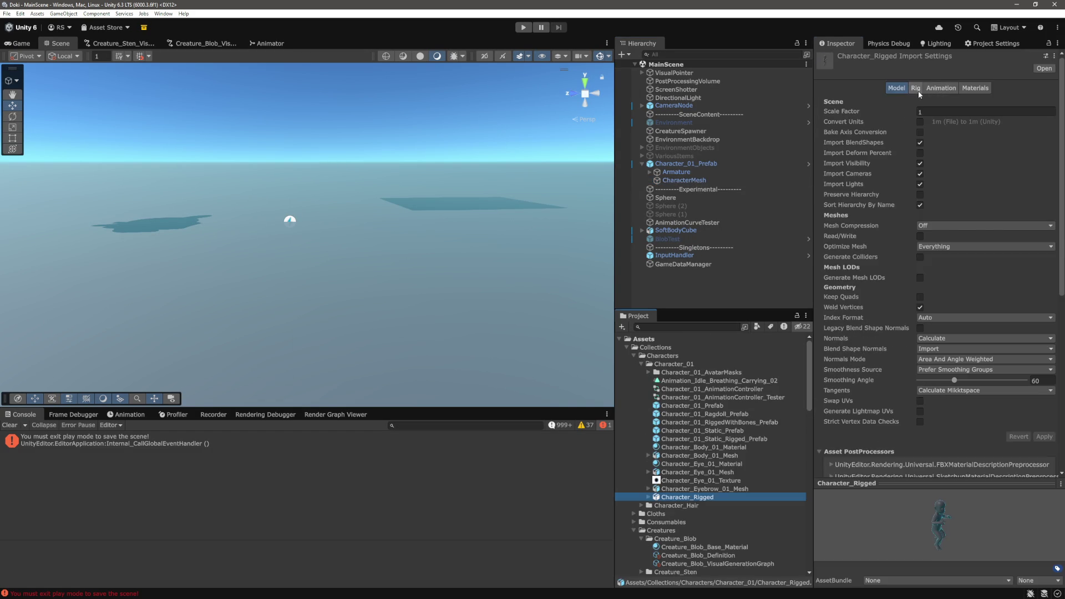
pyautogui.click(918, 91)
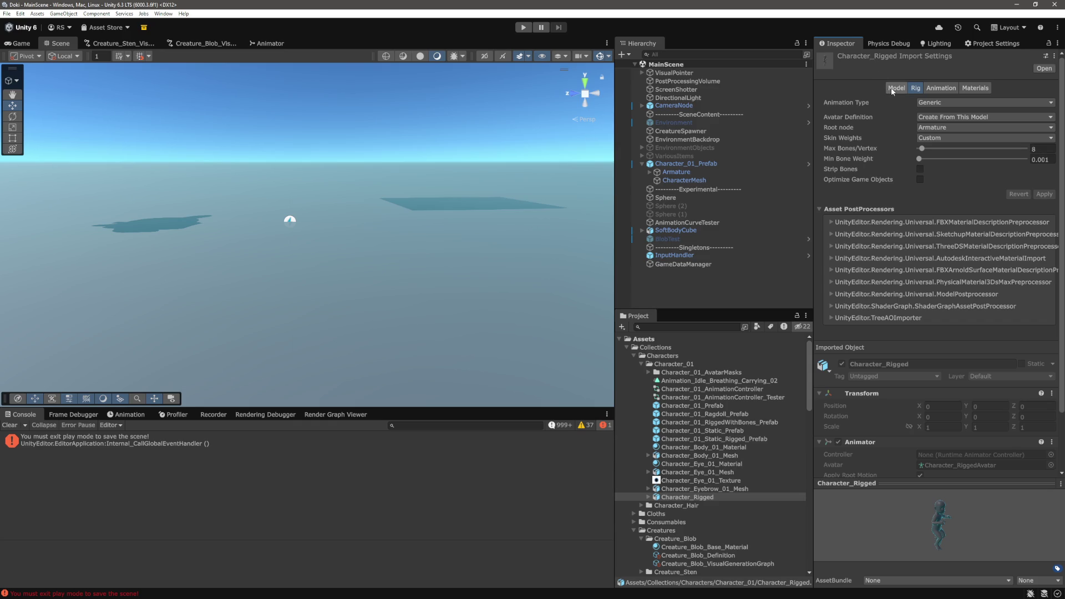
pyautogui.hotkey('alt', 'Tab')
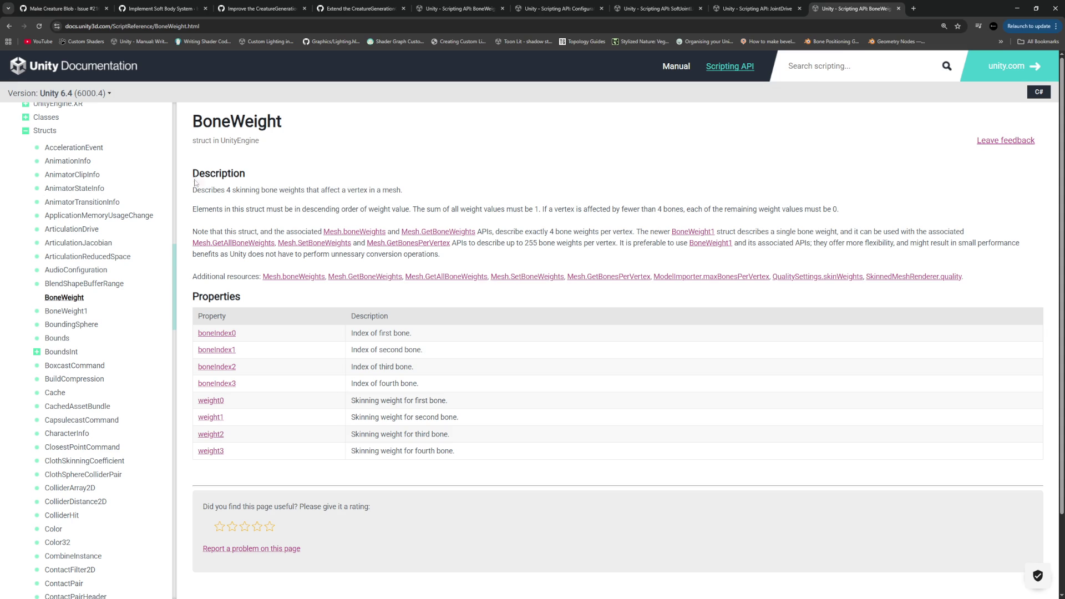
# Go from the BoneWeight page to BoneWeight1 and highlight its 255 bone weights per vertex limit
pyautogui.moveTo(192, 191); pyautogui.dragTo(391, 187)
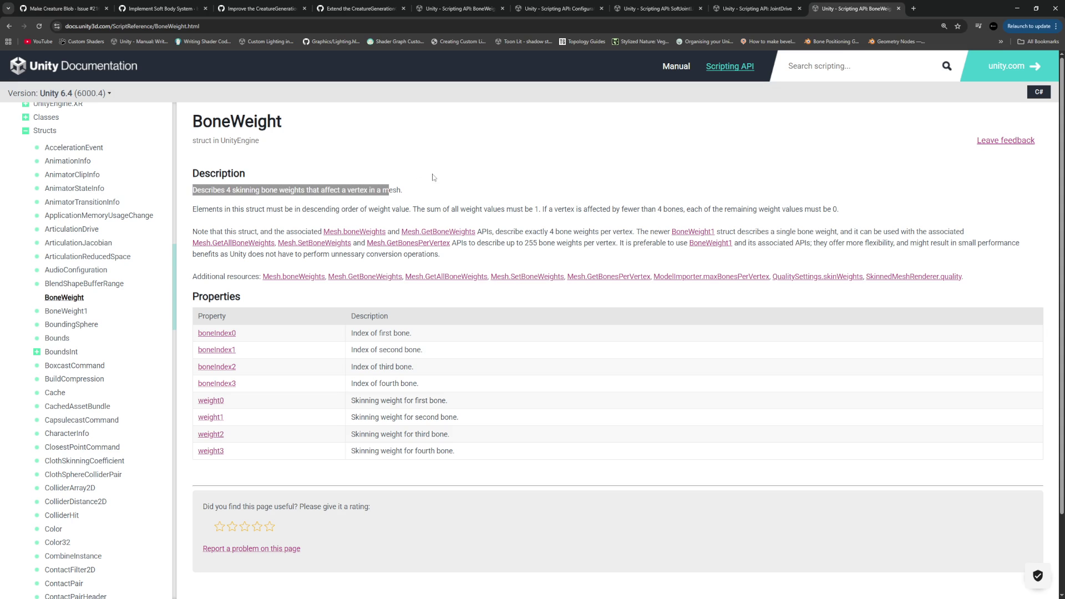
pyautogui.moveTo(404, 190); pyautogui.dragTo(192, 189)
pyautogui.click(66, 313)
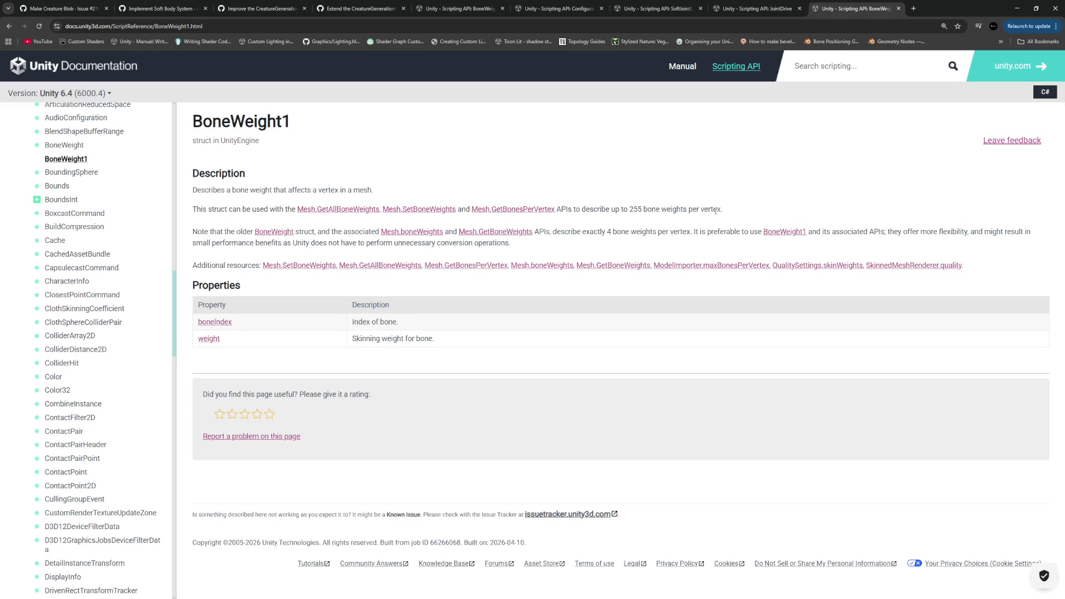
pyautogui.moveTo(724, 209); pyautogui.dragTo(629, 209)
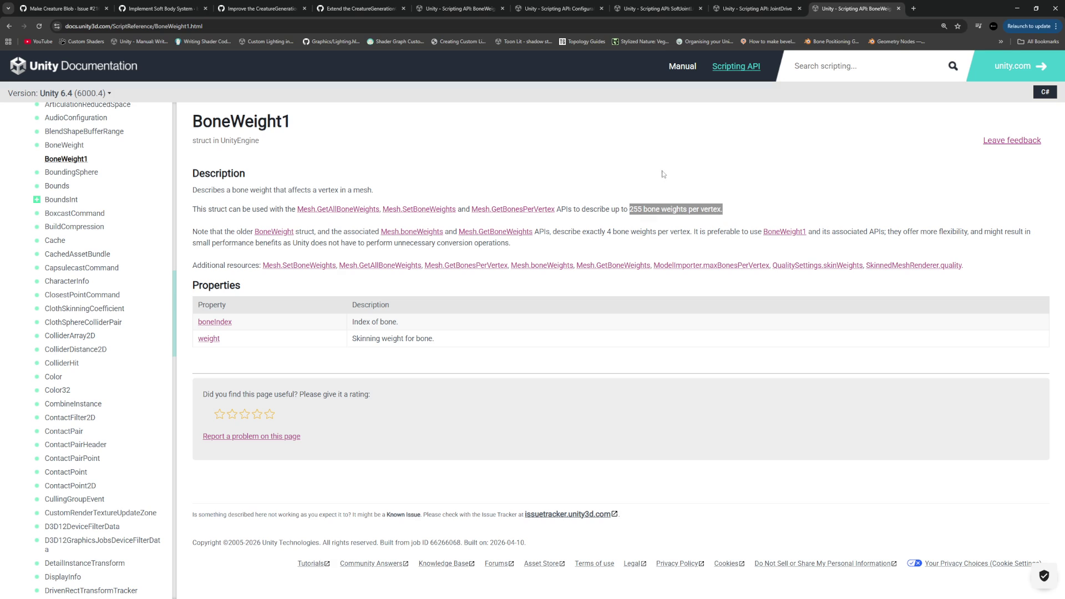
pyautogui.hotkey('alt', 'Tab')
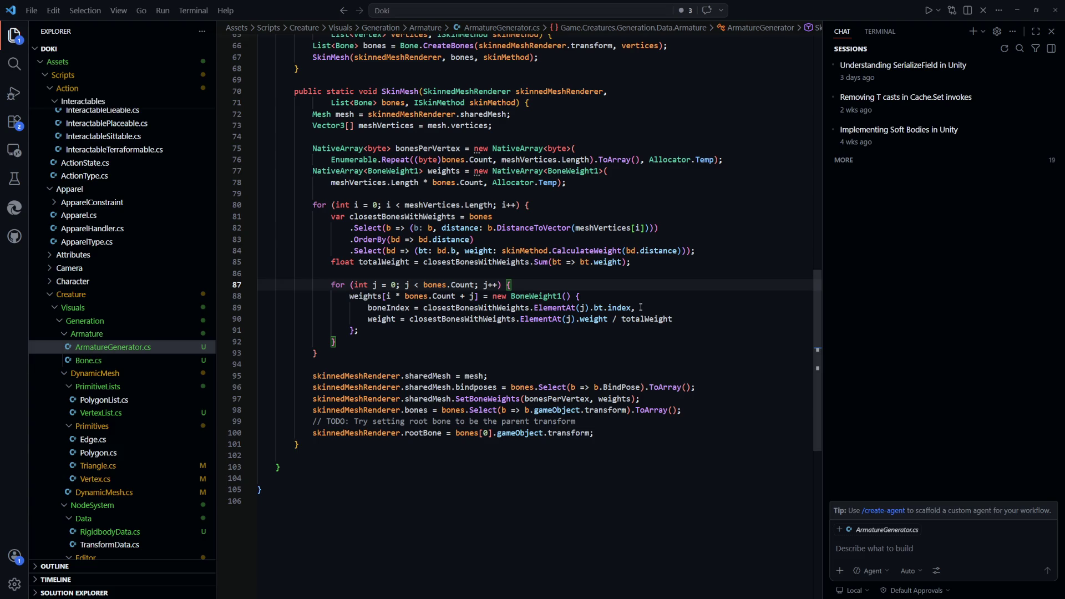
# Open AddSoftBodyRuntimeNode.cs from the recent files list and scroll to the SkinMesh call
pyautogui.click(577, 353)
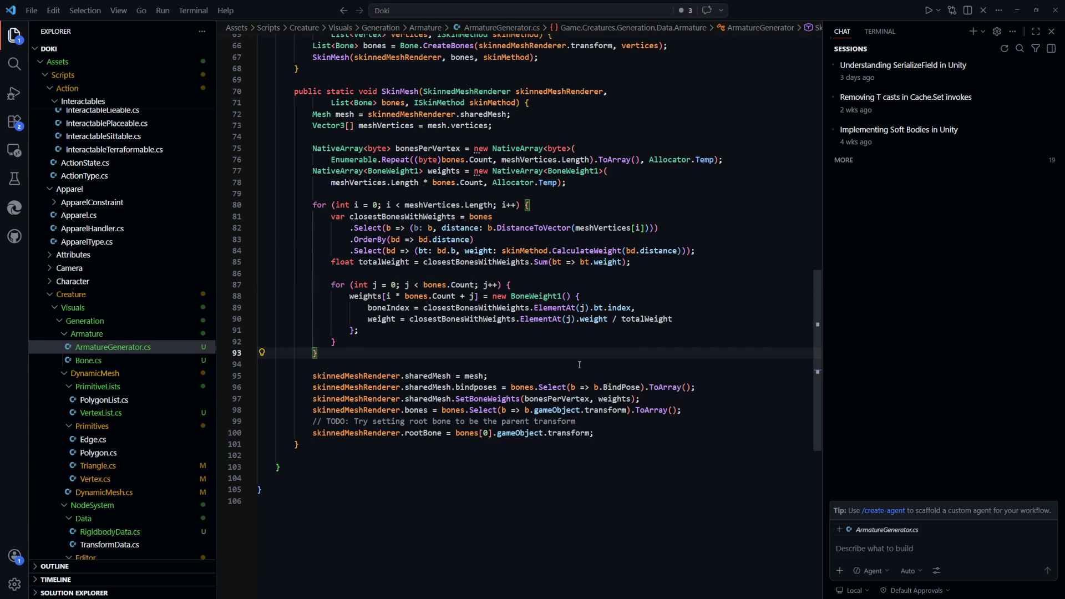
pyautogui.hotkey('ctrl', 'p')
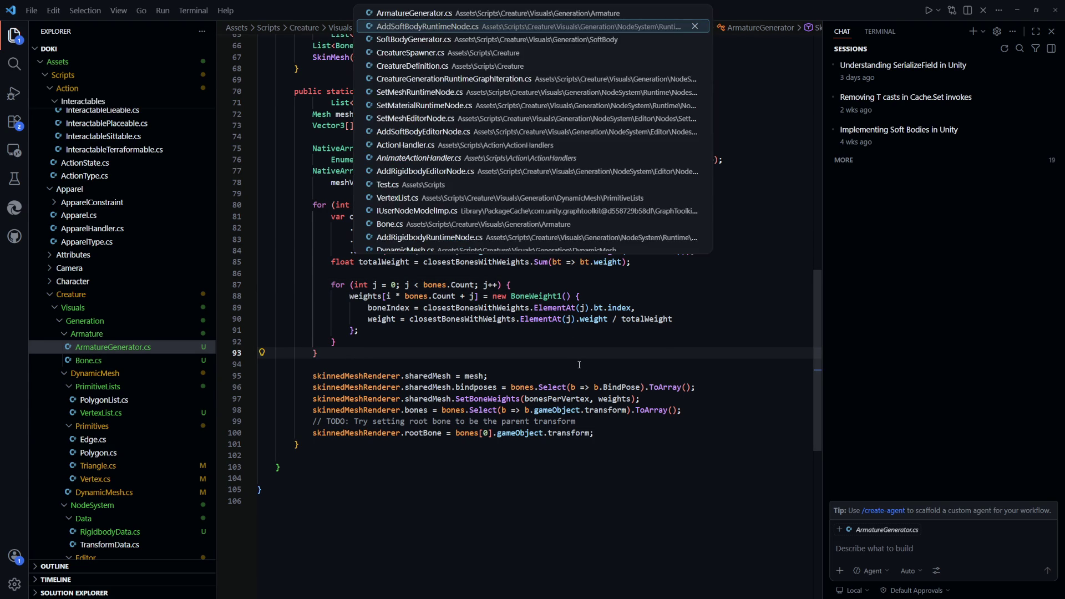
pyautogui.press('Return')
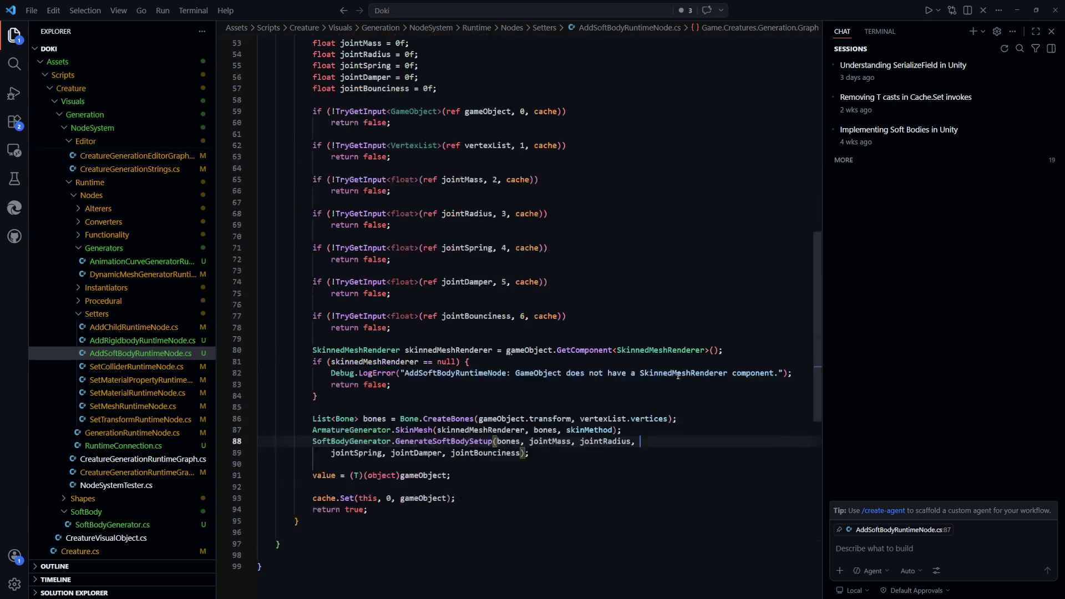
pyautogui.scroll(5, 684, 440)
pyautogui.scroll(-3, 664, 370)
pyautogui.scroll(-2, 641, 367)
pyautogui.scroll(-2, 642, 366)
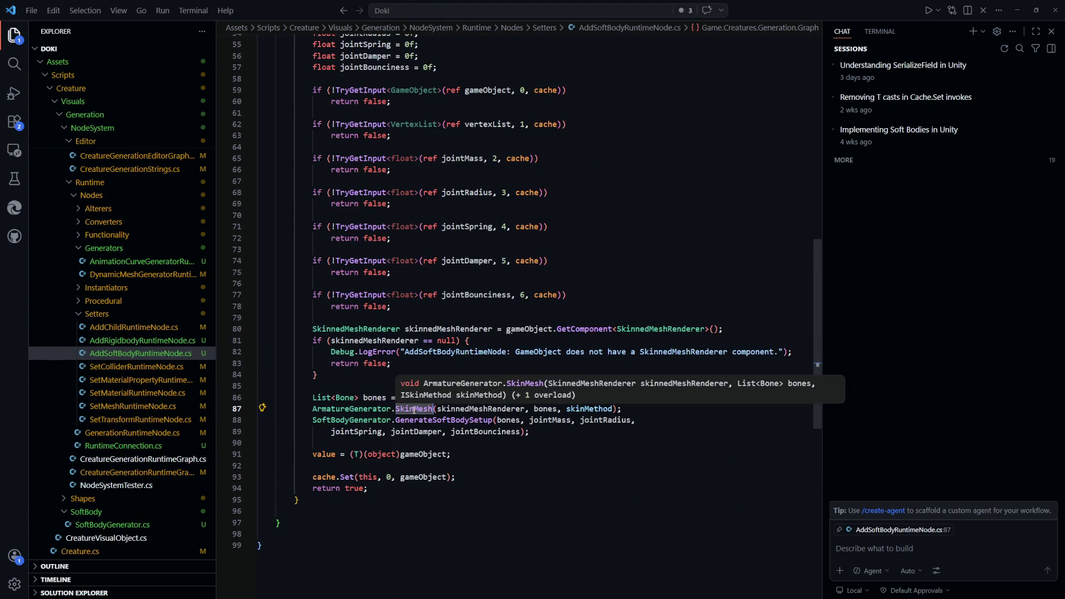
# Jump to the SkinMesh definition and review its bone weight code
pyautogui.keyDown('ctrl'); pyautogui.click(413, 407); pyautogui.keyUp('ctrl')
pyautogui.scroll(2, 590, 286)
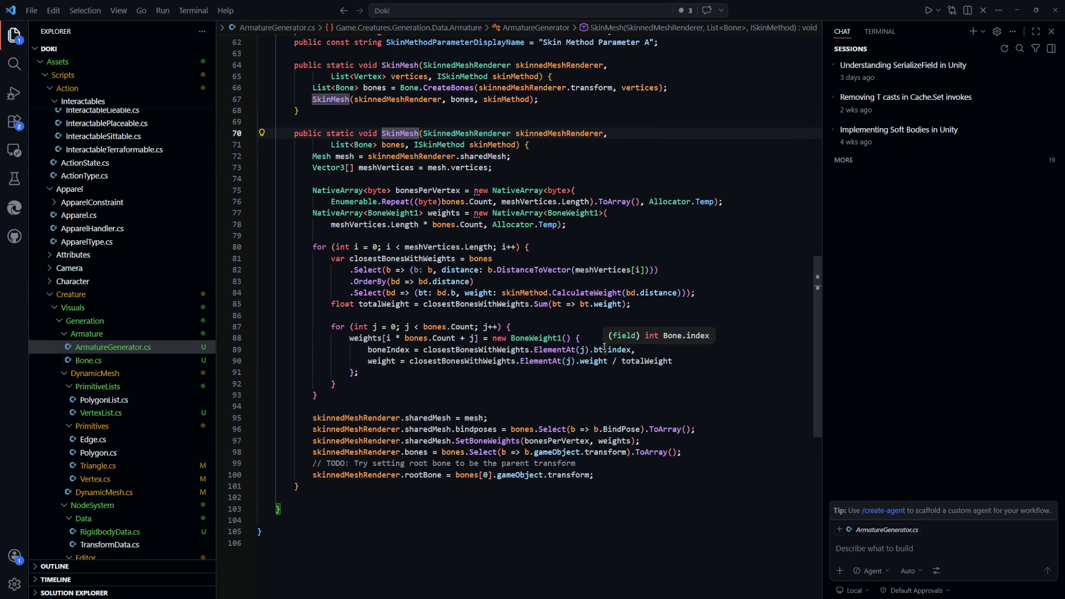
pyautogui.click(624, 406)
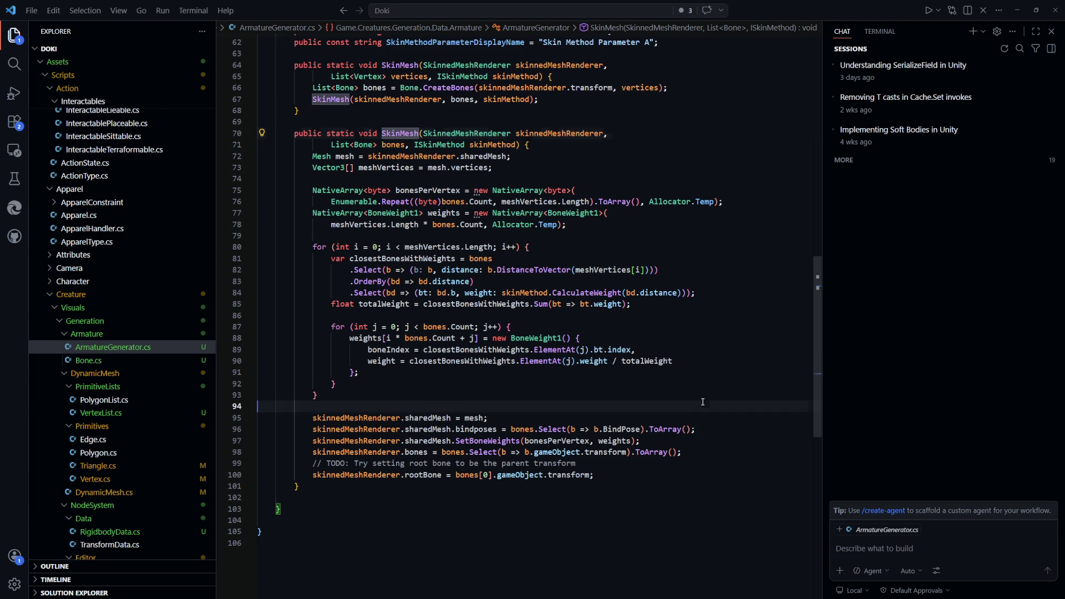
pyautogui.scroll(1, 625, 395)
pyautogui.scroll(1, 648, 406)
pyautogui.scroll(4, 654, 403)
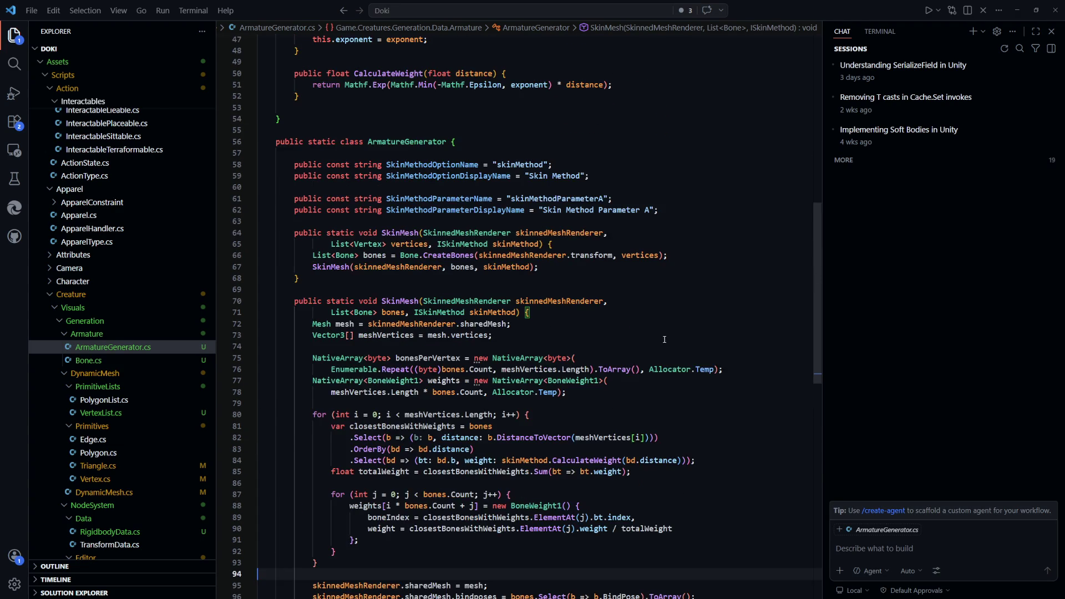
pyautogui.scroll(-8, 666, 333)
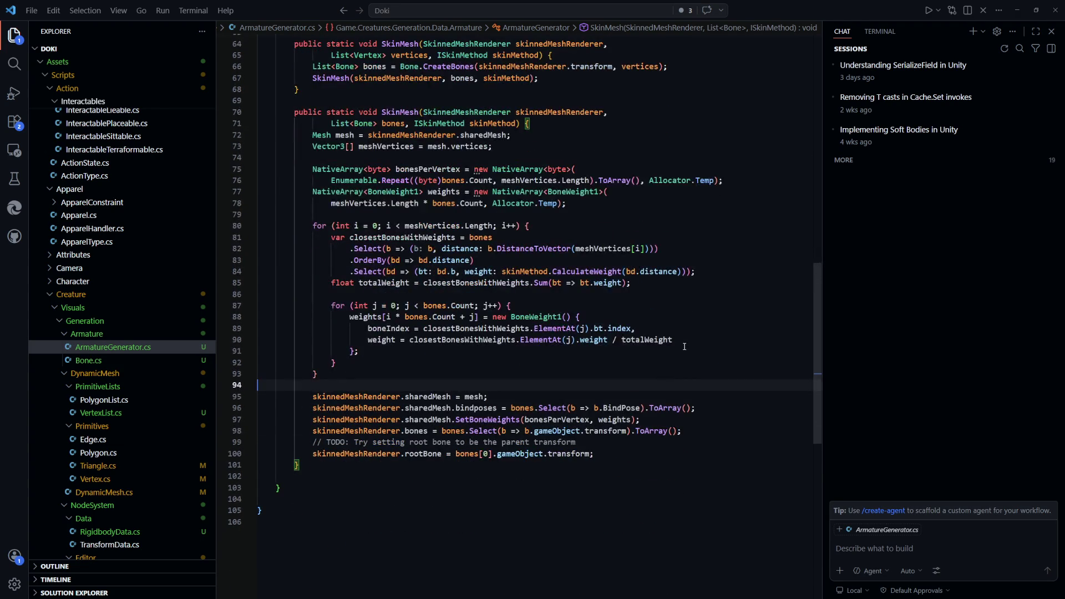
pyautogui.scroll(4, 681, 348)
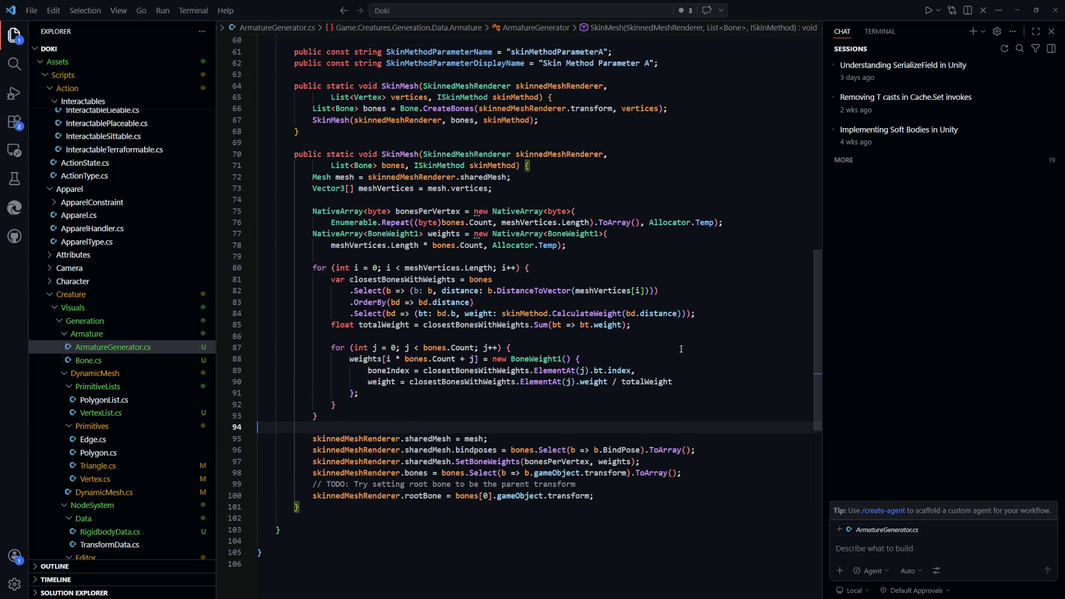
pyautogui.scroll(-2, 682, 352)
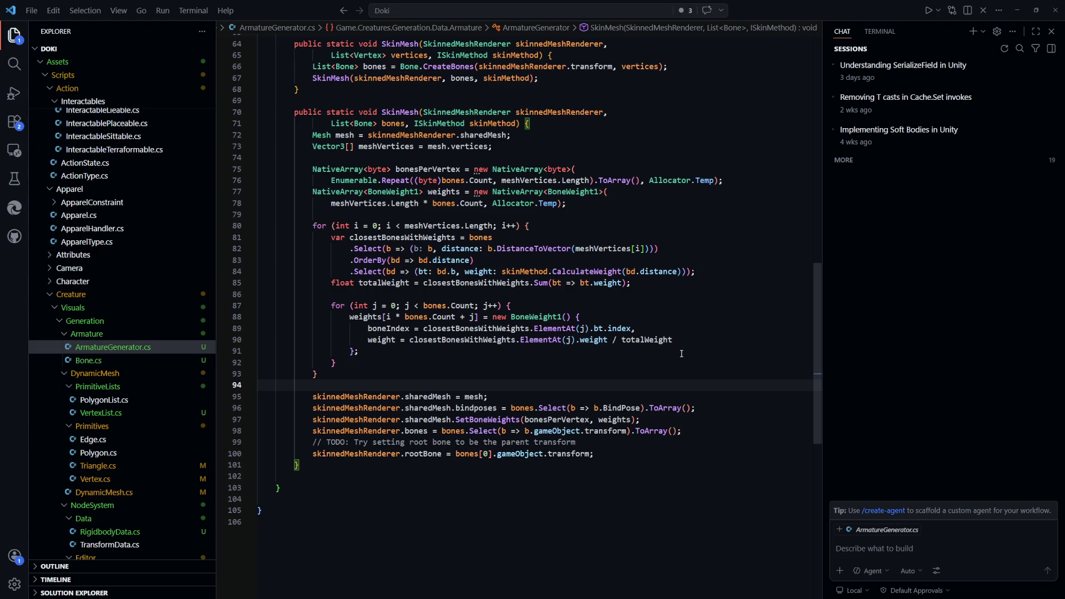
pyautogui.scroll(1, 681, 353)
pyautogui.scroll(3, 681, 353)
pyautogui.scroll(5, 682, 353)
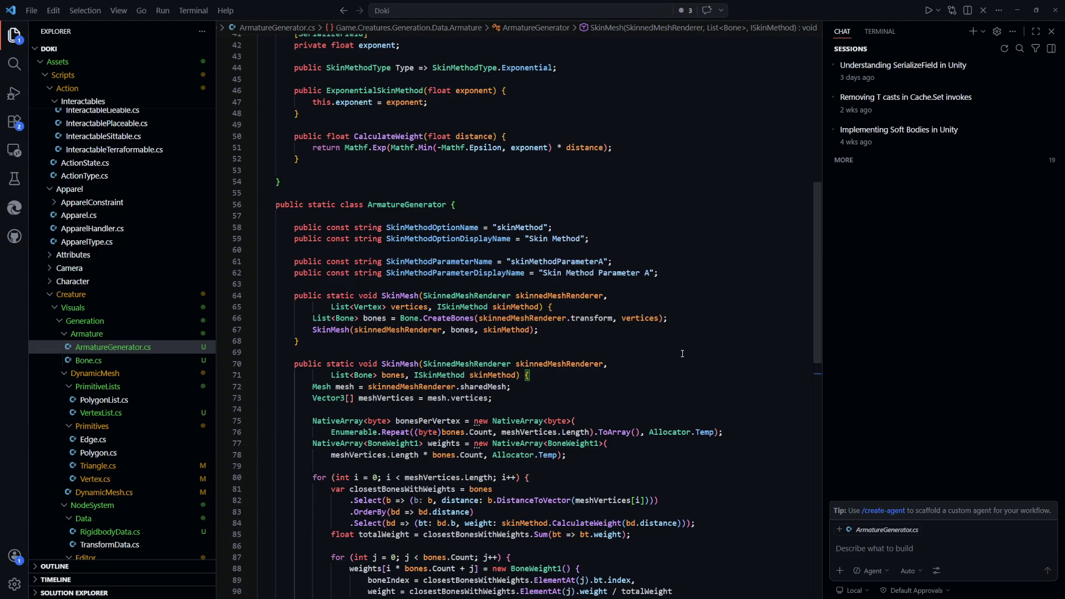
pyautogui.scroll(-4, 683, 353)
# Return to AddSoftBodyRuntimeNode.cs and jump to the GenerateSoftBodySetup definition in SoftBodyGenerator.cs
pyautogui.hotkey('alt', 'Left')
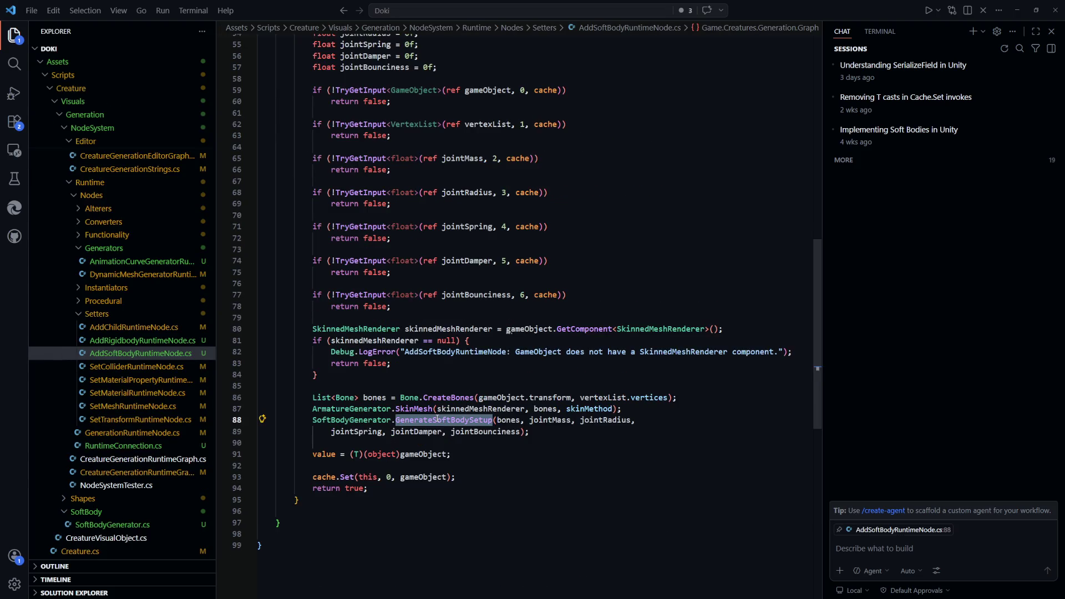
pyautogui.press('F12')
pyautogui.scroll(3, 444, 242)
# Replace the hardcoded 1000f and 10f on line 14 with spring and damper, and save SoftBodyGenerator.cs
pyautogui.click(547, 244)
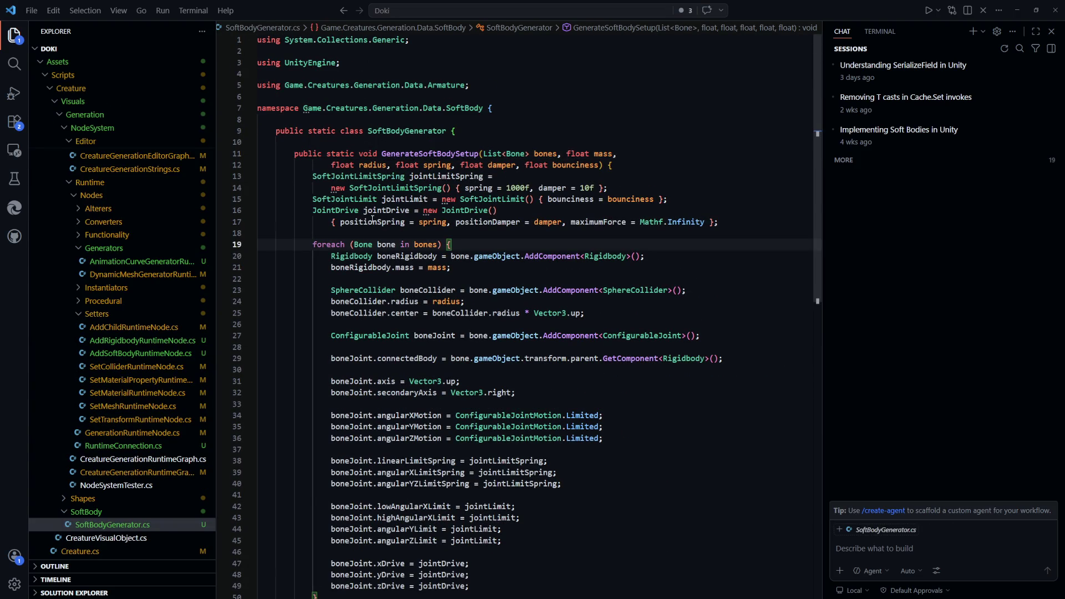
pyautogui.doubleClick(366, 222)
pyautogui.click(547, 244)
pyautogui.moveTo(530, 189); pyautogui.dragTo(506, 188)
pyautogui.write('spring')
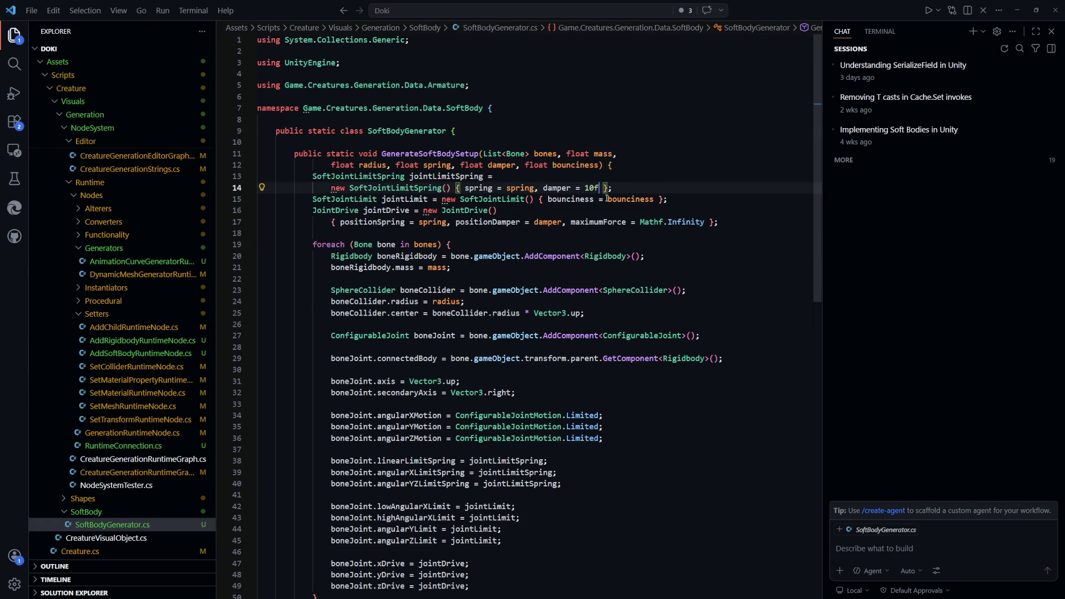
pyautogui.doubleClick(591, 189)
pyautogui.write('dame')
pyautogui.press('Tab')
pyautogui.hotkey('ctrl', 's')
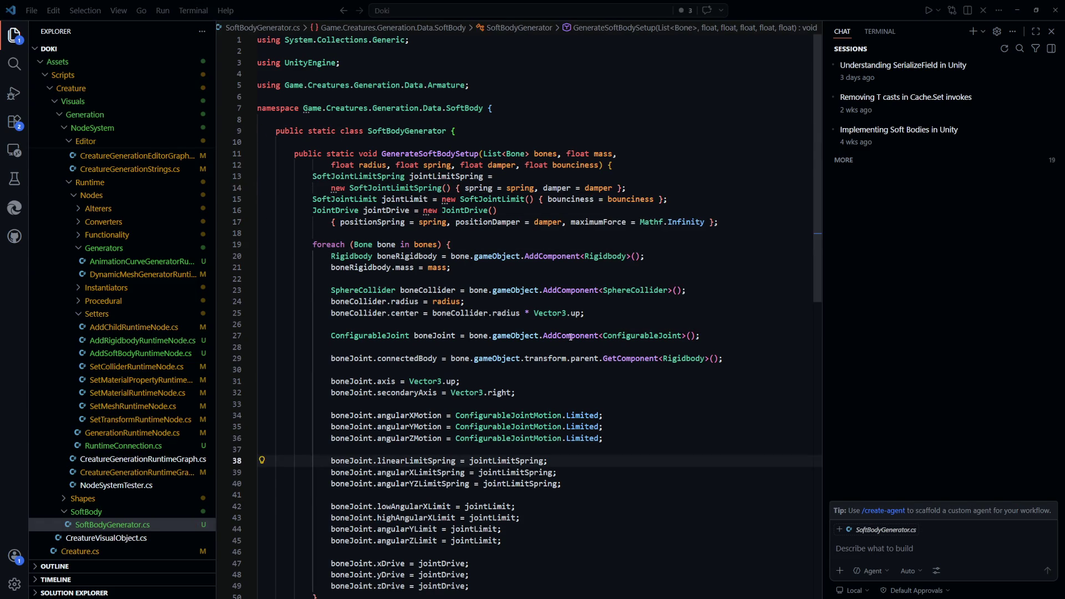
pyautogui.hotkey('alt', 'Tab')
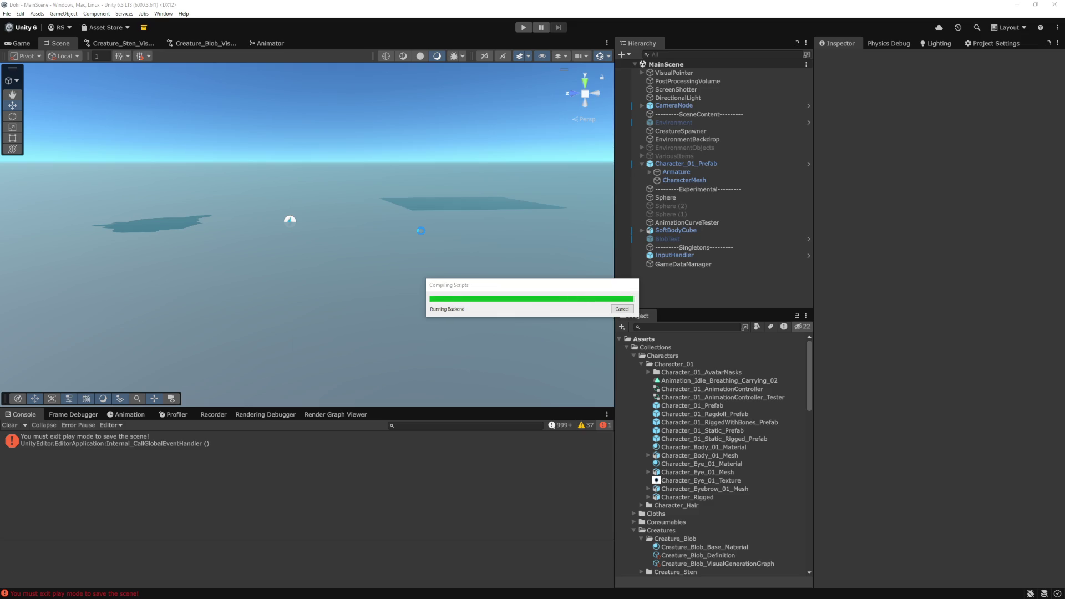
# Orbit the MainScene view around the character and SoftBodyCube after scripts recompile
pyautogui.moveTo(420, 238)
pyautogui.mouseDown()
pyautogui.moveTo(378, 208)
pyautogui.moveTo(385, 262)
pyautogui.moveTo(420, 244)
pyautogui.moveTo(447, 259)
pyautogui.moveTo(451, 292)
pyautogui.mouseUp()
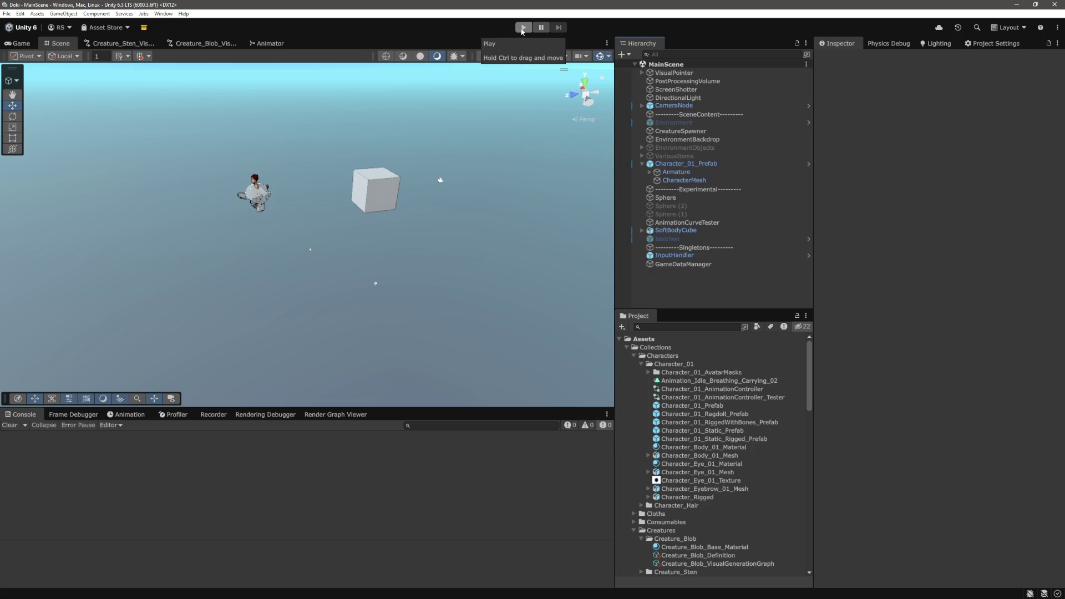
# Enter play mode, select the pink blob and drag its Bone 0 upward
pyautogui.click(523, 28)
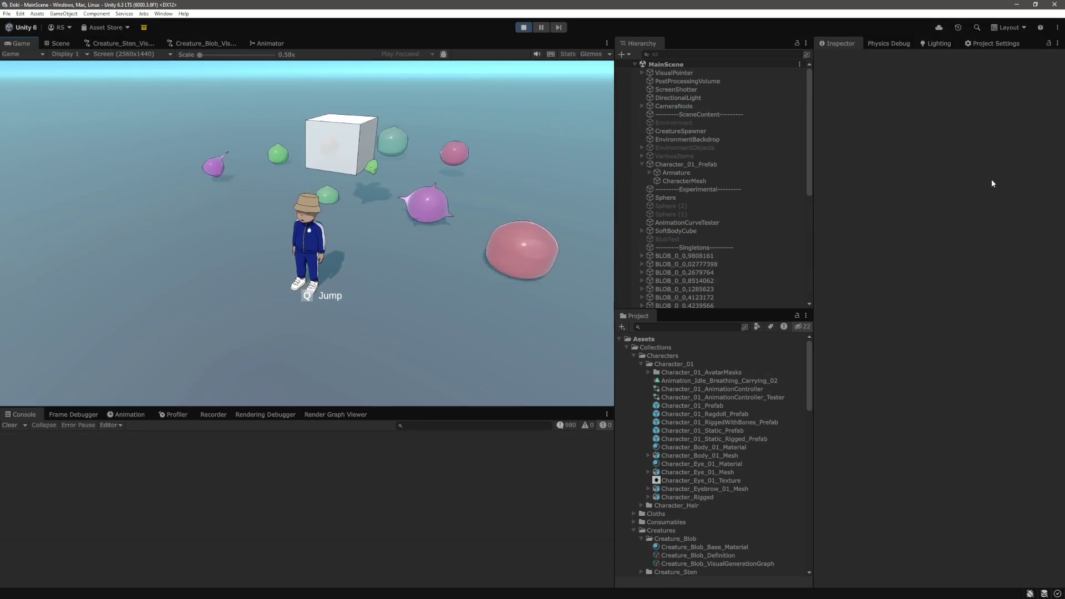
pyautogui.click(57, 43)
pyautogui.scroll(10, 402, 258)
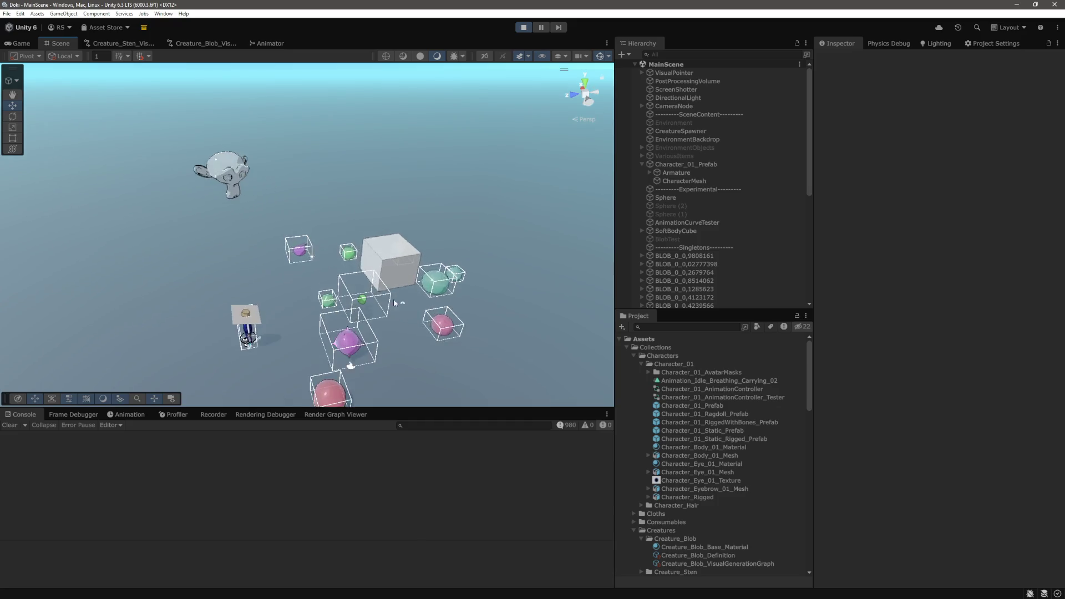
pyautogui.moveTo(393, 283); pyautogui.dragTo(337, 221)
pyautogui.click(338, 221)
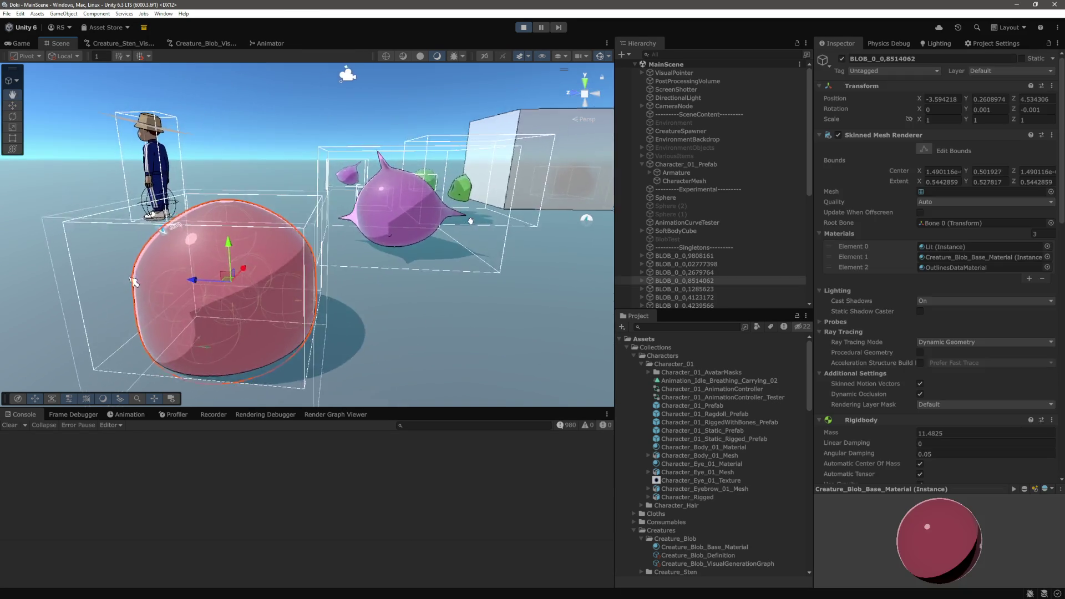
pyautogui.moveTo(428, 232)
pyautogui.mouseDown()
pyautogui.moveTo(457, 215)
pyautogui.moveTo(394, 231)
pyautogui.moveTo(405, 208)
pyautogui.moveTo(371, 259)
pyautogui.moveTo(413, 251)
pyautogui.mouseUp()
pyautogui.scroll(-5, 414, 252)
pyautogui.click(330, 239)
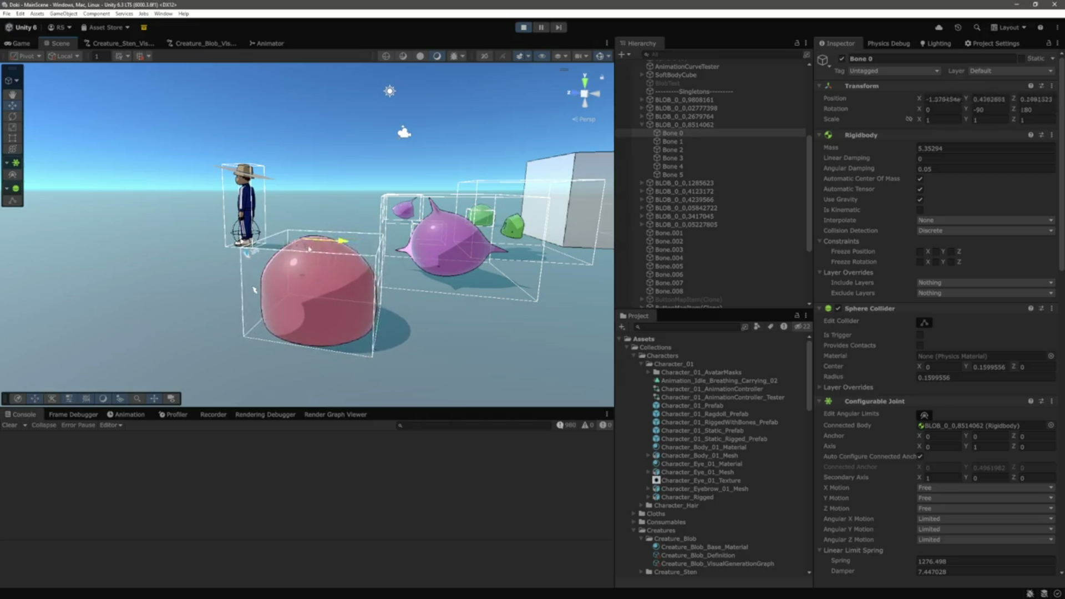
pyautogui.moveTo(321, 281); pyautogui.dragTo(333, 237)
# Select the purple and teal blobs, then inspect and frame the teal blob's Bone 1
pyautogui.click(357, 285)
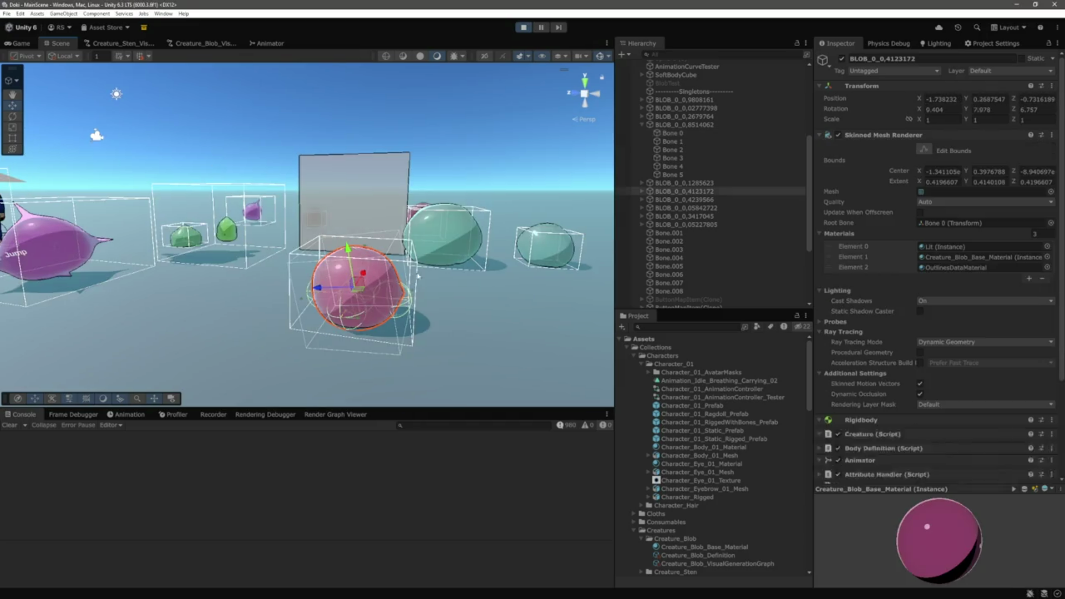
pyautogui.scroll(5, 373, 261)
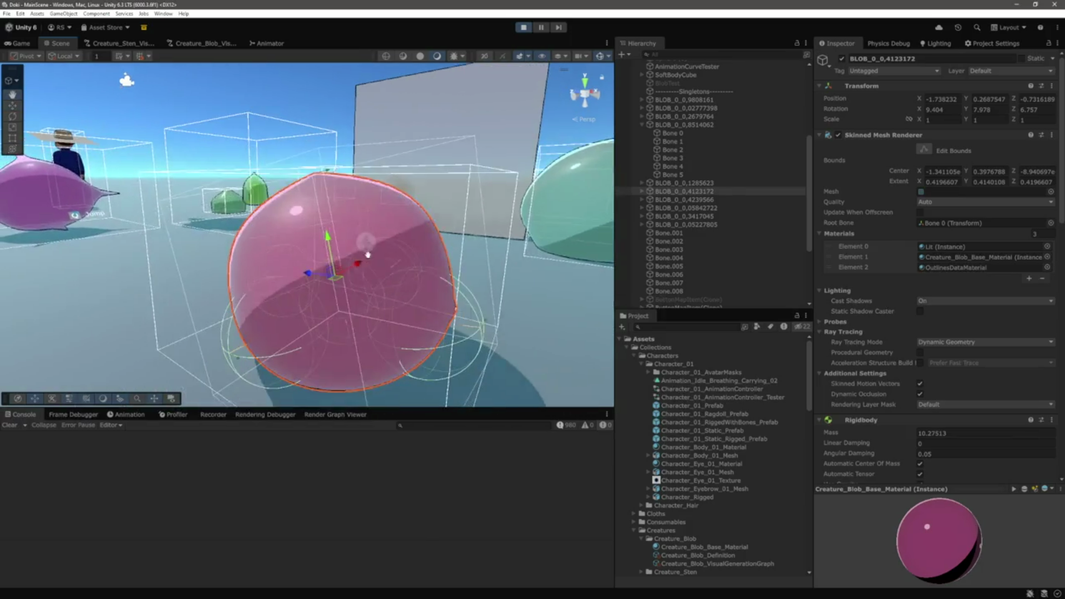
pyautogui.moveTo(341, 257)
pyautogui.mouseDown()
pyautogui.moveTo(425, 232)
pyautogui.moveTo(380, 235)
pyautogui.moveTo(360, 277)
pyautogui.moveTo(338, 283)
pyautogui.moveTo(210, 276)
pyautogui.moveTo(280, 282)
pyautogui.mouseUp()
pyautogui.click(389, 255)
pyautogui.scroll(5, 280, 282)
pyautogui.click(642, 99)
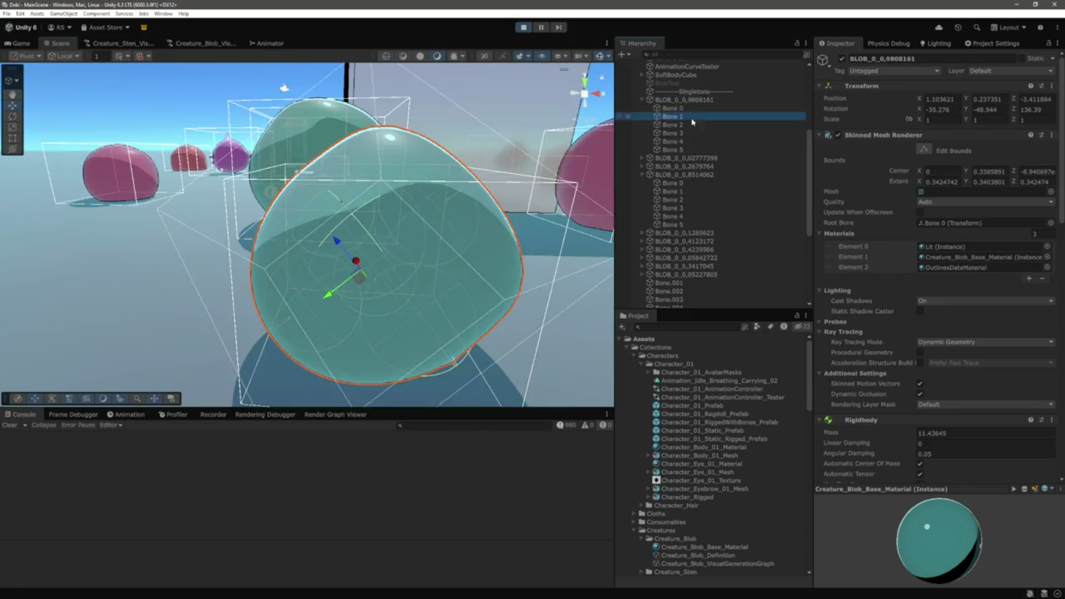
pyautogui.click(673, 117)
pyautogui.moveTo(388, 250)
pyautogui.mouseDown()
pyautogui.moveTo(471, 258)
pyautogui.moveTo(459, 252)
pyautogui.moveTo(497, 311)
pyautogui.mouseUp()
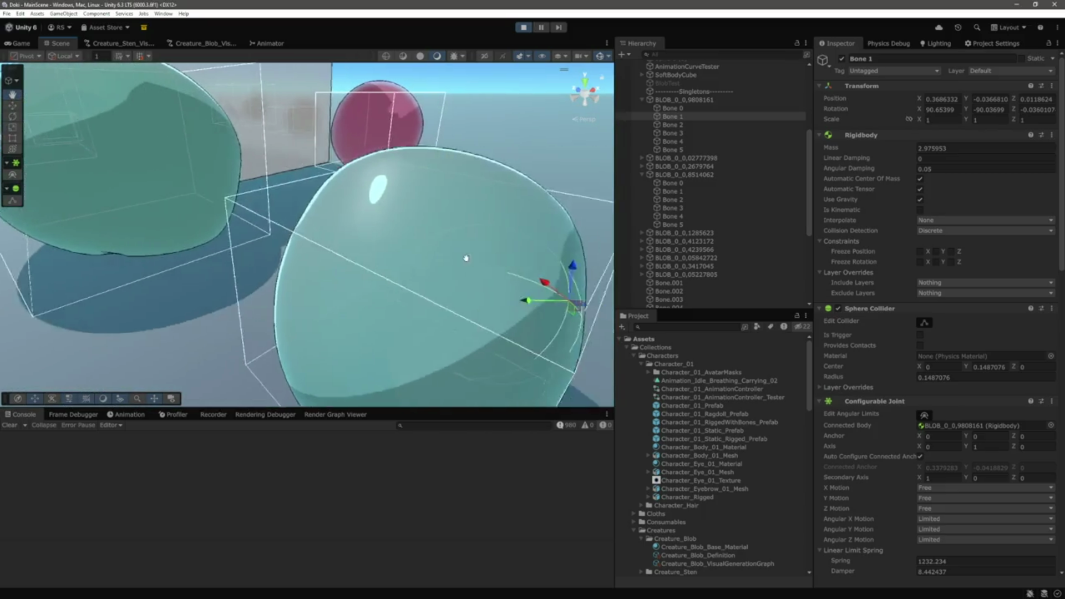
pyautogui.press('f')
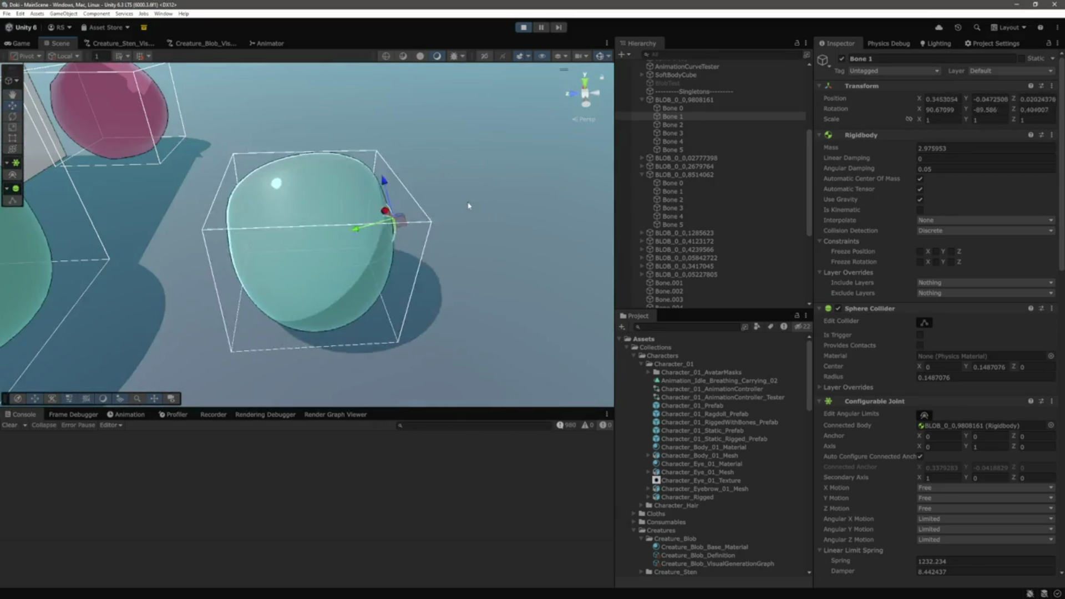
# Inspect Bones 0, 2 and 3 of pink blob BLOB_0_0,05842722 for rigidbody, collider and joint settings
pyautogui.click(111, 105)
pyautogui.press('f')
pyautogui.moveTo(471, 241)
pyautogui.mouseDown()
pyautogui.moveTo(309, 228)
pyautogui.moveTo(341, 238)
pyautogui.mouseUp()
pyautogui.click(230, 267)
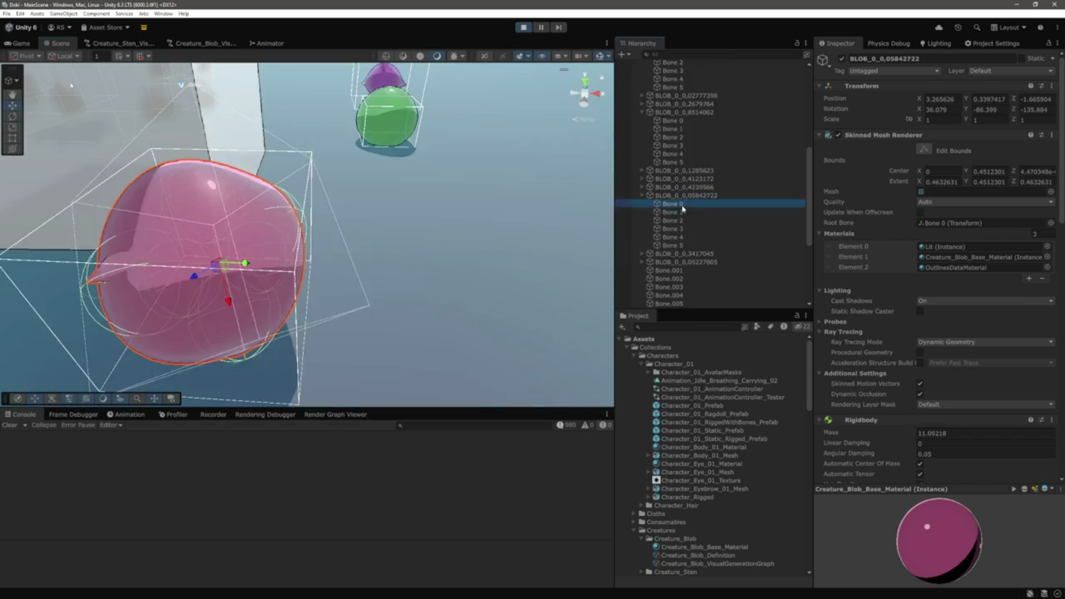
pyautogui.click(702, 220)
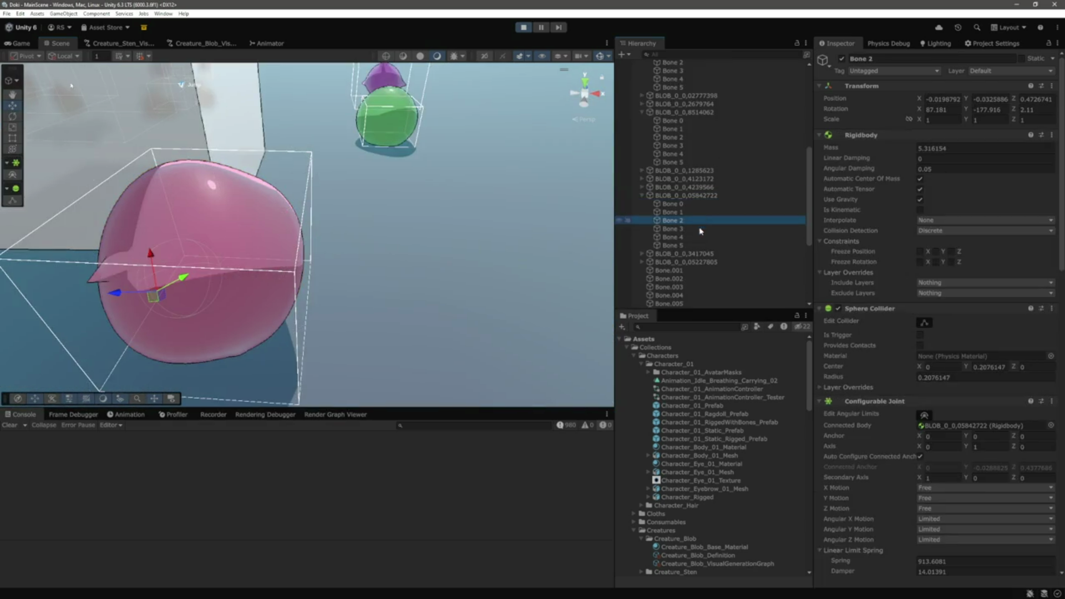
pyautogui.click(701, 229)
pyautogui.press('f')
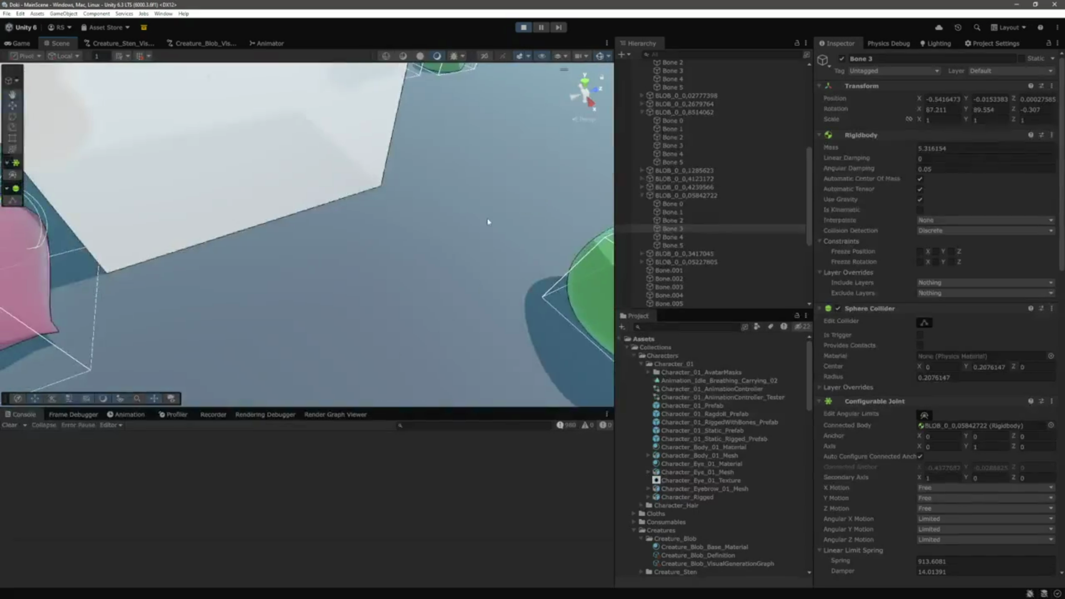
pyautogui.click(388, 260)
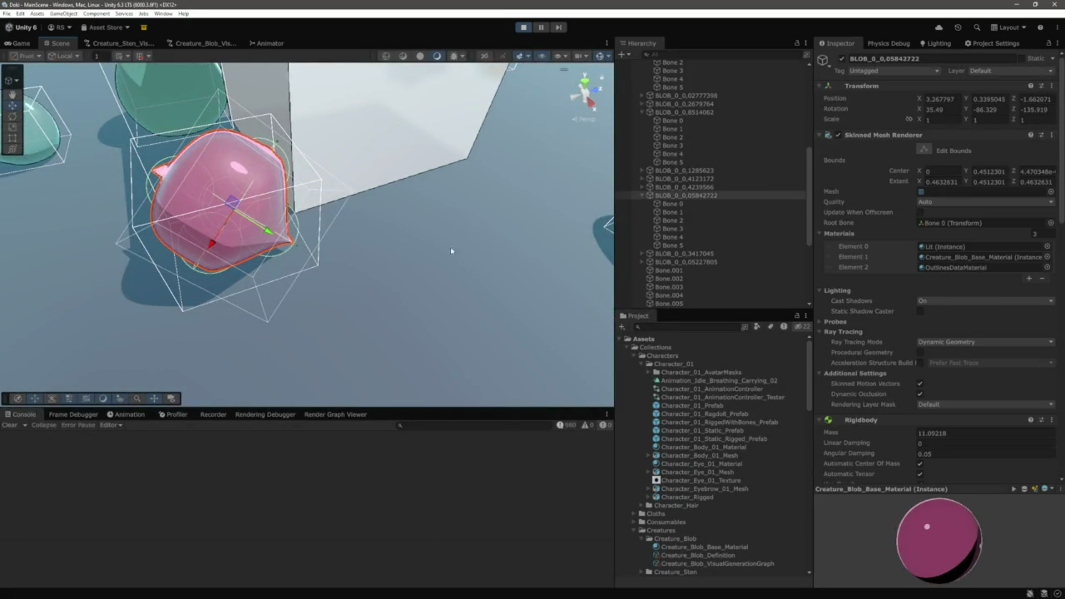
pyautogui.click(681, 207)
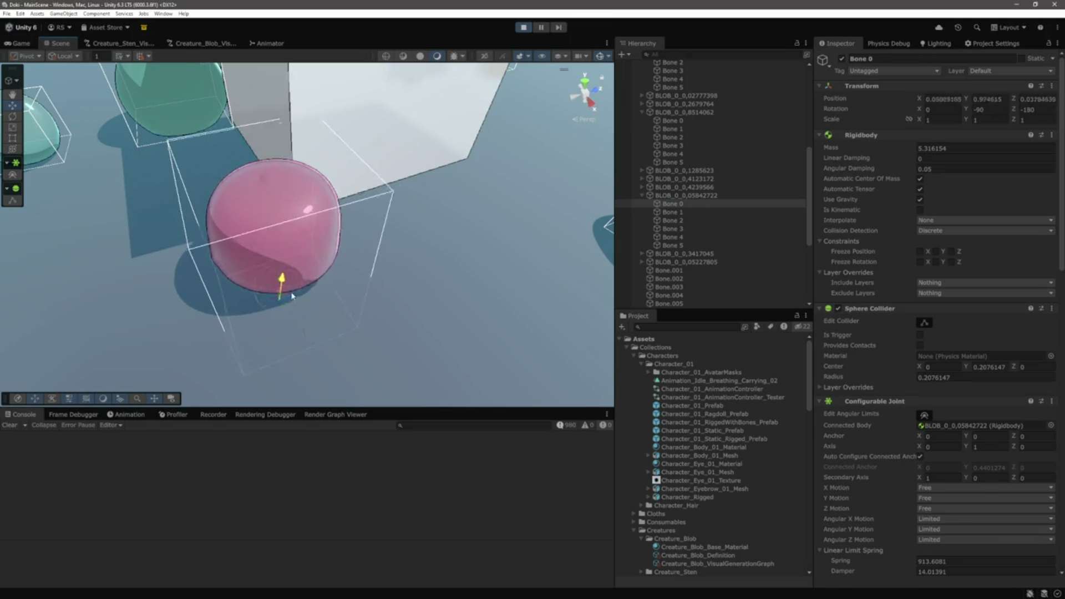
# Check green blob BLOB_0_0,02777398's Bone 1 and Bone 3 mass and collider radius, then stop play mode
pyautogui.moveTo(433, 295)
pyautogui.mouseDown()
pyautogui.moveTo(452, 257)
pyautogui.moveTo(274, 184)
pyautogui.mouseUp()
pyautogui.click(274, 185)
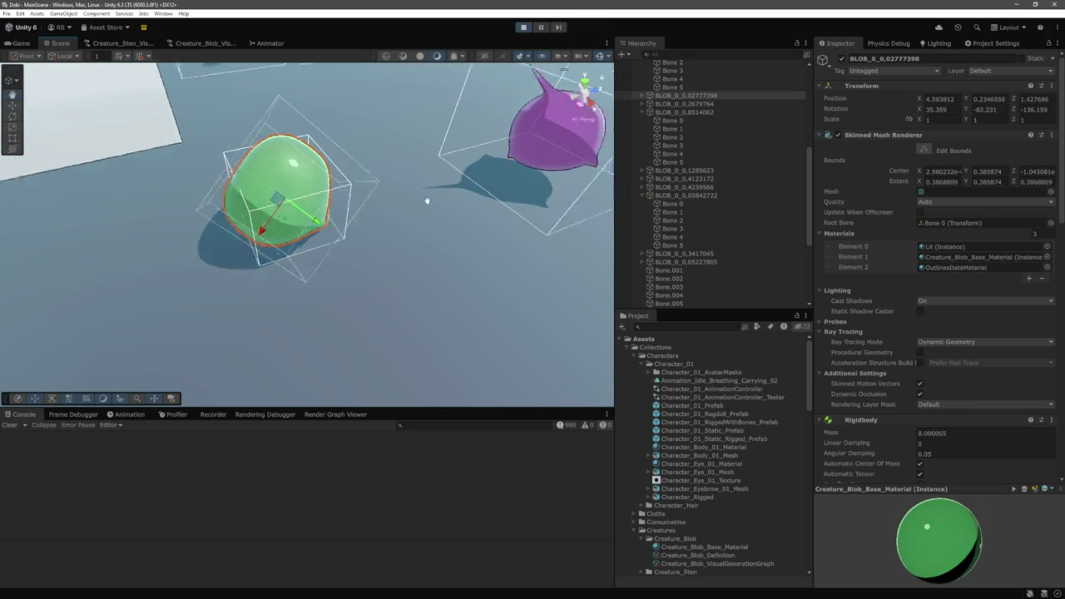
pyautogui.press('f')
pyautogui.click(642, 95)
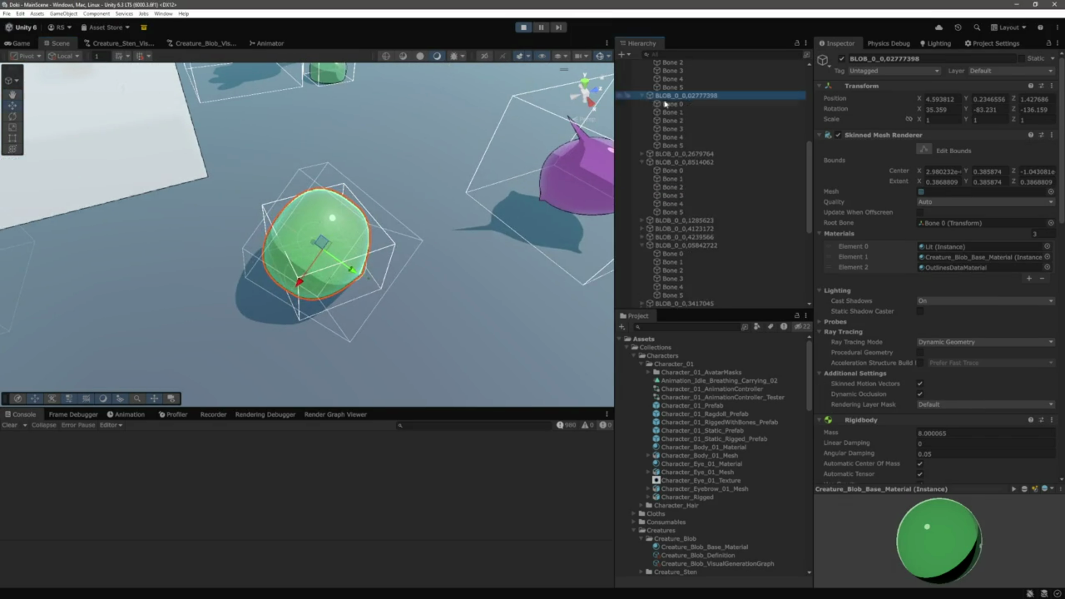
pyautogui.click(688, 114)
pyautogui.click(695, 128)
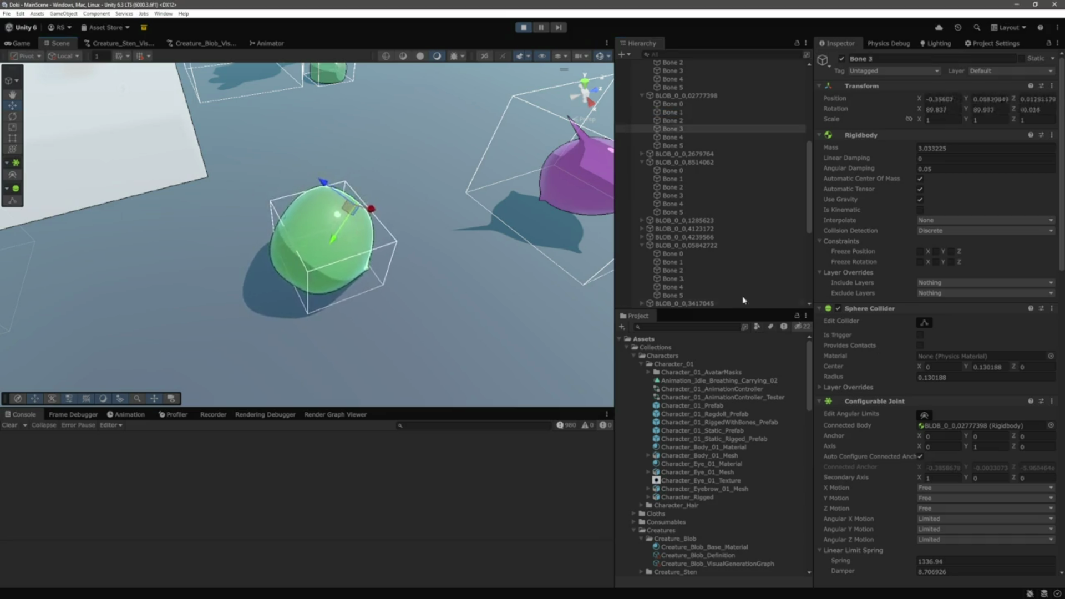
pyautogui.scroll(-10, 887, 239)
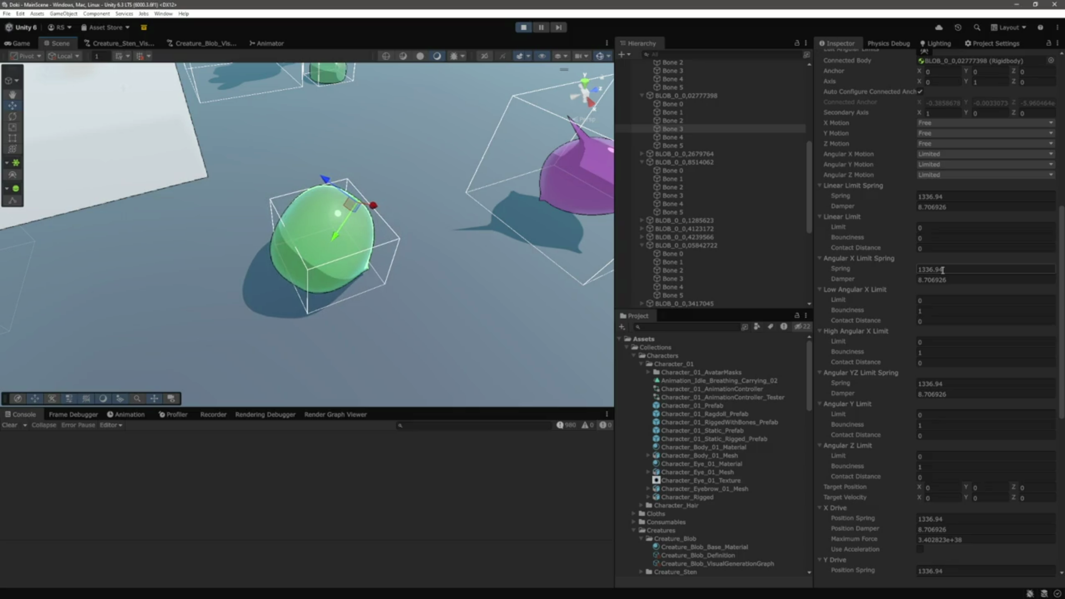
pyautogui.scroll(-2, 942, 270)
pyautogui.scroll(-5, 525, 253)
pyautogui.hotkey('ctrl', 'p')
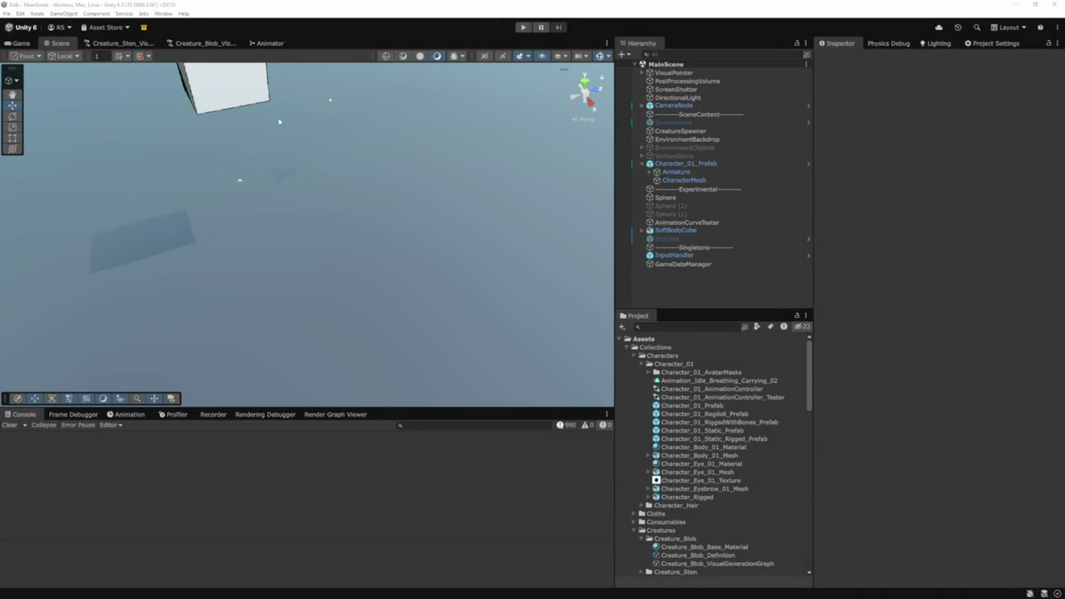
pyautogui.click(193, 45)
# Zoom and pan Creature_Blob_VisualGenerationGraph to the Joint Mass and Joint Radius inputs
pyautogui.scroll(5, 384, 173)
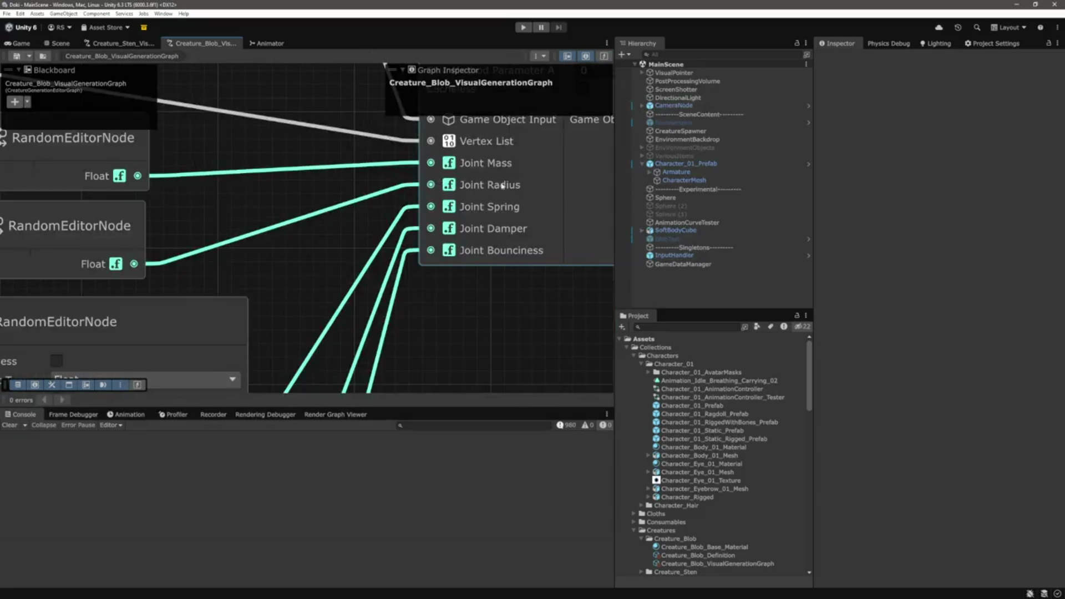
pyautogui.moveTo(487, 162); pyautogui.dragTo(388, 207)
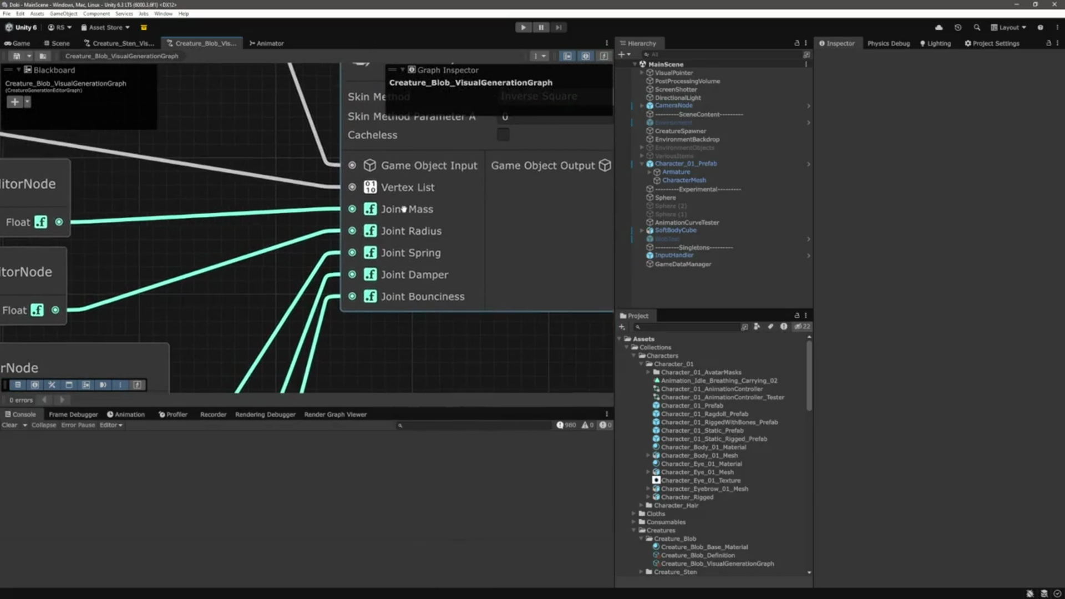
pyautogui.scroll(1, 479, 337)
pyautogui.moveTo(479, 336); pyautogui.dragTo(463, 334)
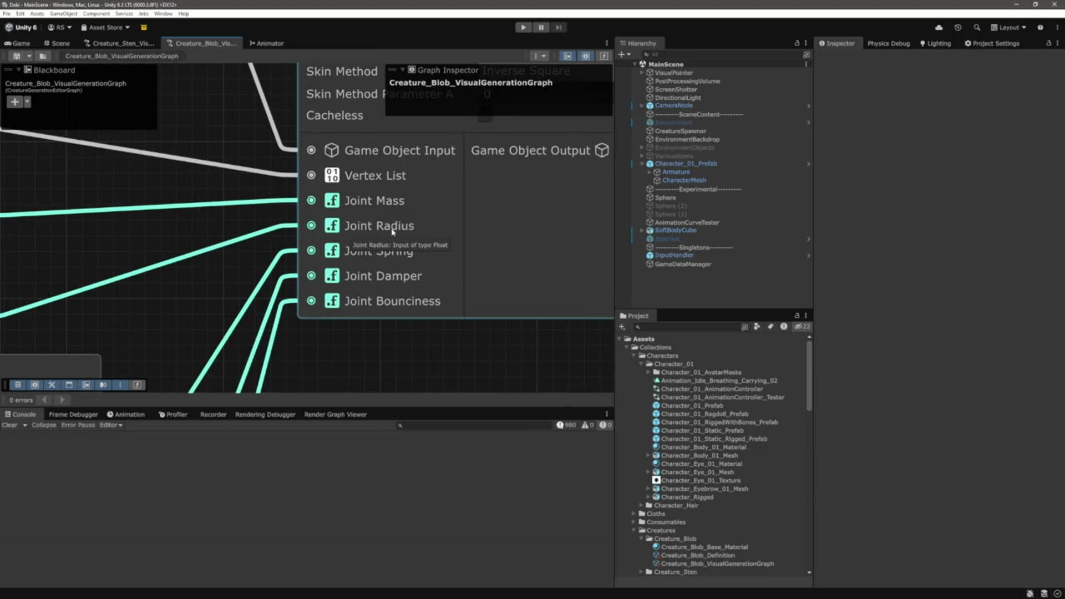
pyautogui.moveTo(392, 250); pyautogui.dragTo(392, 199)
pyautogui.hotkey('alt', 'Tab')
pyautogui.press('Down')
pyautogui.press('Down')
pyautogui.press('Down')
# In AddSoftBodyRuntimeNode.cs, follow the SkinMesh call to where skinMethod is declared
pyautogui.moveTo(480, 191)
pyautogui.hotkey('ctrl', 'Tab')
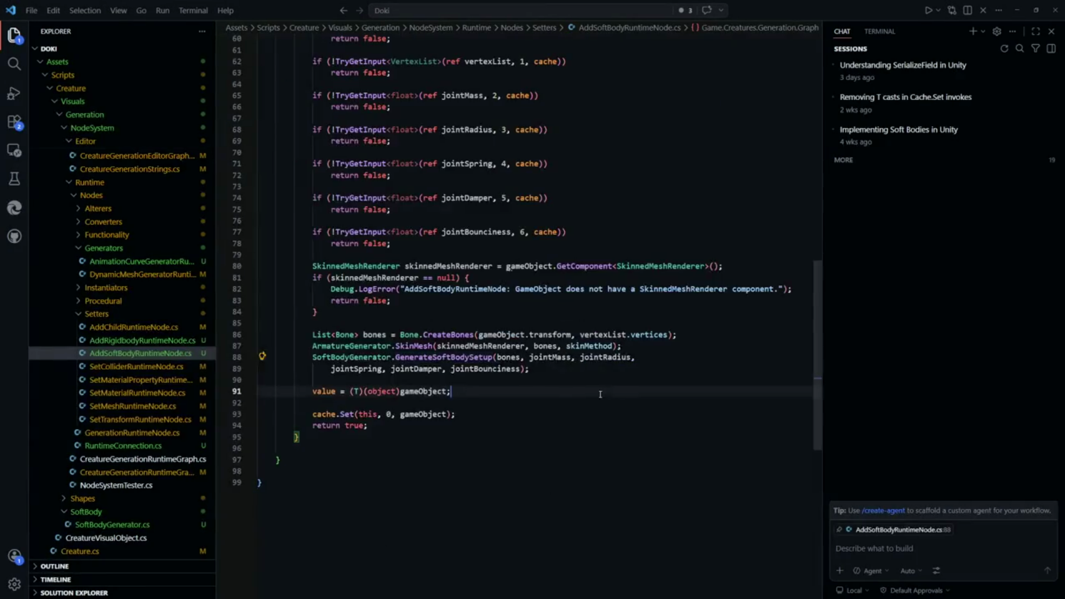
pyautogui.moveTo(622, 346); pyautogui.dragTo(395, 346)
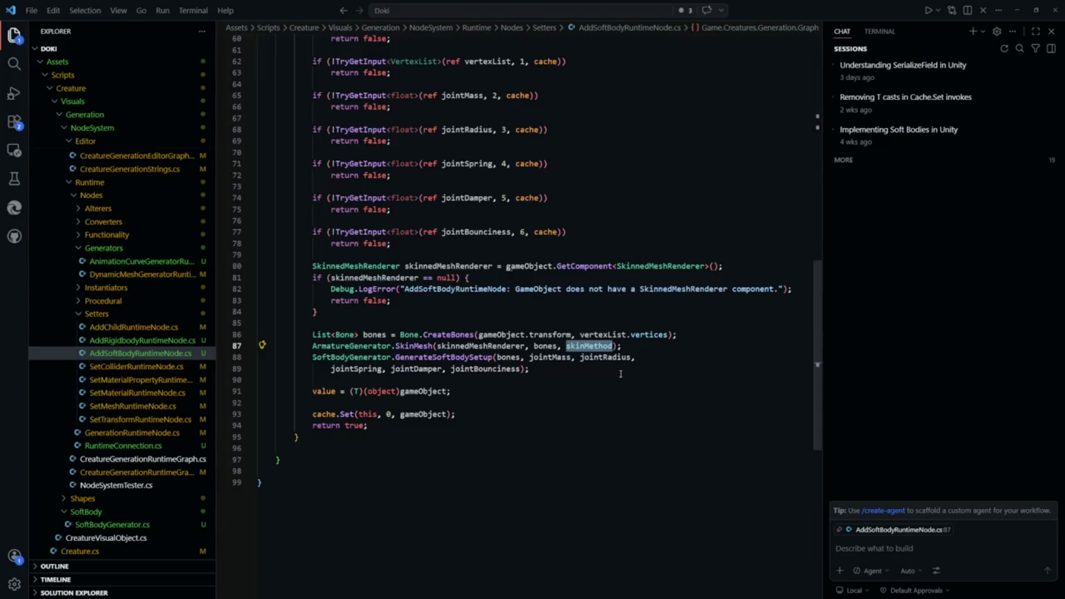
pyautogui.scroll(9, 655, 388)
pyautogui.scroll(-4, 659, 388)
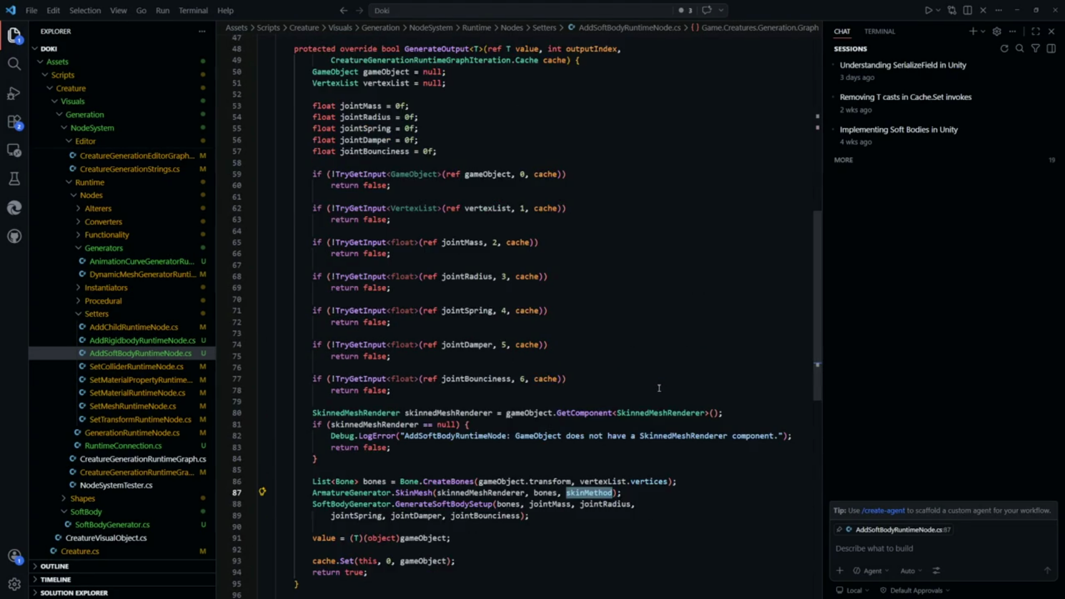
pyautogui.scroll(2, 659, 388)
pyautogui.press('F12')
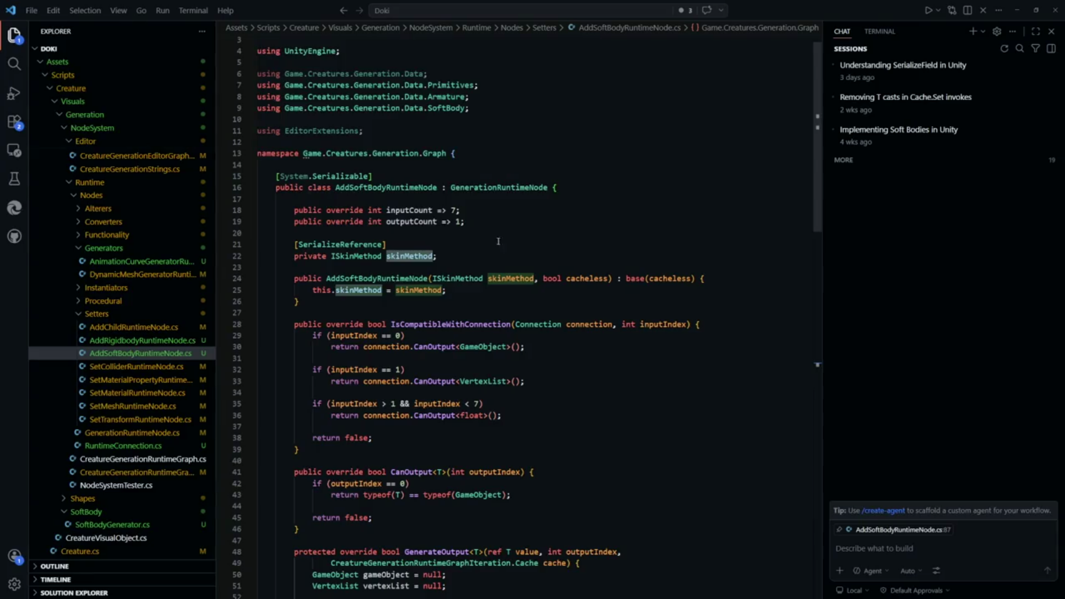
# Open AddSoftBodyEditorNode.cs and find the skinMethodParameter declaration and its uses
pyautogui.hotkey('ctrl', 'p')
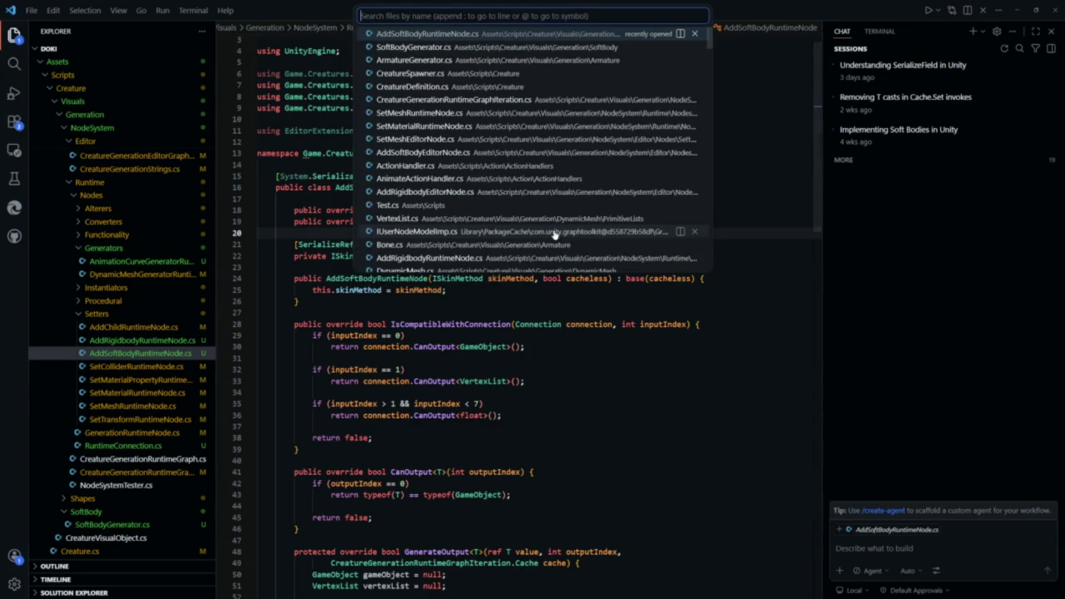
pyautogui.write('sof')
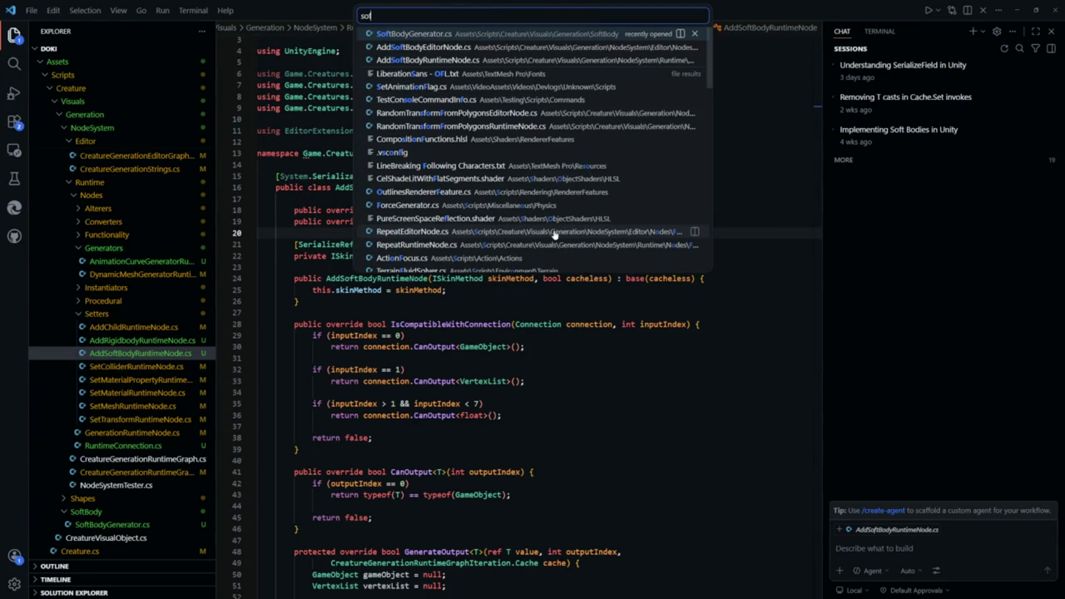
pyautogui.write('tbo')
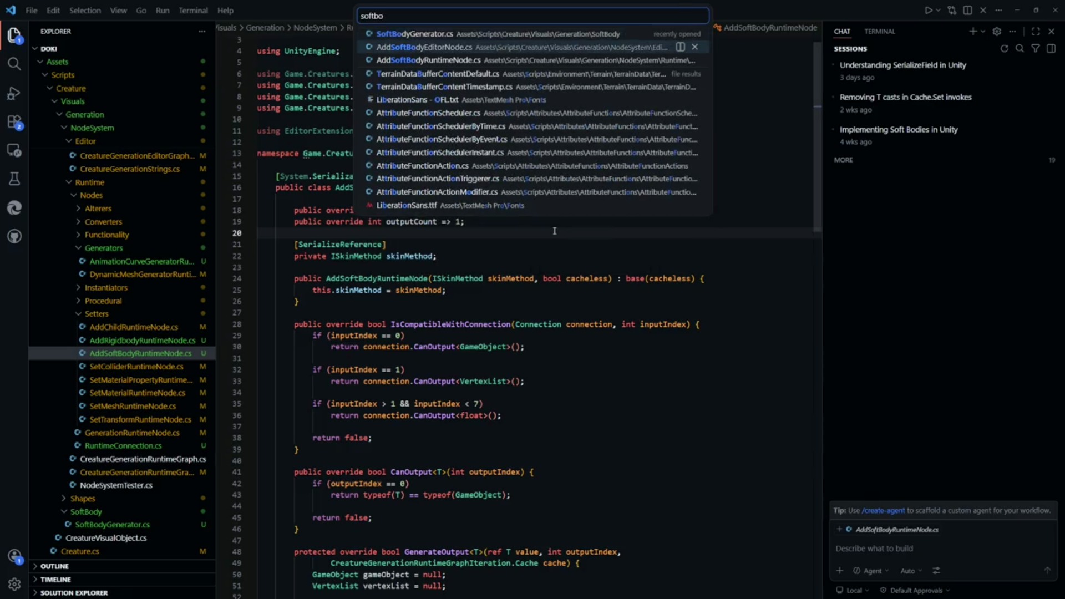
pyautogui.press('Return')
pyautogui.click(628, 372)
pyautogui.click(499, 281)
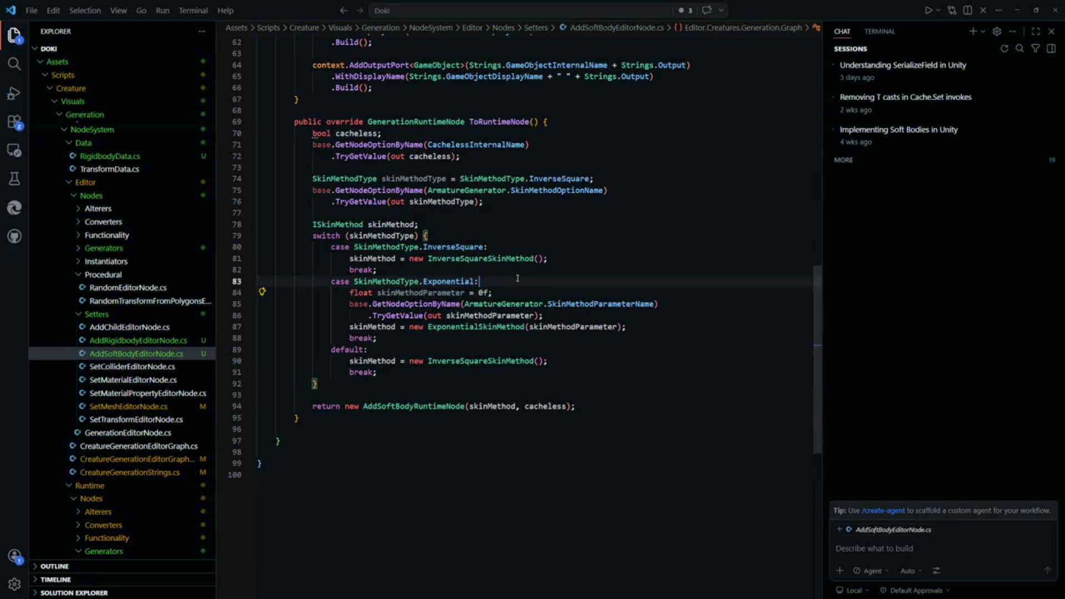
pyautogui.doubleClick(420, 293)
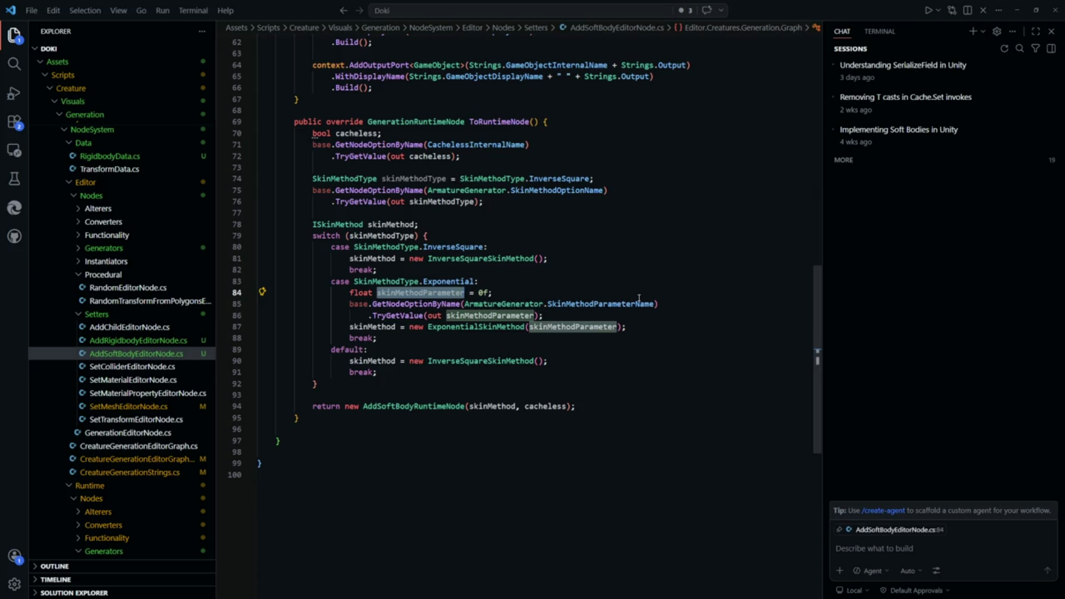
pyautogui.click(573, 365)
pyautogui.press('Up')
pyautogui.press('Up')
pyautogui.press('Up')
pyautogui.press('Down')
pyautogui.press('Down')
pyautogui.press('Down')
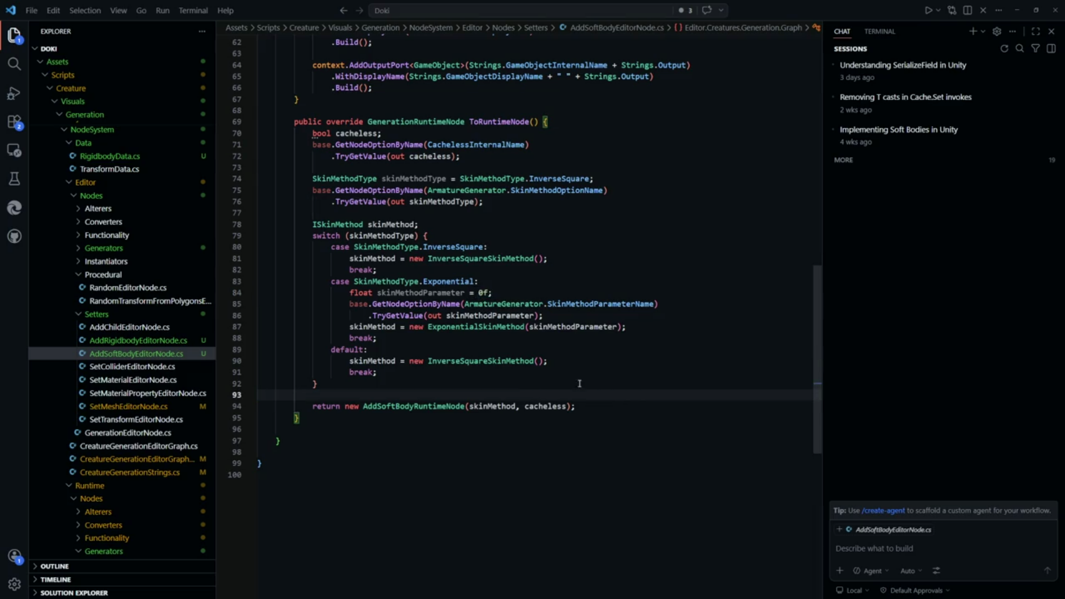
# Go to the ExponentialSkinMethod constructor call on line 87 and jump to its definition
pyautogui.moveTo(535, 326)
pyautogui.press('Up')
pyautogui.press('Up')
pyautogui.press('Up')
pyautogui.click(578, 367)
pyautogui.press('Up')
pyautogui.press('Up')
pyautogui.press('Up')
pyautogui.press('Down')
pyautogui.press('End')
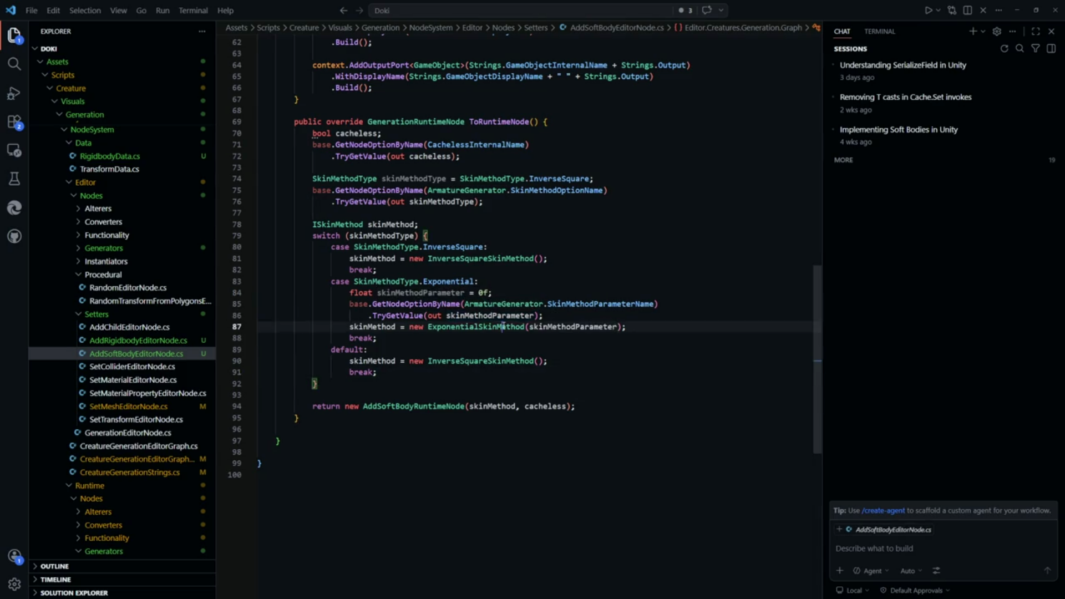
pyautogui.hotkey('ctrl', 'Left')
pyautogui.hotkey('ctrl', 'Left')
pyautogui.hotkey('ctrl', 'Left')
pyautogui.press('F12')
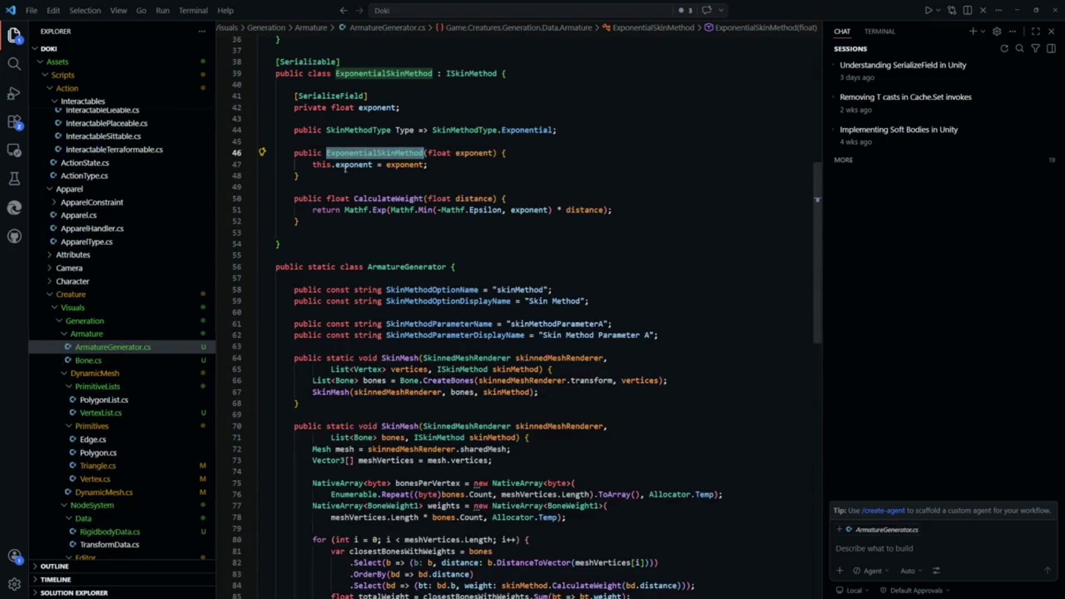
# Review ExponentialSkinMethod in ArmatureGenerator.cs, including the exponent field and the Epsilon clamp on line 51
pyautogui.scroll(-10, 477, 211)
pyautogui.scroll(8, 539, 281)
pyautogui.scroll(2, 522, 272)
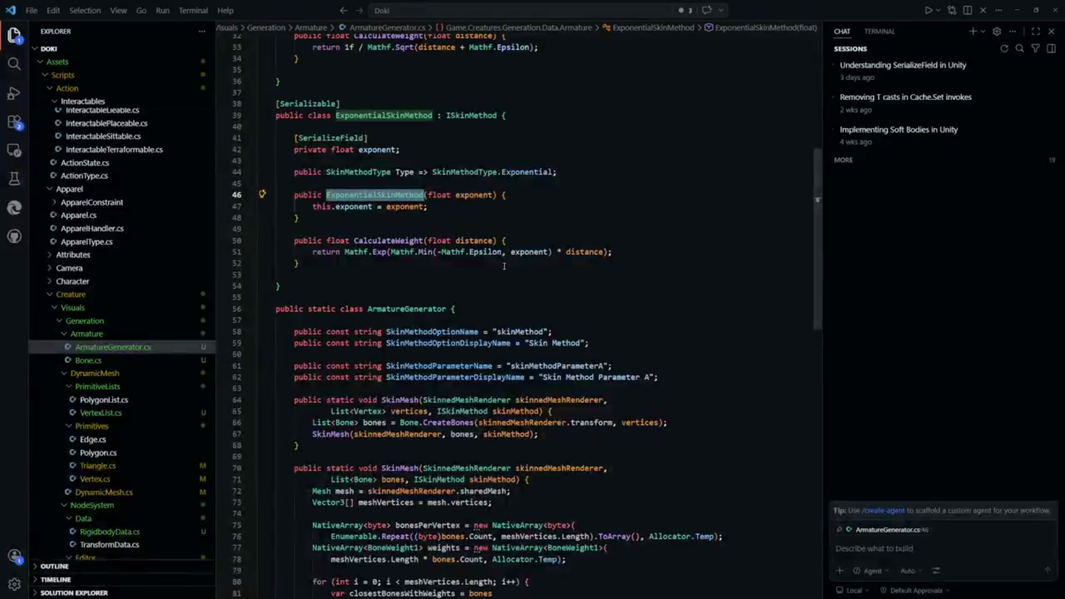
pyautogui.moveTo(664, 248); pyautogui.dragTo(322, 252)
pyautogui.click(388, 275)
pyautogui.scroll(2, 390, 264)
pyautogui.click(362, 251)
pyautogui.click(332, 328)
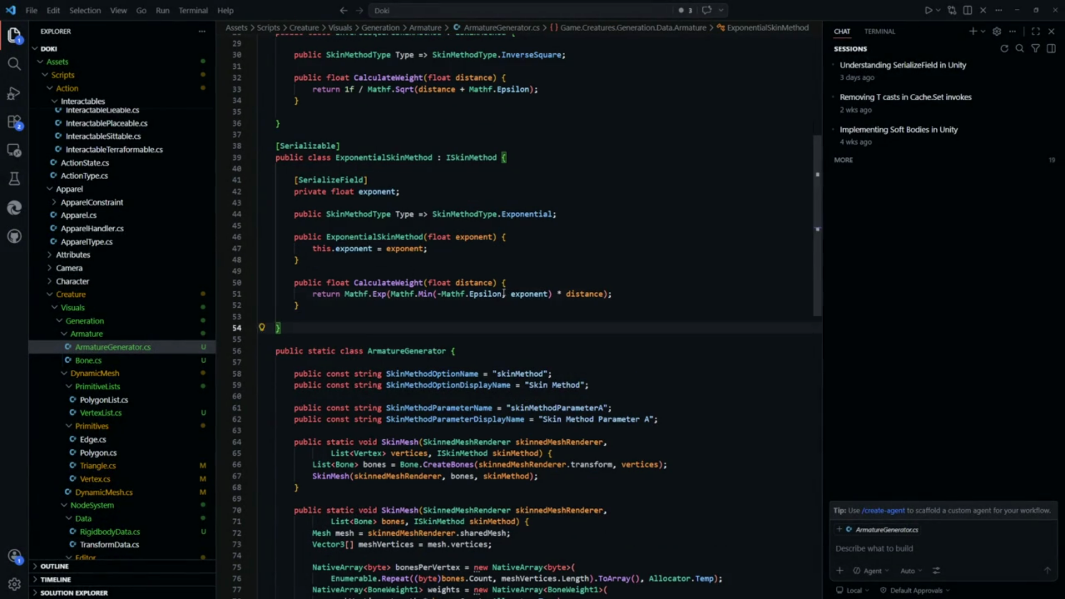
pyautogui.click(489, 294)
pyautogui.press('Down')
pyautogui.press('Down')
pyautogui.press('Down')
# Confirm BlobTest's Weight Exponent is -4
pyautogui.hotkey('alt', 'Tab')
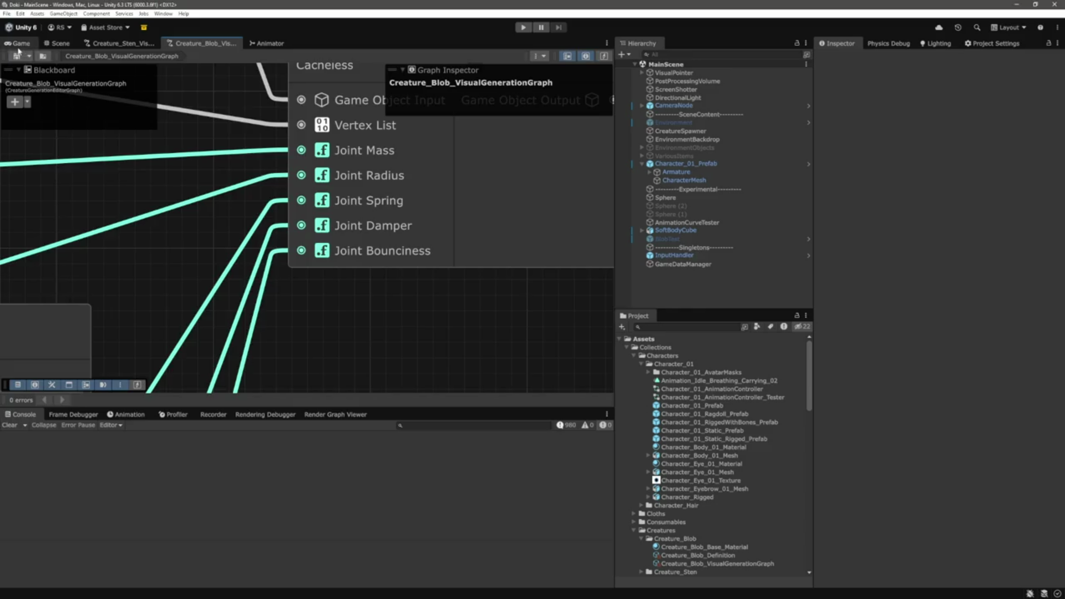
pyautogui.click(668, 238)
pyautogui.click(964, 223)
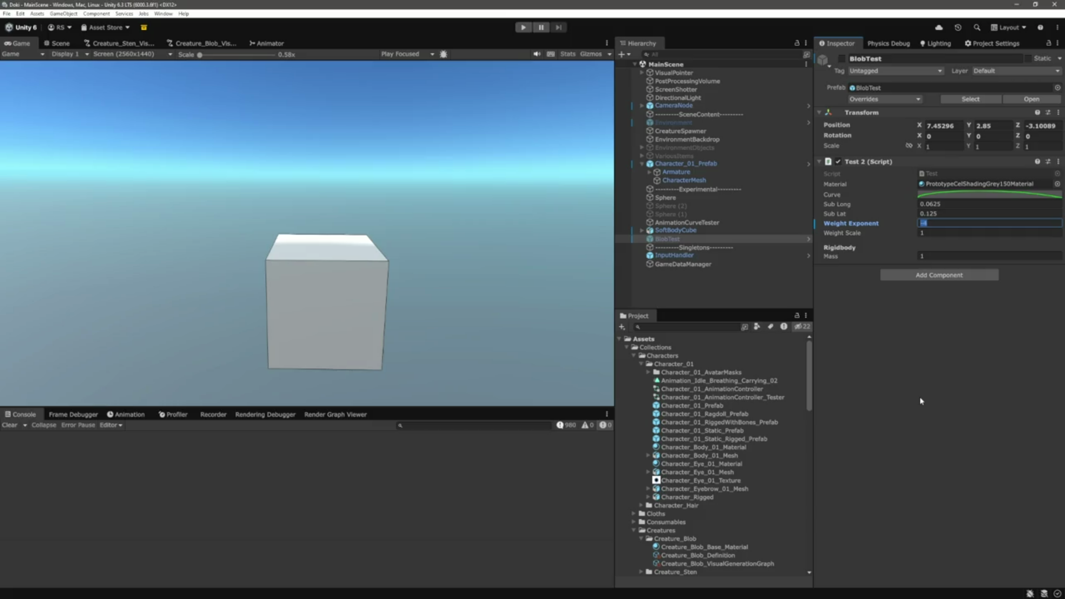
pyautogui.press('Return')
# Open the Creature_Blob_VisualGenerationGraph and review AddSoftBodyEditorNode.cs in VS Code
pyautogui.click(196, 44)
pyautogui.scroll(-3, 406, 179)
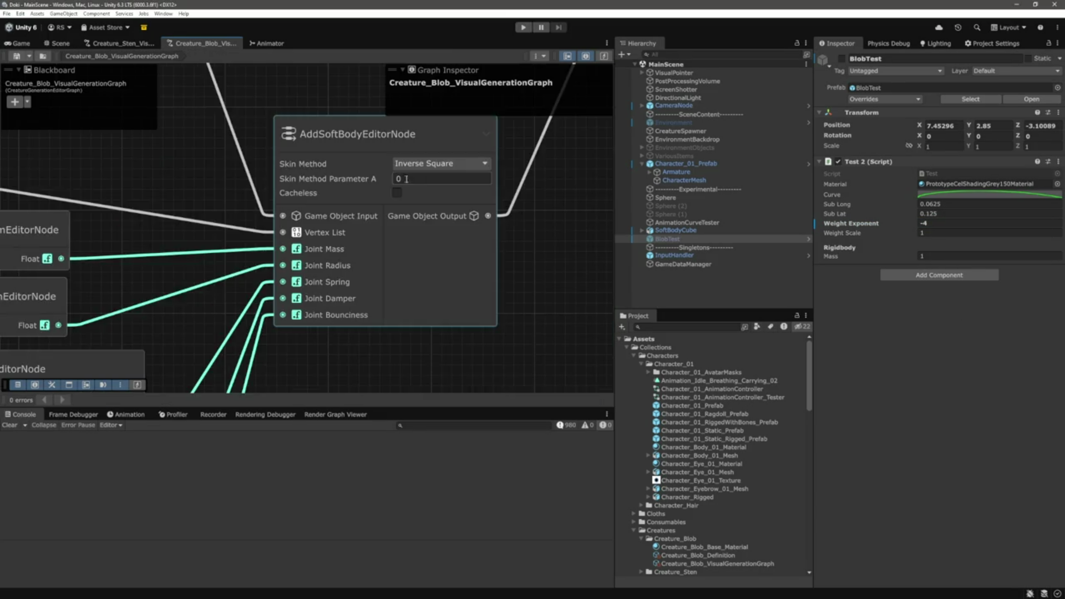
pyautogui.hotkey('alt', 'Tab')
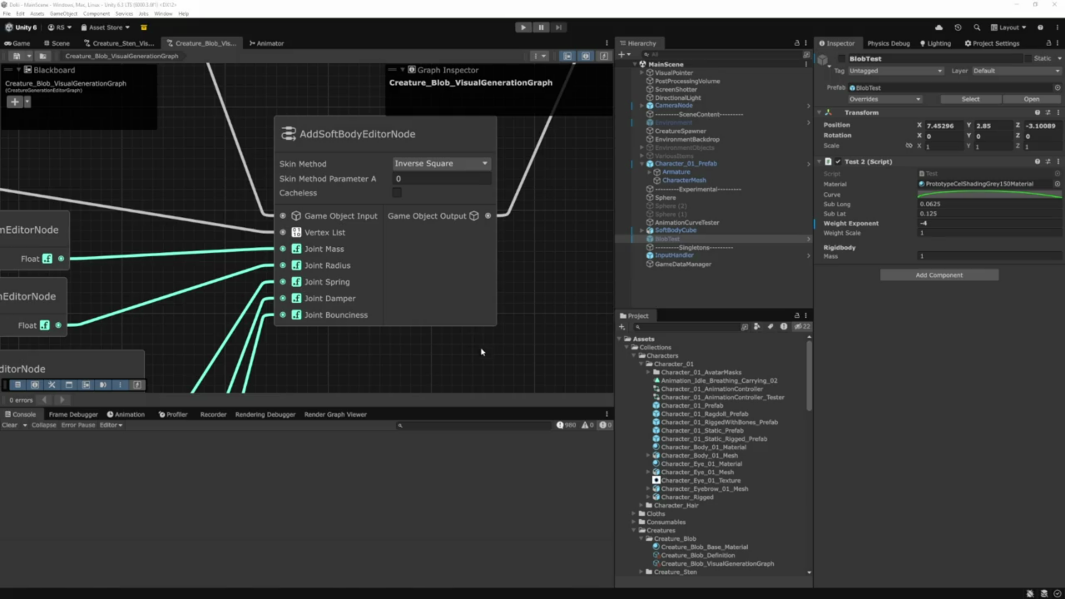
pyautogui.hotkey('ctrl', 'p')
pyautogui.press('Return')
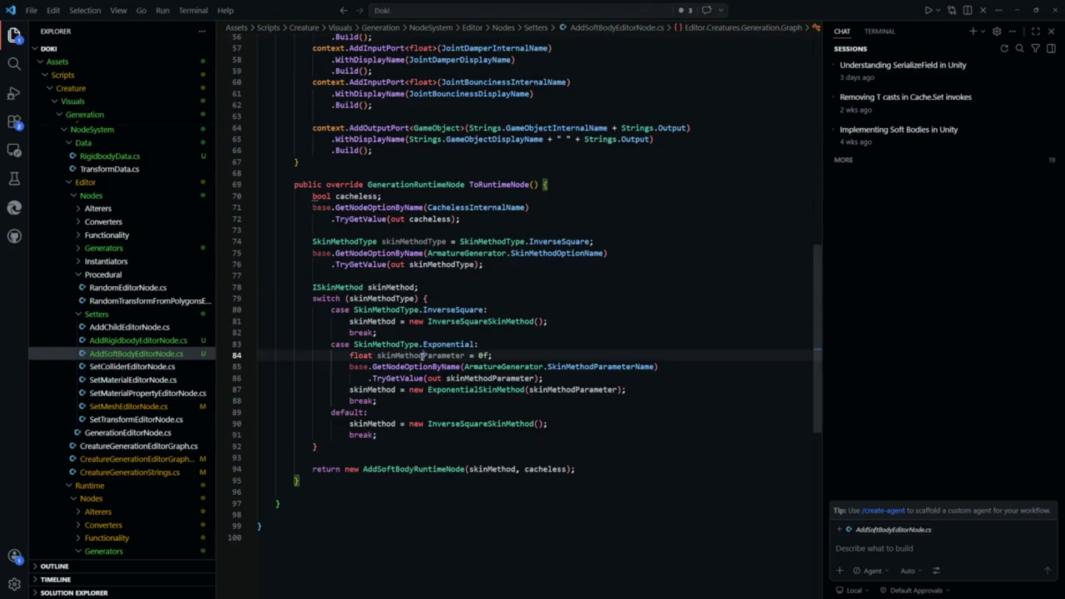
pyautogui.hotkey('alt', 'Tab')
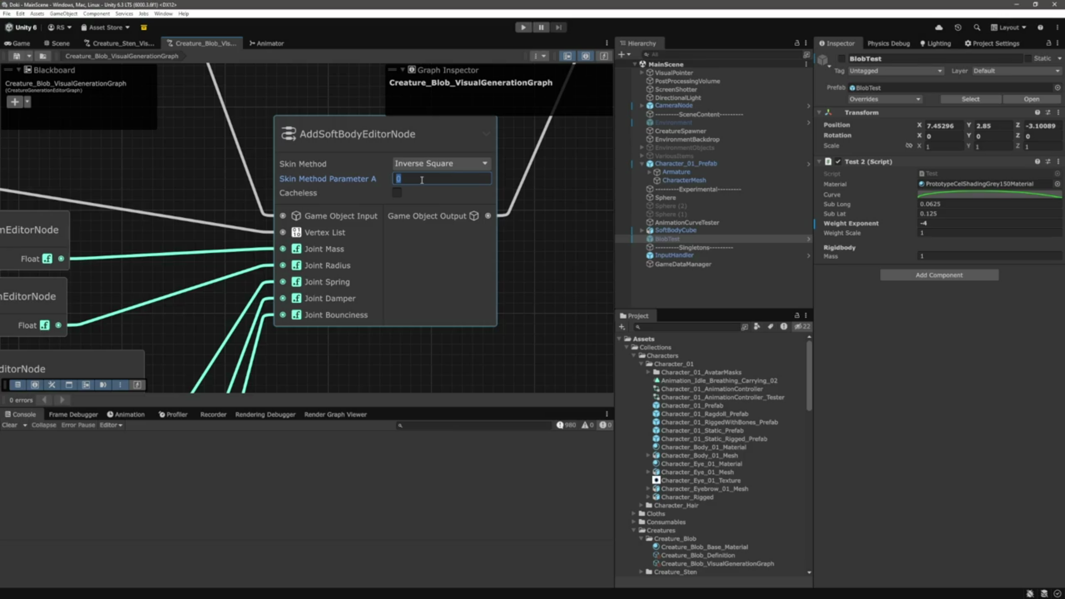
# Set the soft-body node's Skin Method Parameter A to -4
pyautogui.write('4')
pyautogui.press('Return')
pyautogui.scroll(-6, 464, 183)
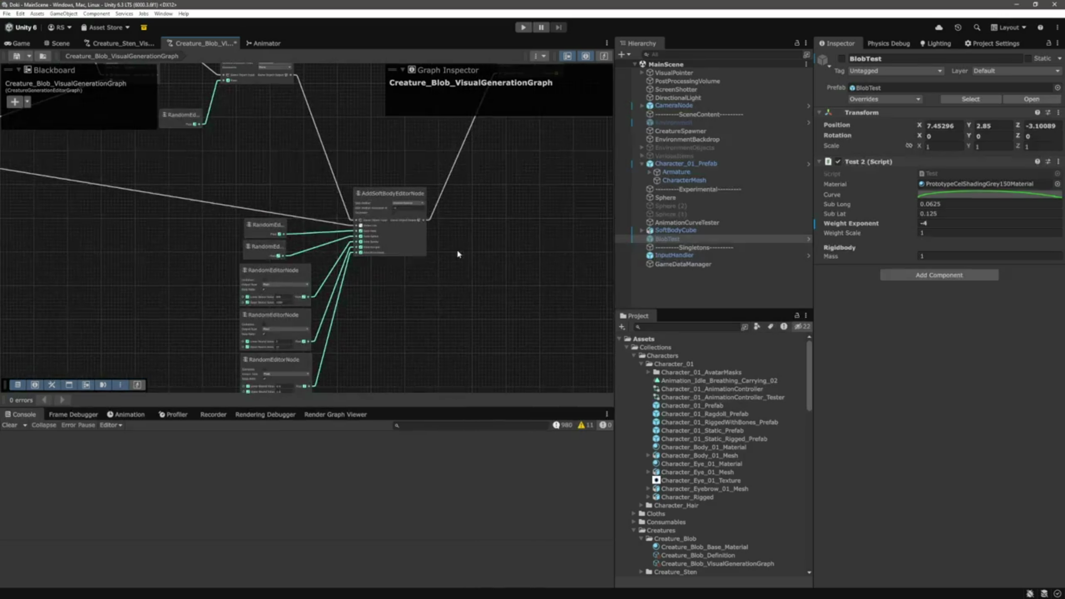
pyautogui.click(18, 44)
# Start play mode and select and frame the orange blob in Scene view
pyautogui.hotkey('ctrl', 'p')
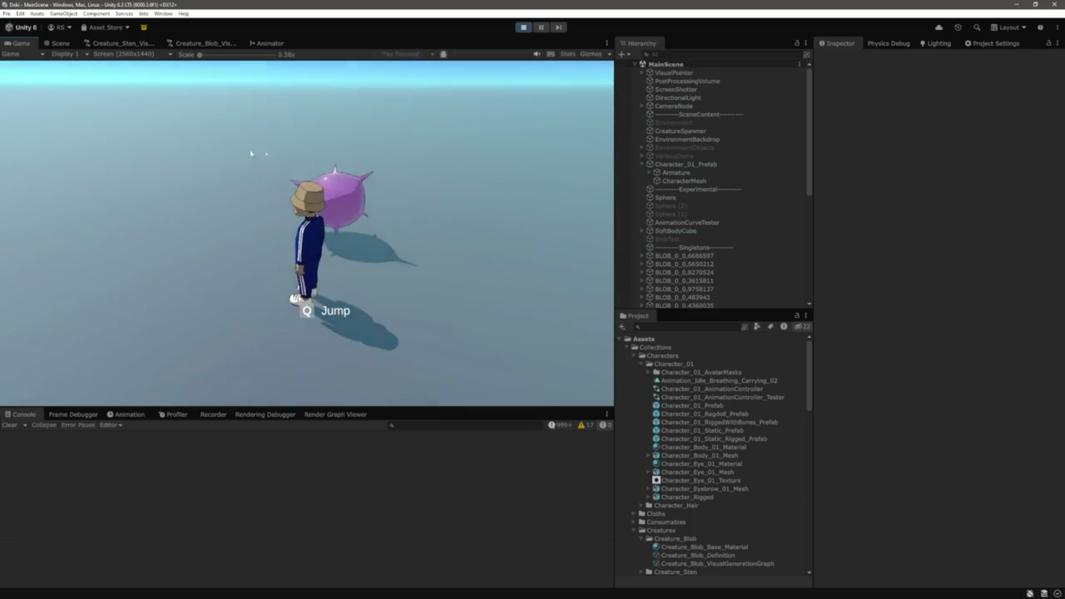
pyautogui.hotkey('ctrl', '1')
pyautogui.scroll(-5, 437, 183)
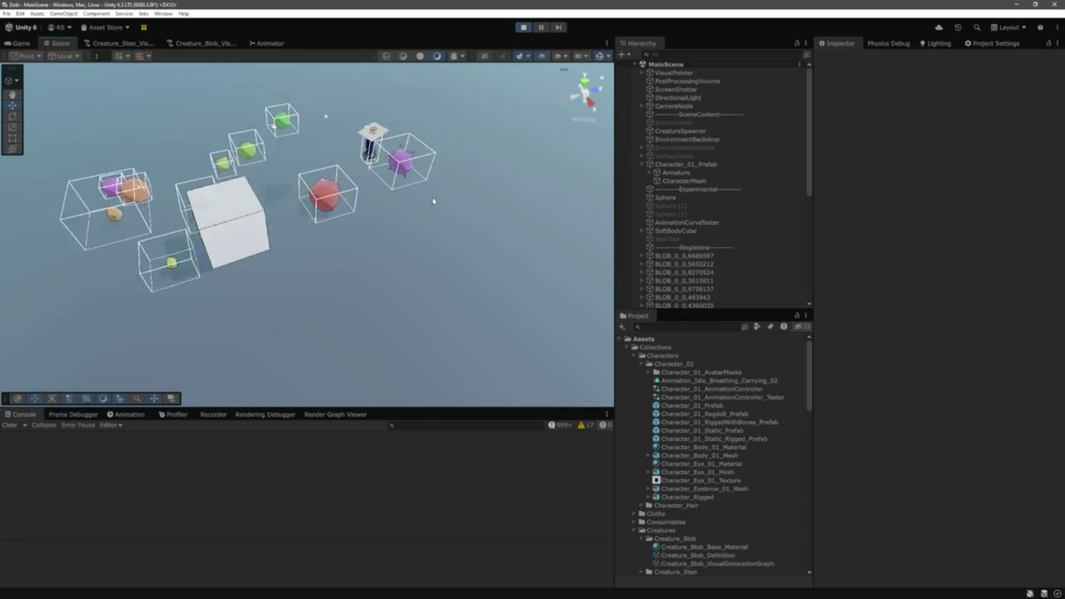
pyautogui.moveTo(393, 198)
pyautogui.mouseDown()
pyautogui.moveTo(355, 157)
pyautogui.moveTo(528, 71)
pyautogui.mouseUp()
pyautogui.click(356, 289)
pyautogui.press('f')
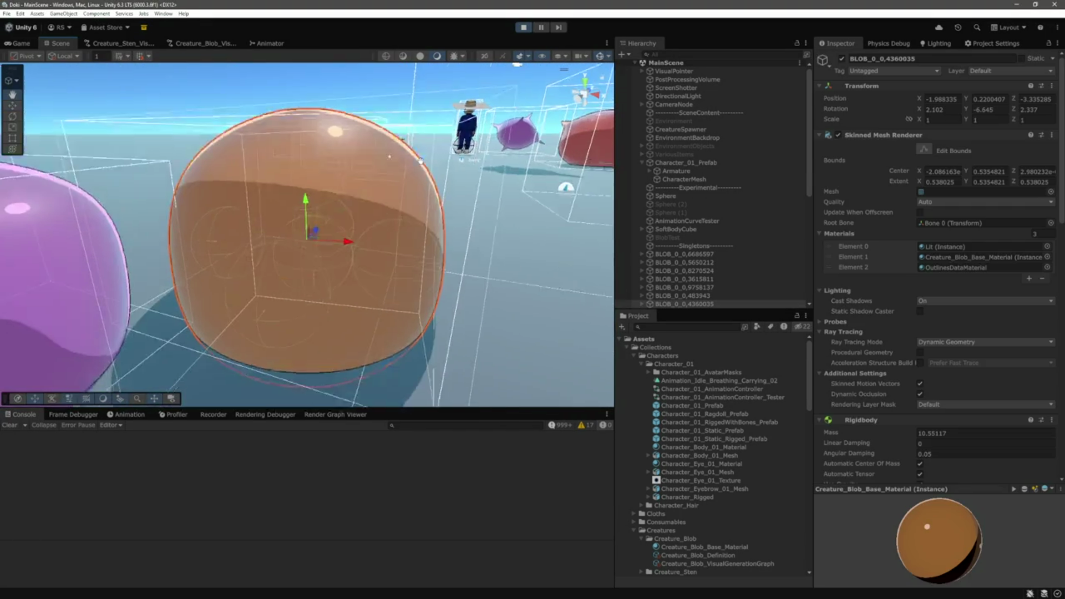
pyautogui.moveTo(422, 164); pyautogui.dragTo(500, 166)
pyautogui.scroll(-4, 710, 222)
# Expand the orange blob and inspect Bone 0 through Bone 5
pyautogui.click(643, 210)
pyautogui.click(689, 219)
pyautogui.moveTo(301, 240)
pyautogui.mouseDown()
pyautogui.moveTo(332, 237)
pyautogui.moveTo(400, 262)
pyautogui.mouseUp()
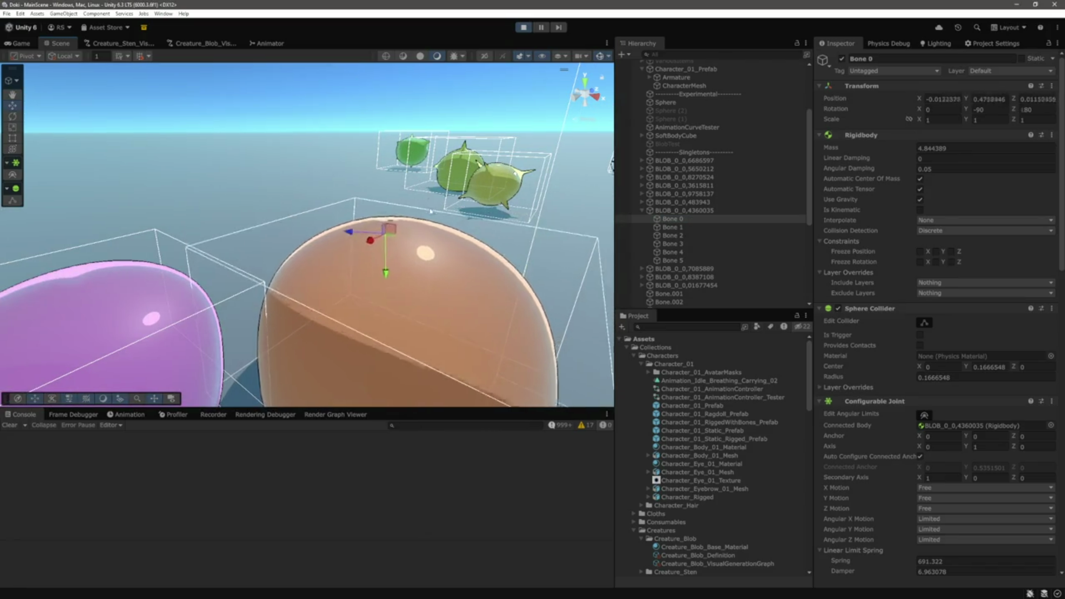
pyautogui.moveTo(392, 269); pyautogui.dragTo(355, 262)
pyautogui.scroll(-3, 269, 187)
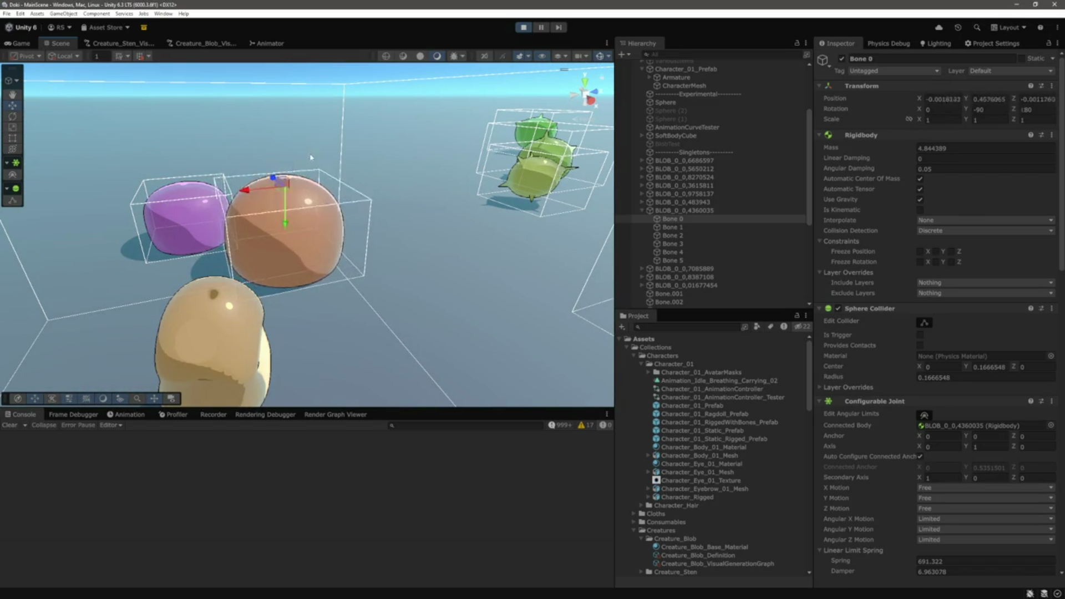
pyautogui.press('f')
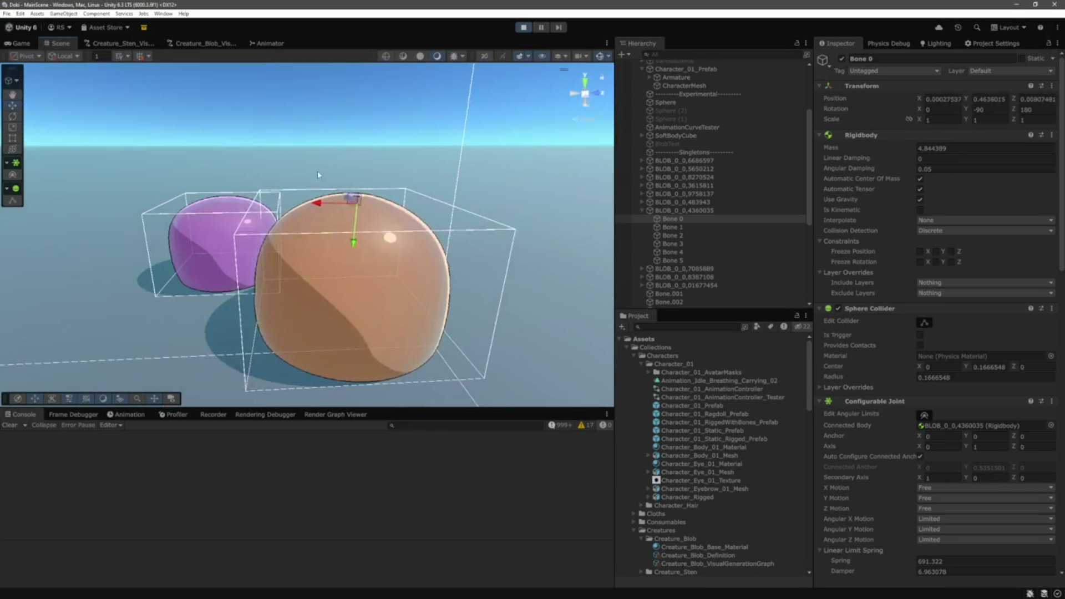
pyautogui.moveTo(233, 383); pyautogui.dragTo(508, 263)
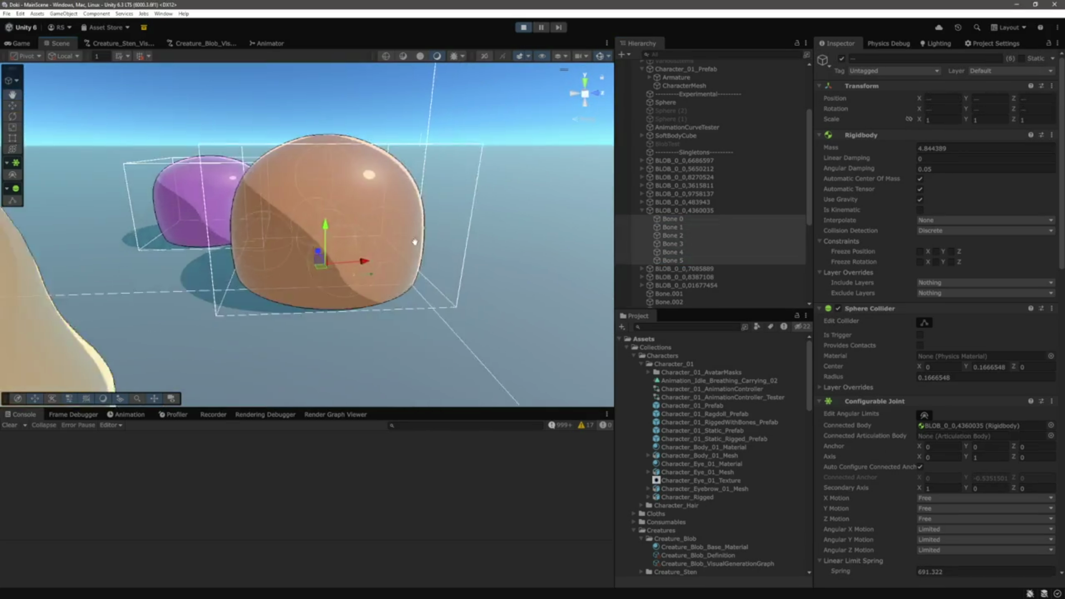
pyautogui.click(629, 240)
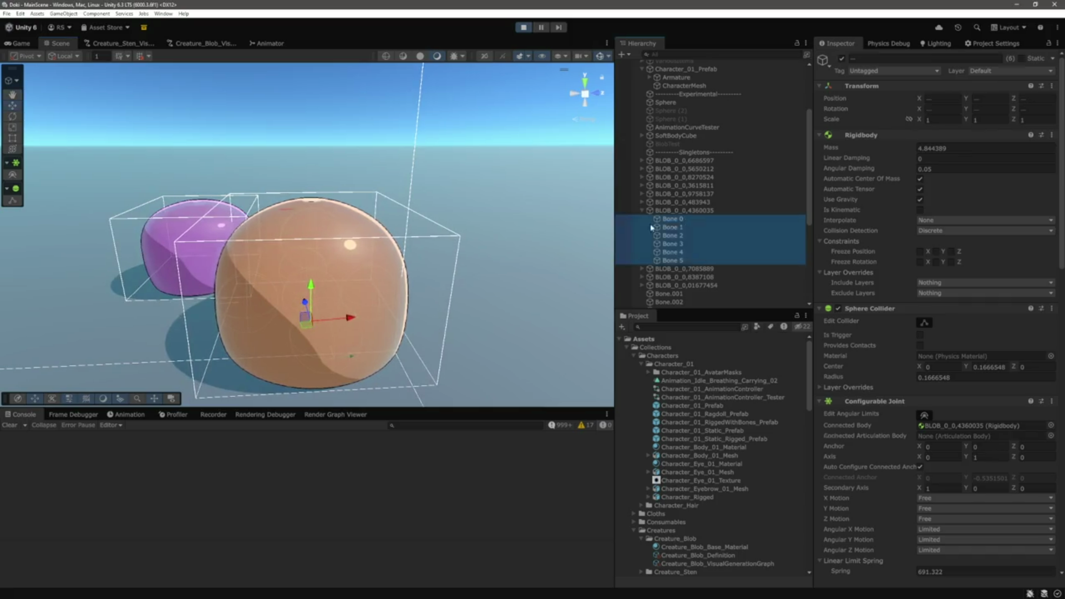
pyautogui.click(442, 245)
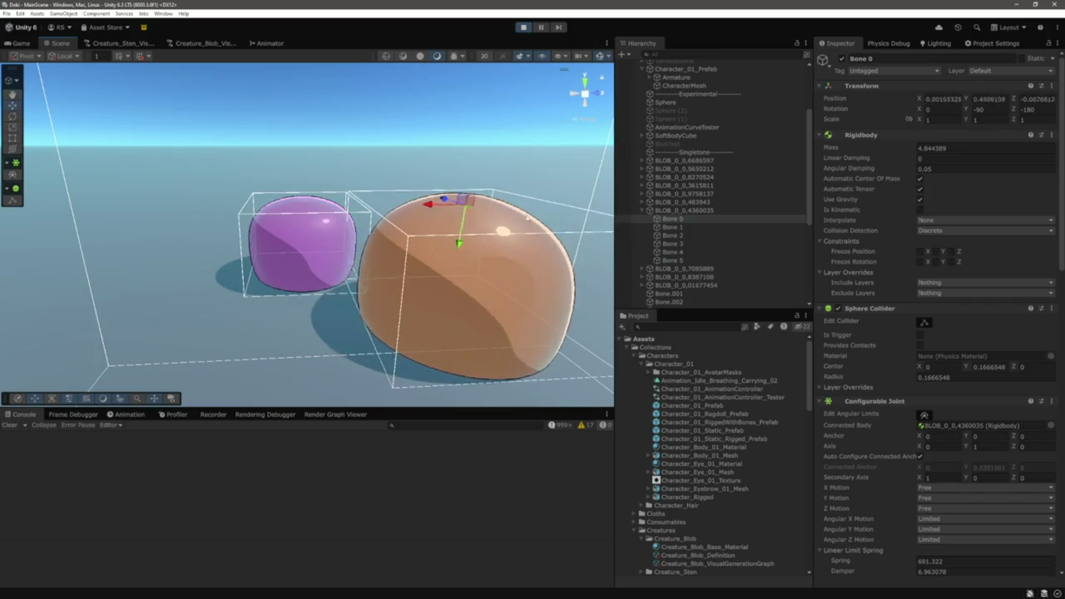
# Run the character around among the blobs in Game view
pyautogui.hotkey('ctrl', '2')
pyautogui.press('d')
pyautogui.press('w')
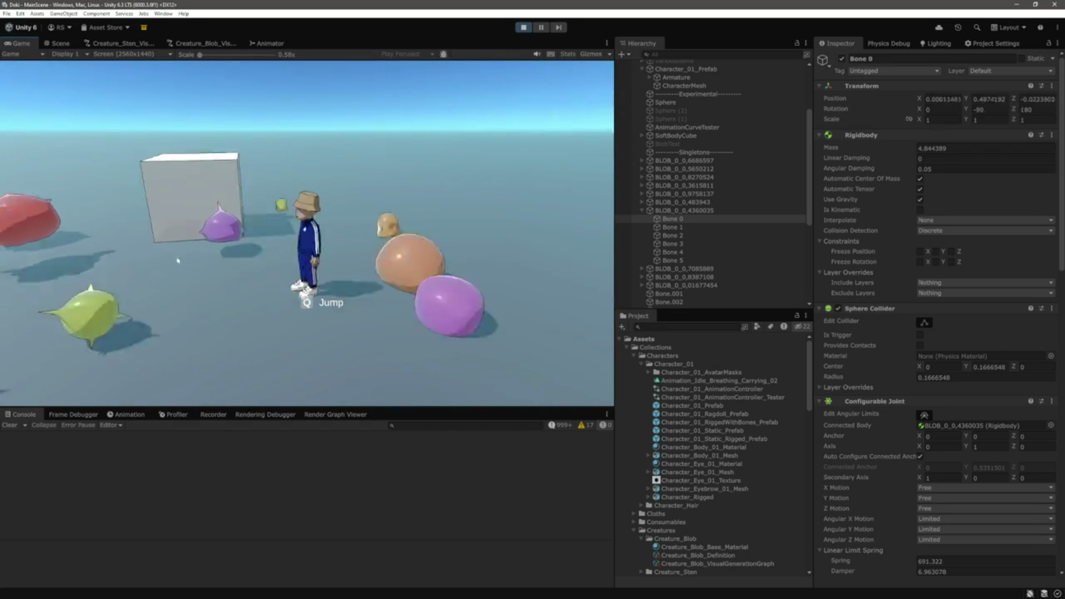
pyautogui.press('d')
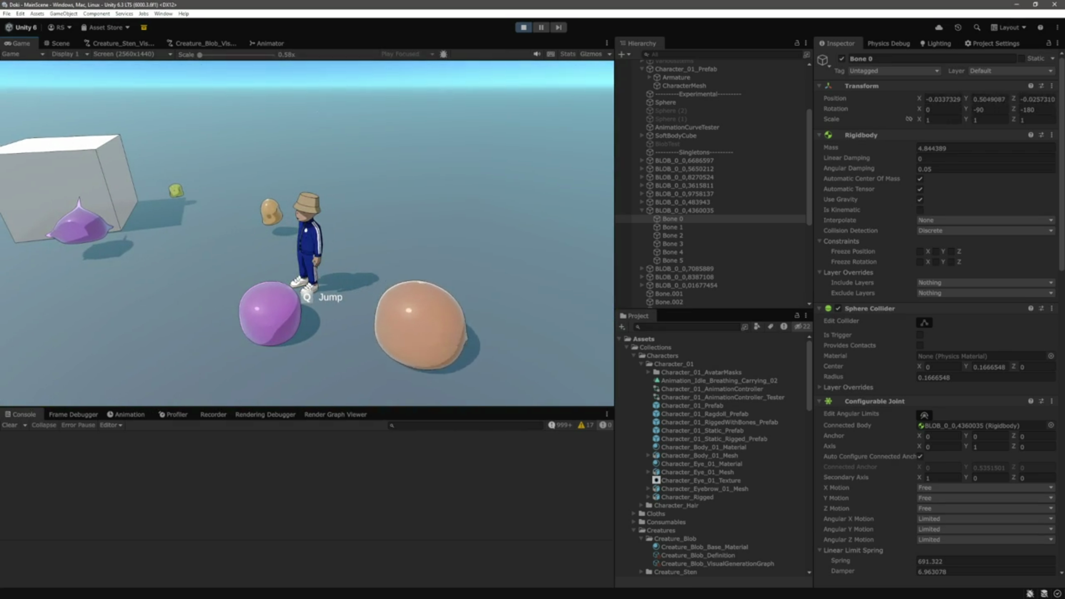
pyautogui.press('a')
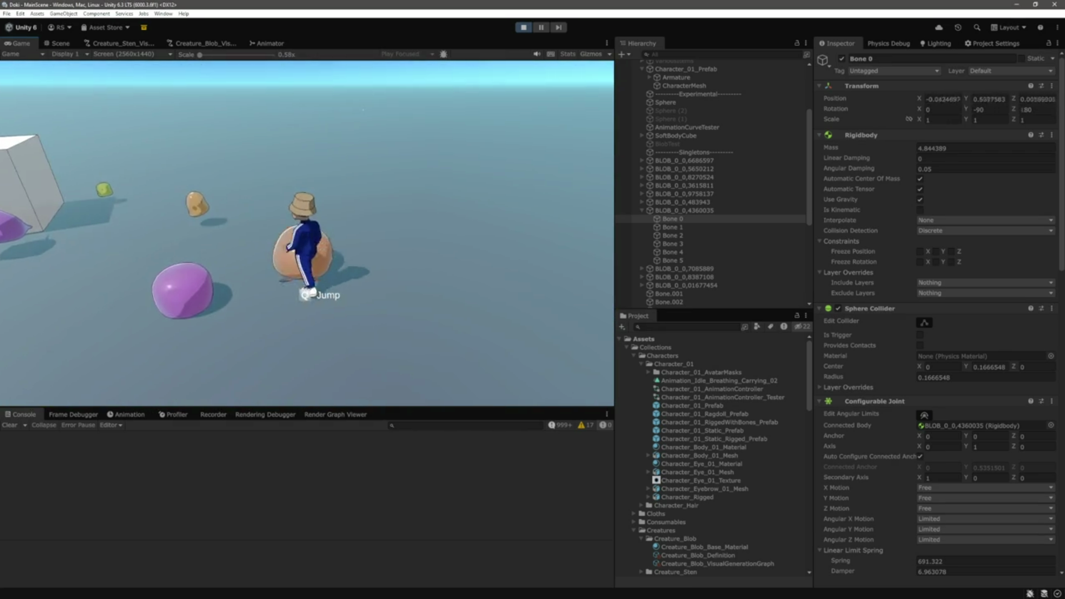
pyautogui.press('s')
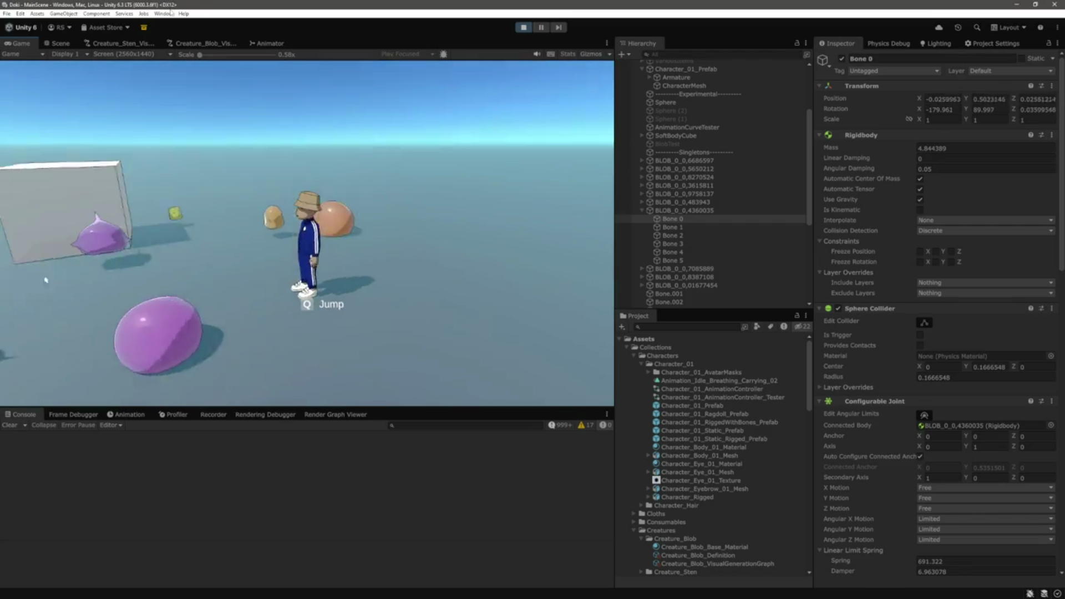
# Select the purple blob in Scene view and pick its Bone 0
pyautogui.click(61, 43)
pyautogui.press('f')
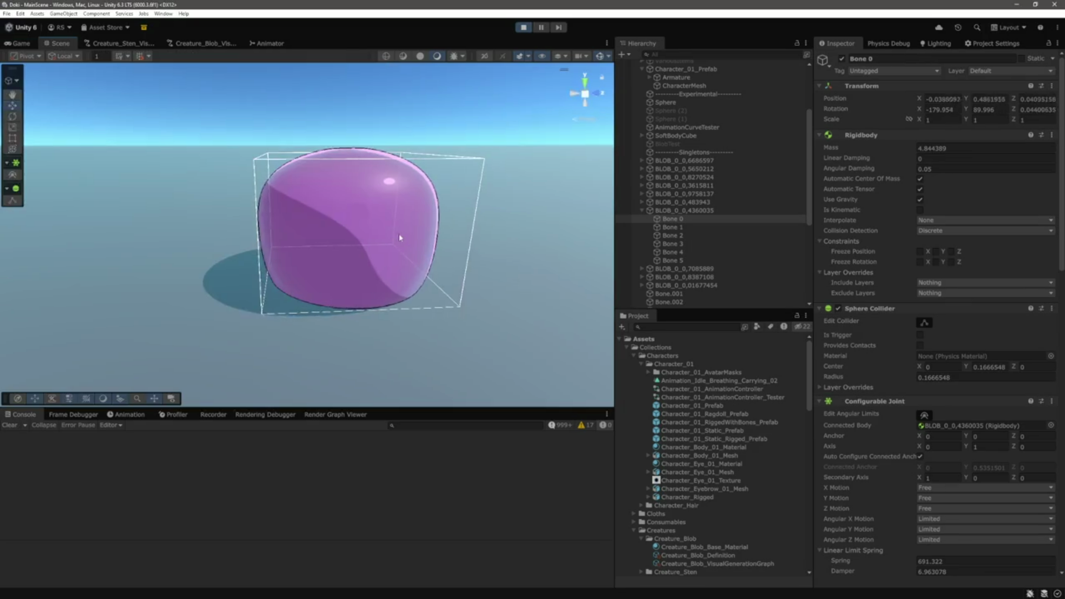
pyautogui.press('f')
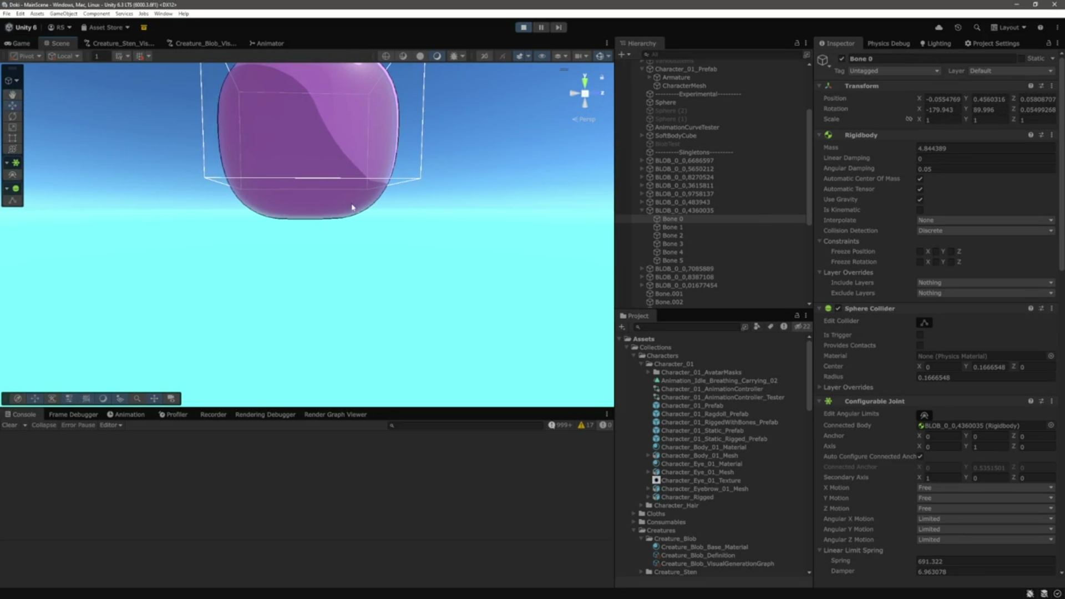
pyautogui.click(366, 261)
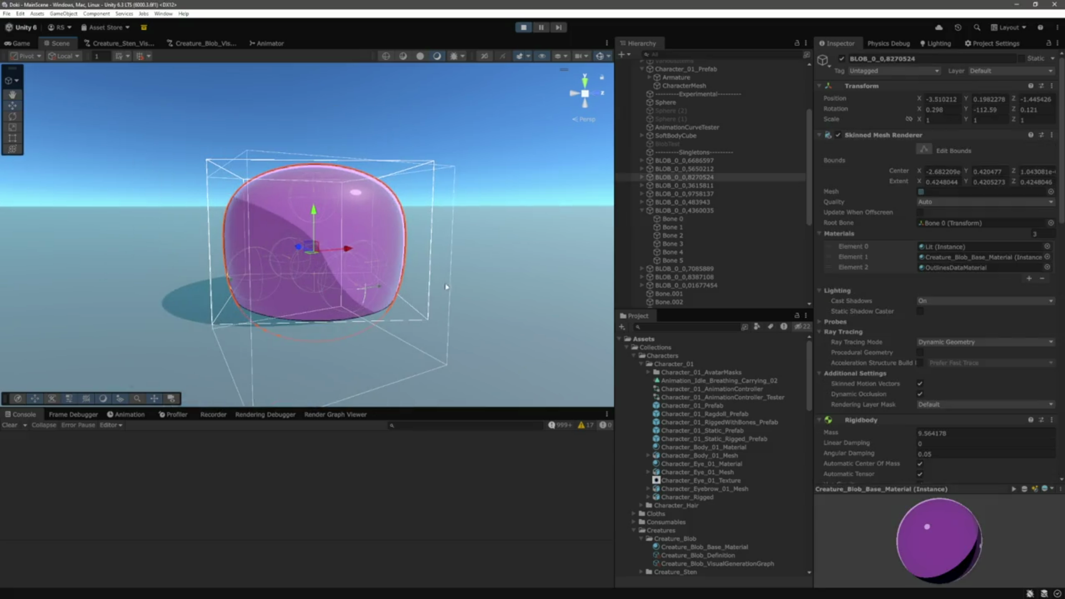
pyautogui.click(642, 177)
pyautogui.click(680, 185)
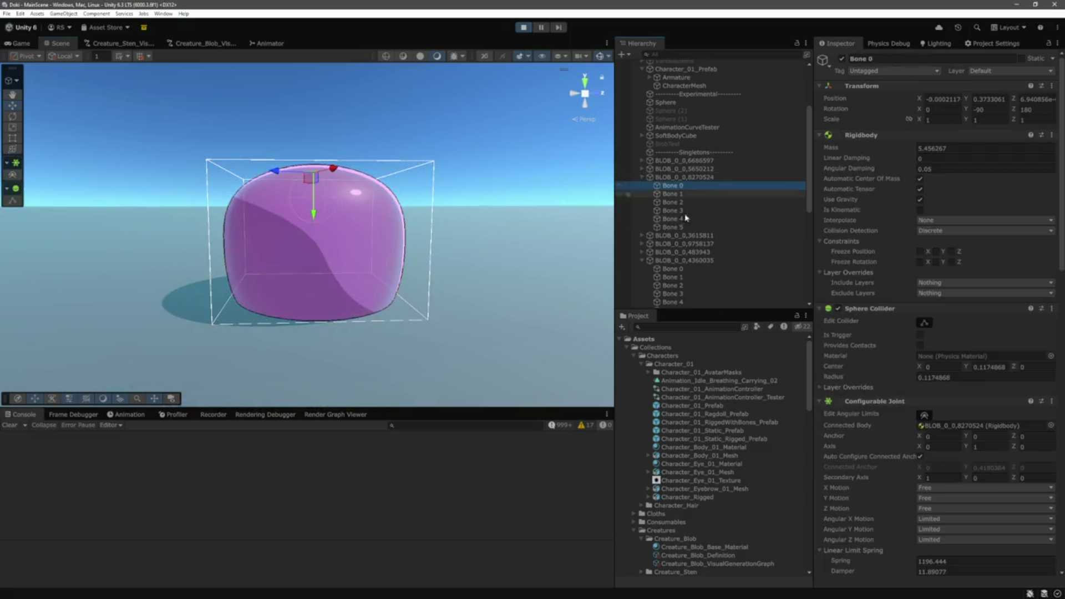
# Set the Mass of all six purple-blob bones to 2
pyautogui.keyDown('shift'); pyautogui.click(691, 228); pyautogui.keyUp('shift')
pyautogui.click(962, 148)
pyautogui.write('2')
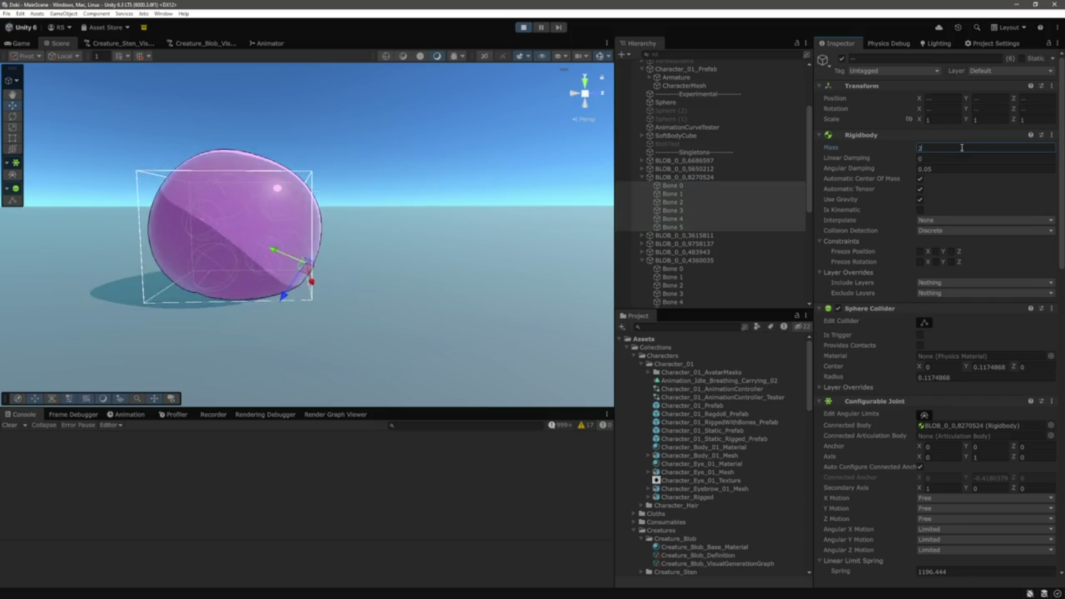
pyautogui.click(506, 251)
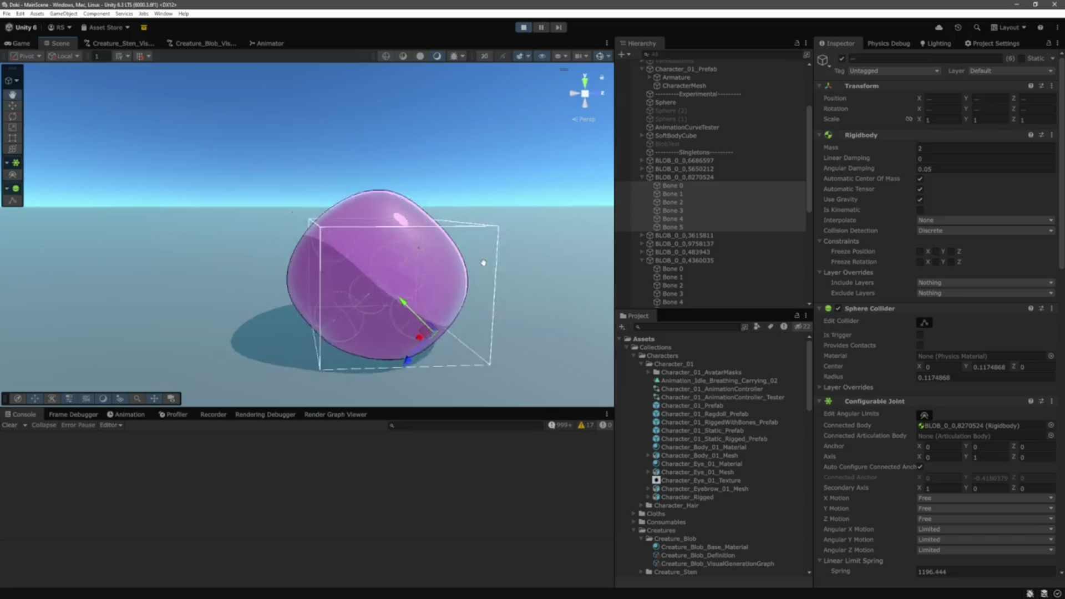
# Reselect Bone 0 and pause the simulation, comparing Game and Scene views
pyautogui.click(691, 192)
pyautogui.click(690, 188)
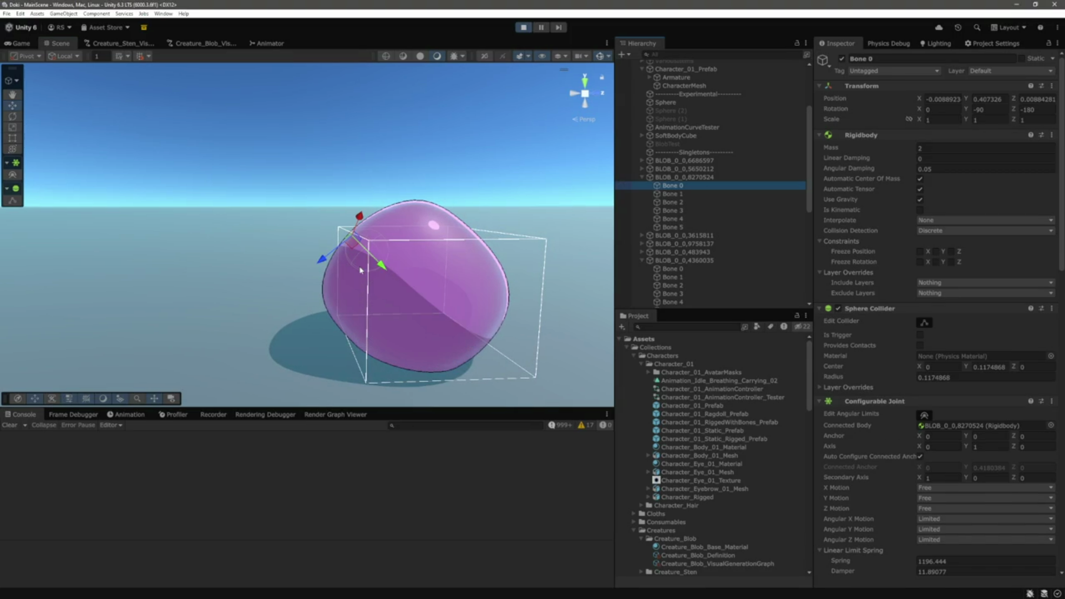
pyautogui.moveTo(360, 270)
pyautogui.mouseDown()
pyautogui.moveTo(507, 302)
pyautogui.moveTo(432, 276)
pyautogui.mouseUp()
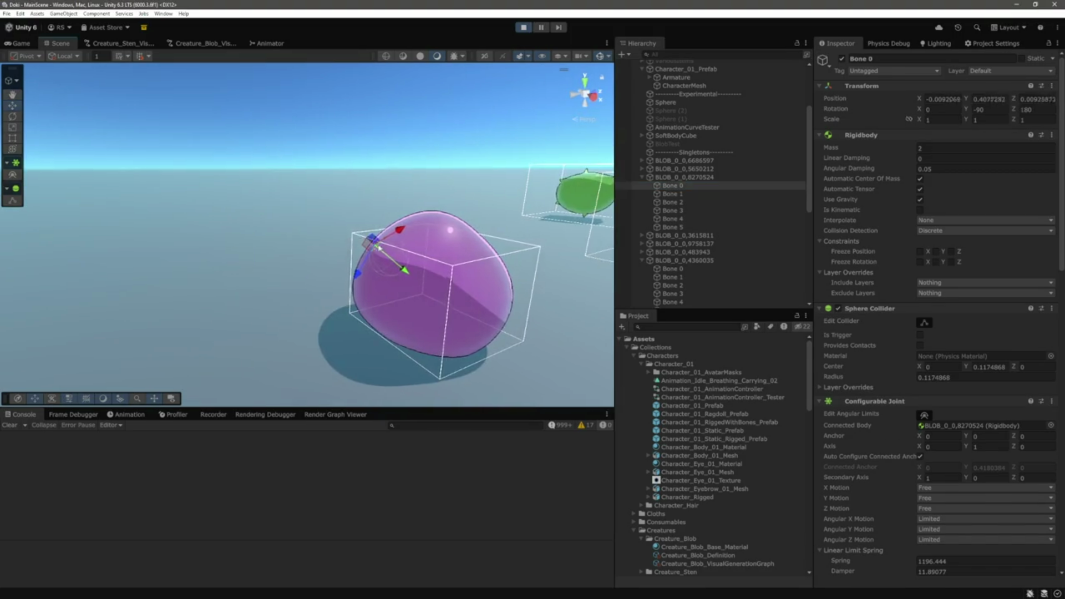
pyautogui.hotkey('ctrl', 'shift', 'p')
pyautogui.hotkey('ctrl', '2')
pyautogui.hotkey('ctrl', '1')
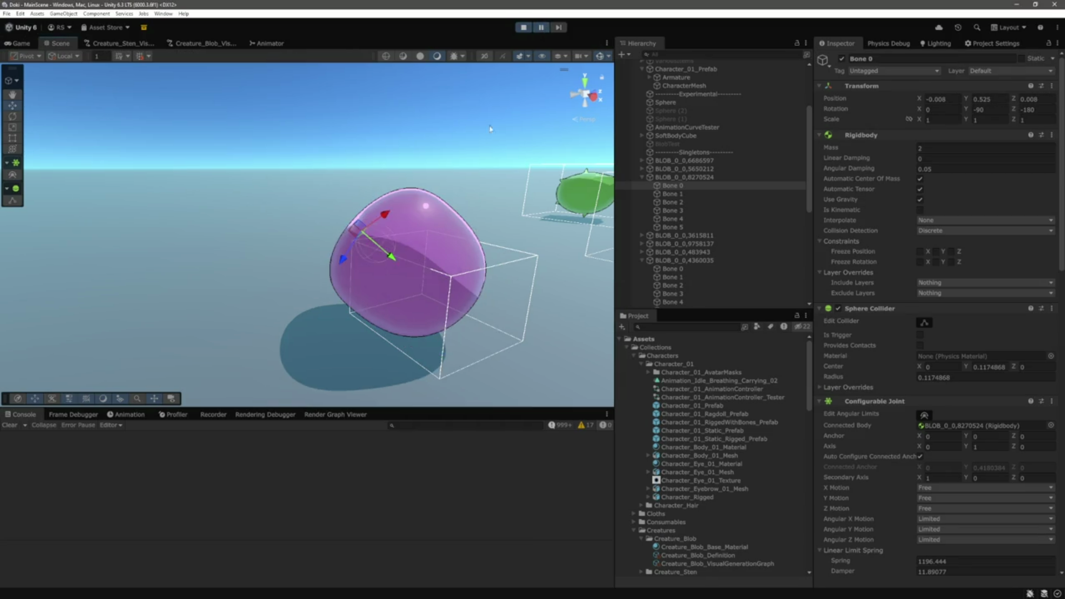
pyautogui.hotkey('ctrl', '2')
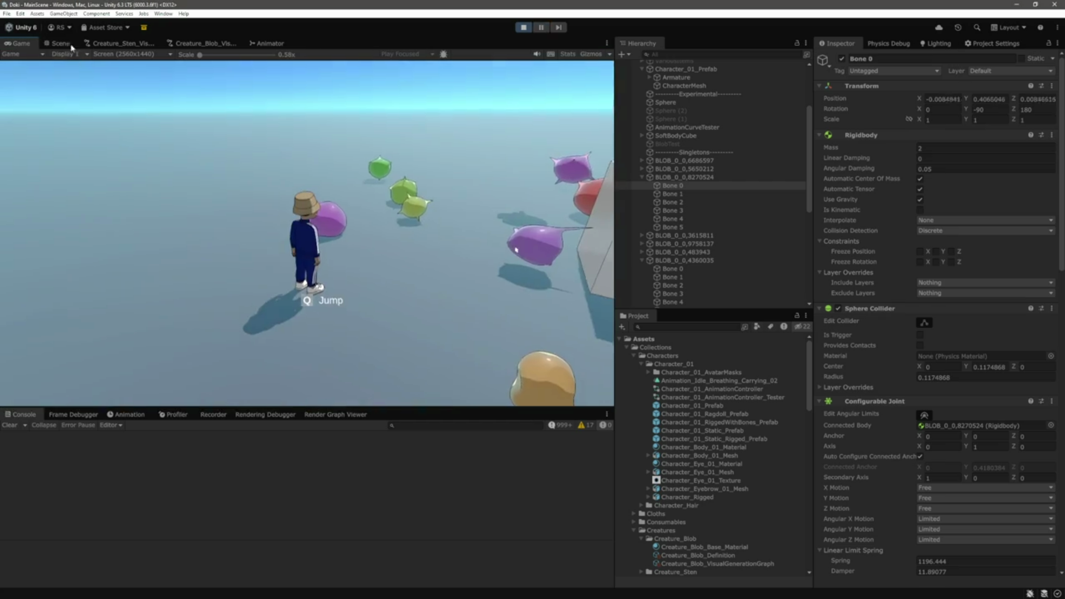
pyautogui.hotkey('ctrl', '1')
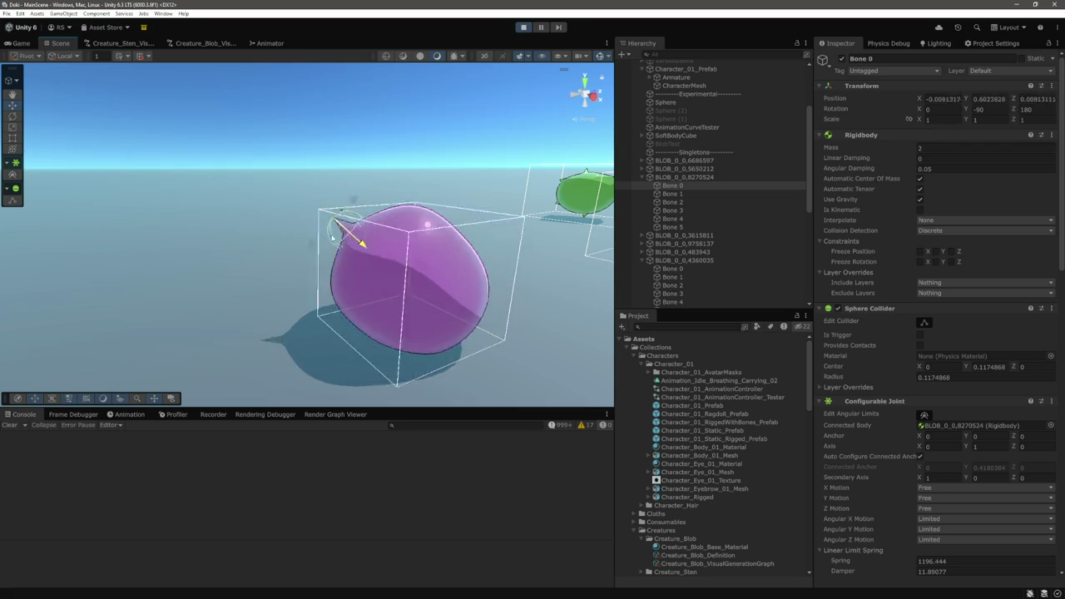
# Drag Bone 0 to jiggle the blob, then select all six bones
pyautogui.moveTo(394, 271); pyautogui.dragTo(344, 263)
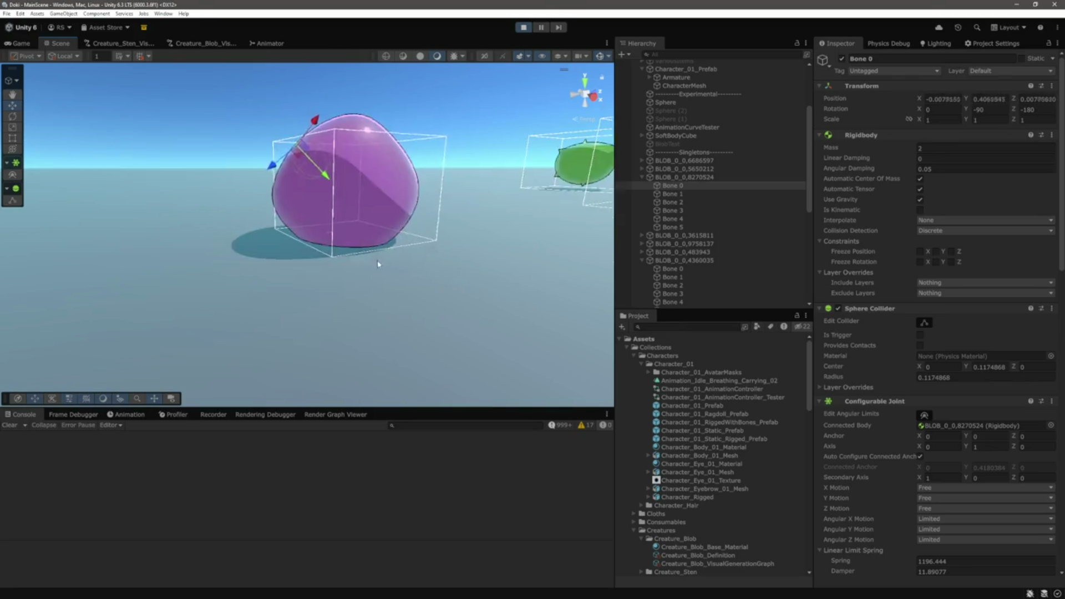
pyautogui.scroll(5, 376, 261)
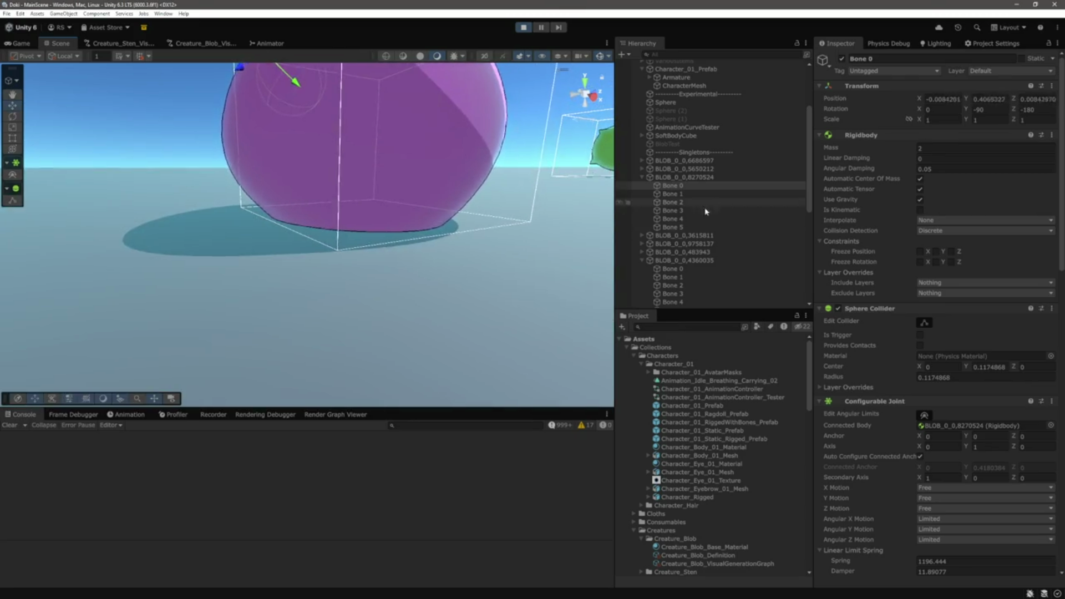
pyautogui.keyDown('shift'); pyautogui.click(672, 227); pyautogui.keyUp('shift')
pyautogui.moveTo(405, 242)
pyautogui.mouseDown()
pyautogui.moveTo(377, 288)
pyautogui.moveTo(395, 290)
pyautogui.moveTo(396, 230)
pyautogui.moveTo(342, 235)
pyautogui.moveTo(311, 133)
pyautogui.mouseUp()
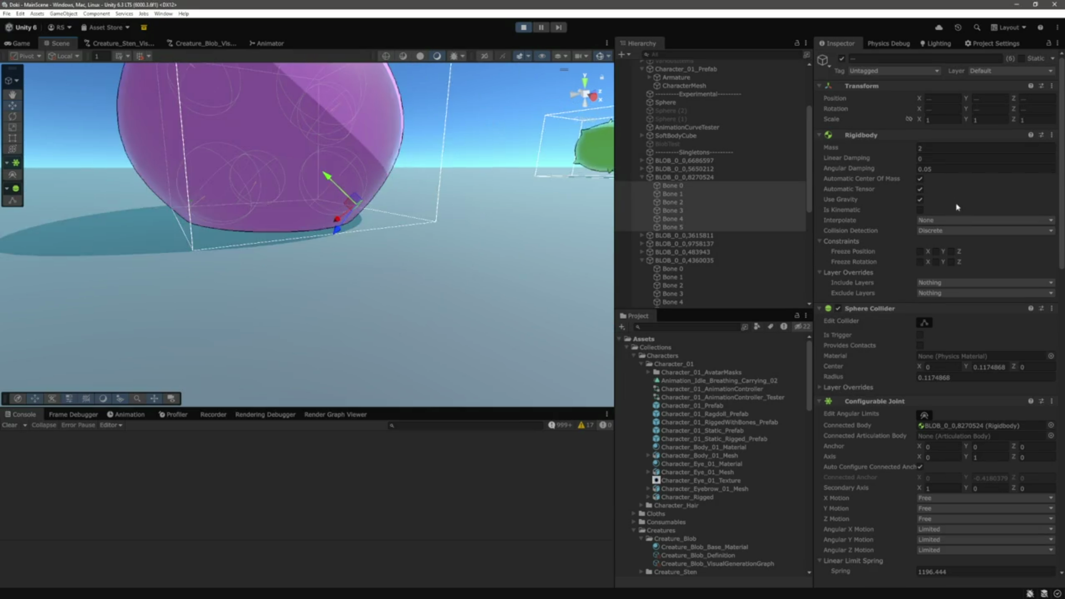
# Set the bones' Sphere Collider radius and Center Y to 0.2, then 0.15
pyautogui.scroll(-3, 983, 272)
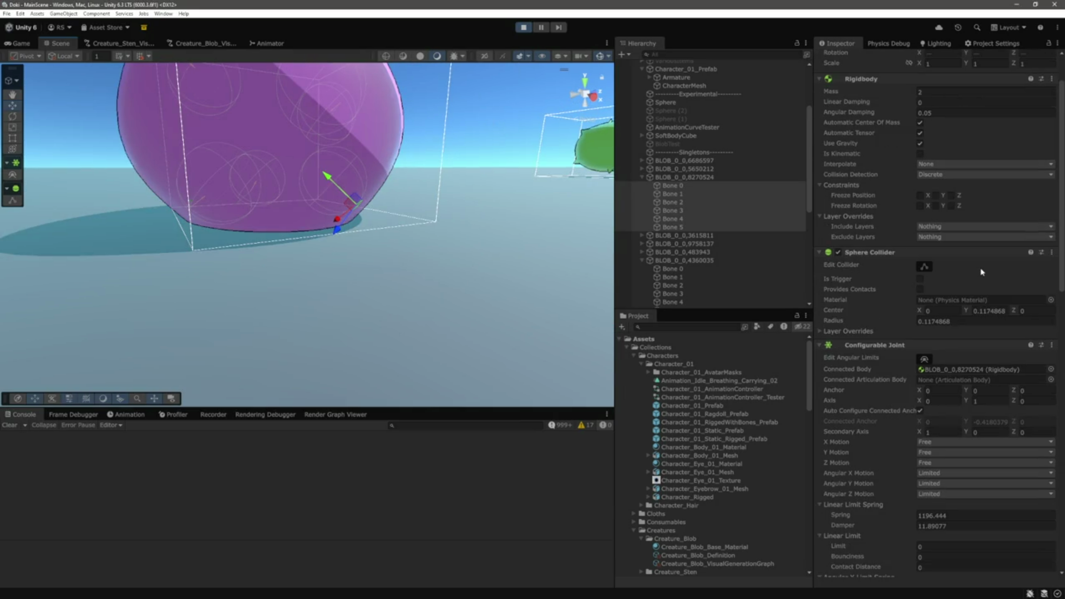
pyautogui.scroll(-3, 983, 272)
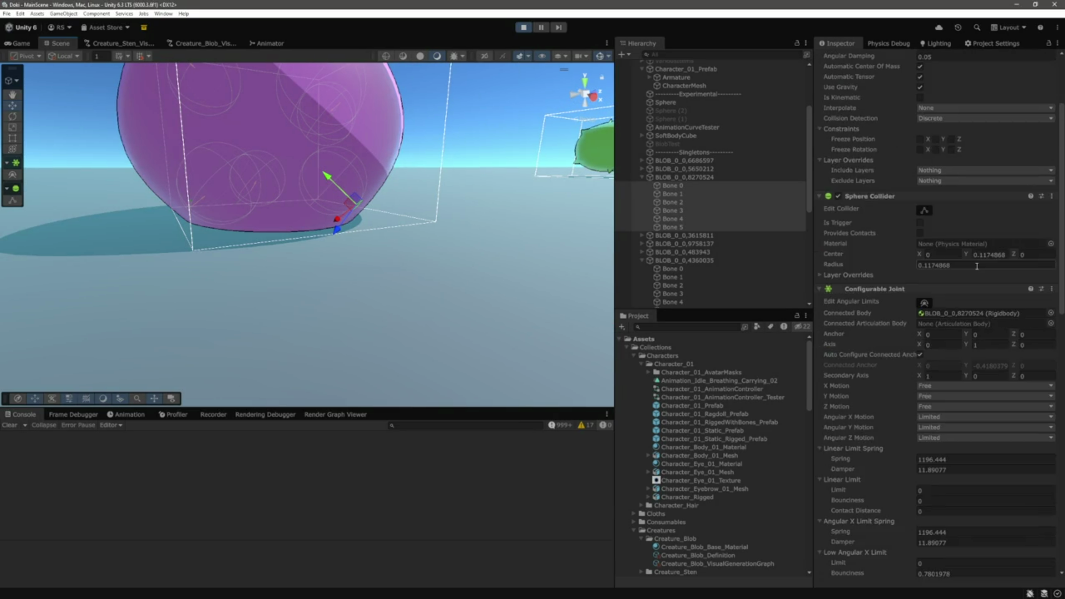
pyautogui.click(977, 266)
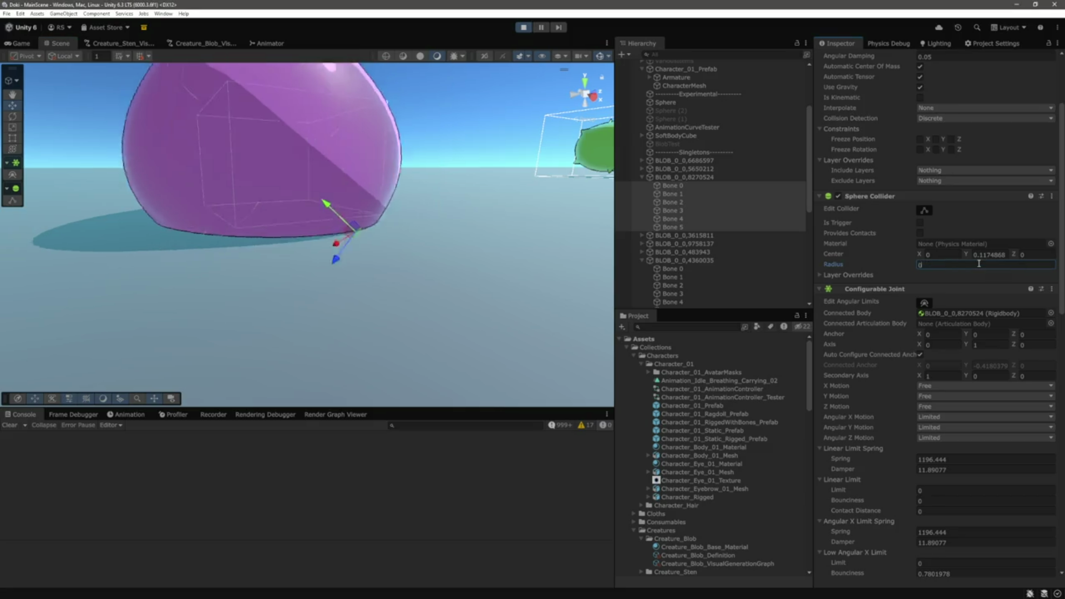
pyautogui.write('0.2')
pyautogui.click(985, 255)
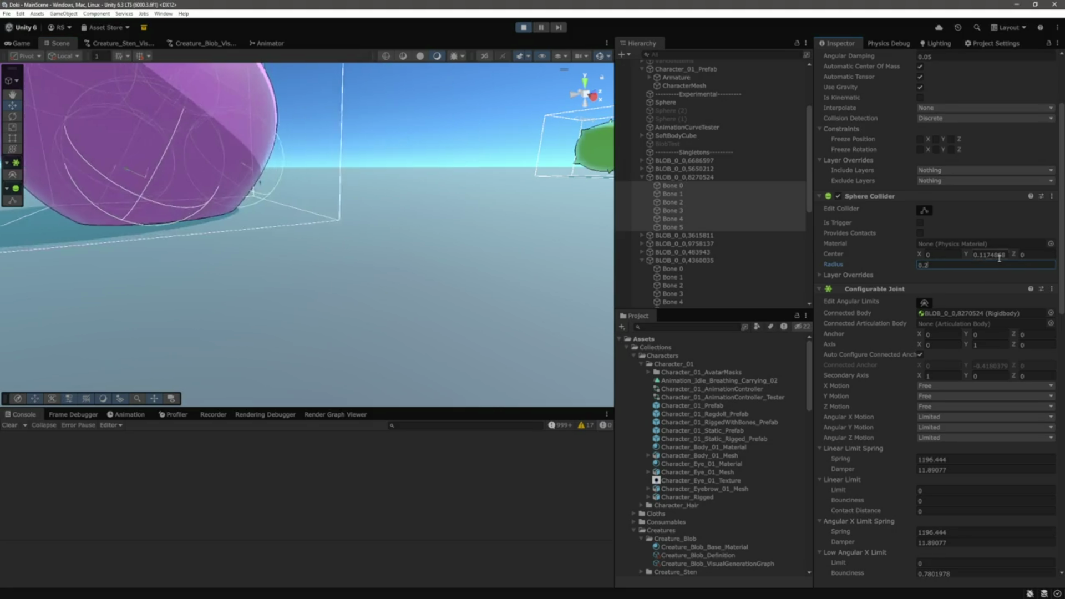
pyautogui.write('0.2')
pyautogui.press('Return')
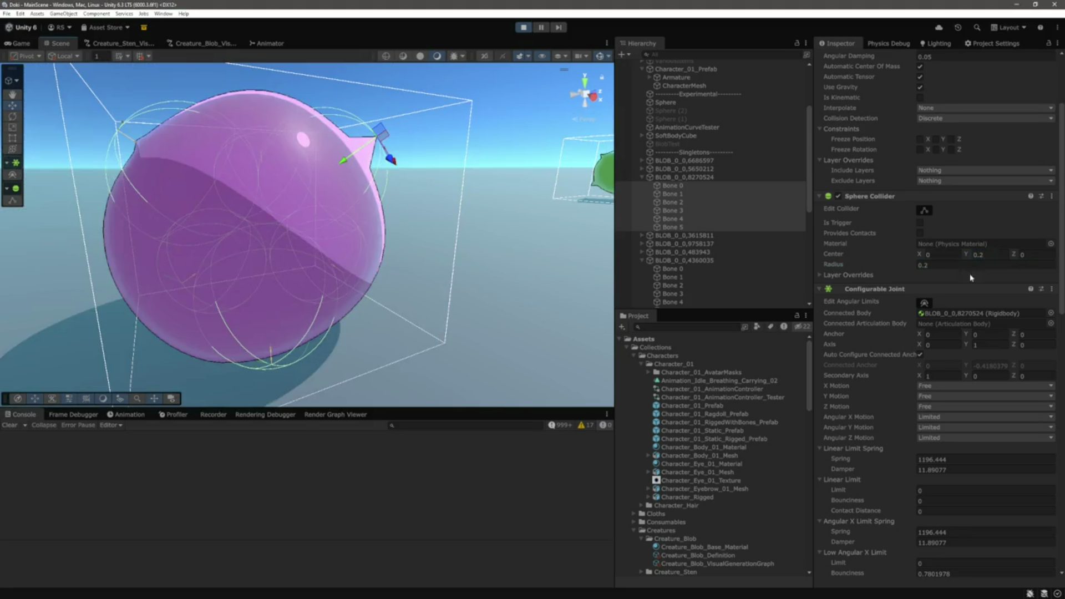
pyautogui.write('0.15')
pyautogui.press('Return')
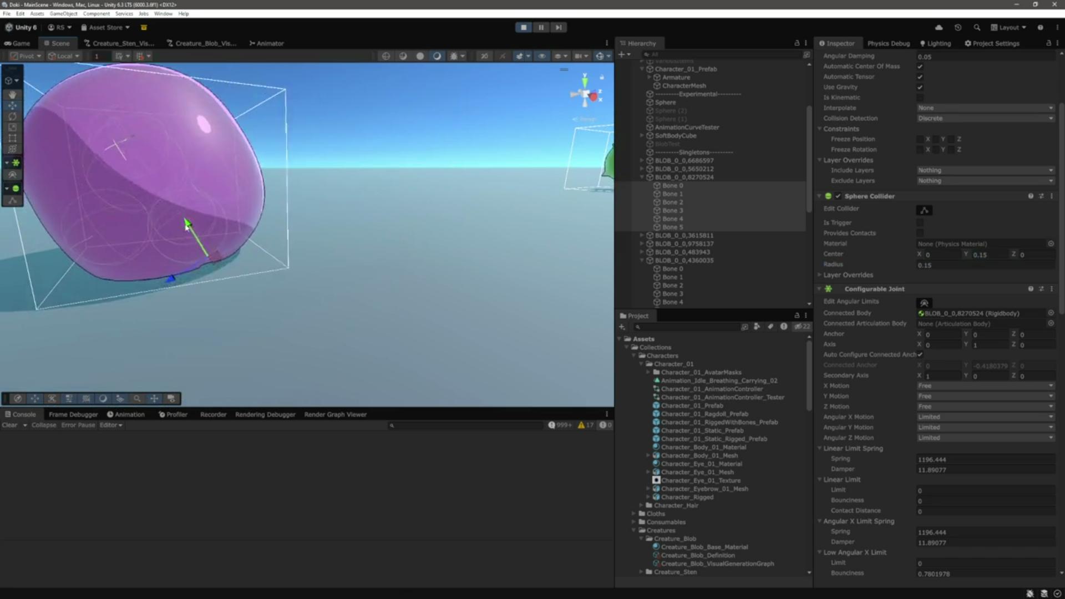
# Drag Bone 0 to test the wobble, then stop play mode and enable BlobTest
pyautogui.press('f')
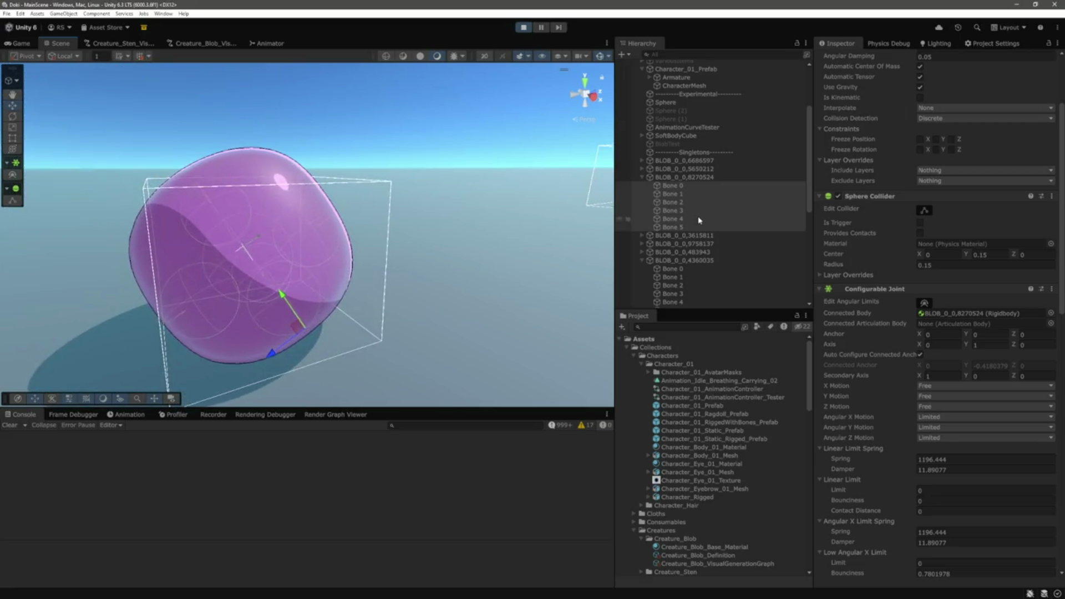
pyautogui.click(682, 186)
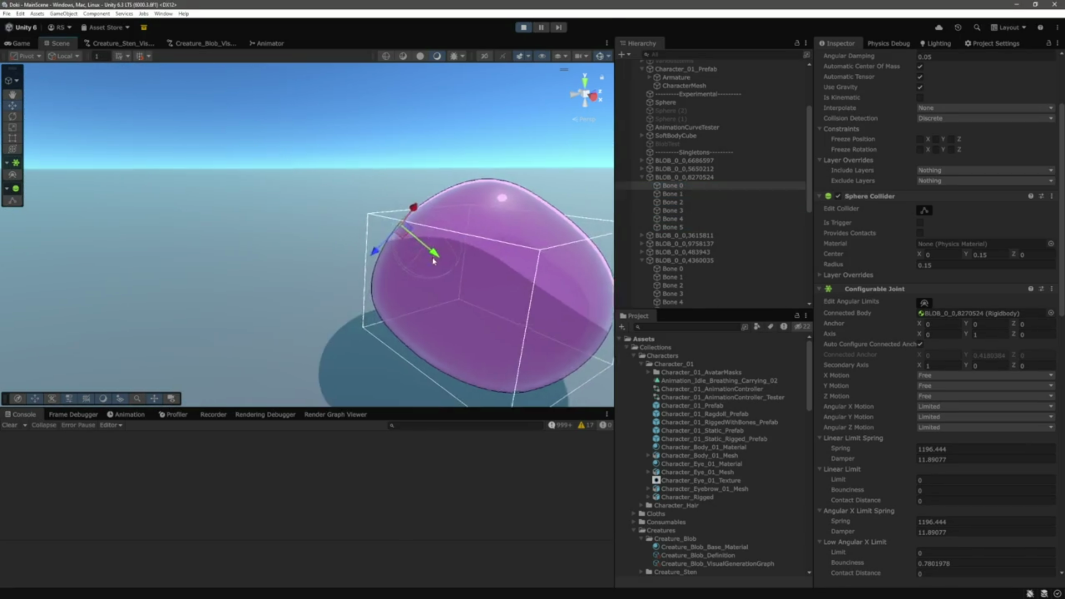
pyautogui.moveTo(438, 251); pyautogui.dragTo(402, 230)
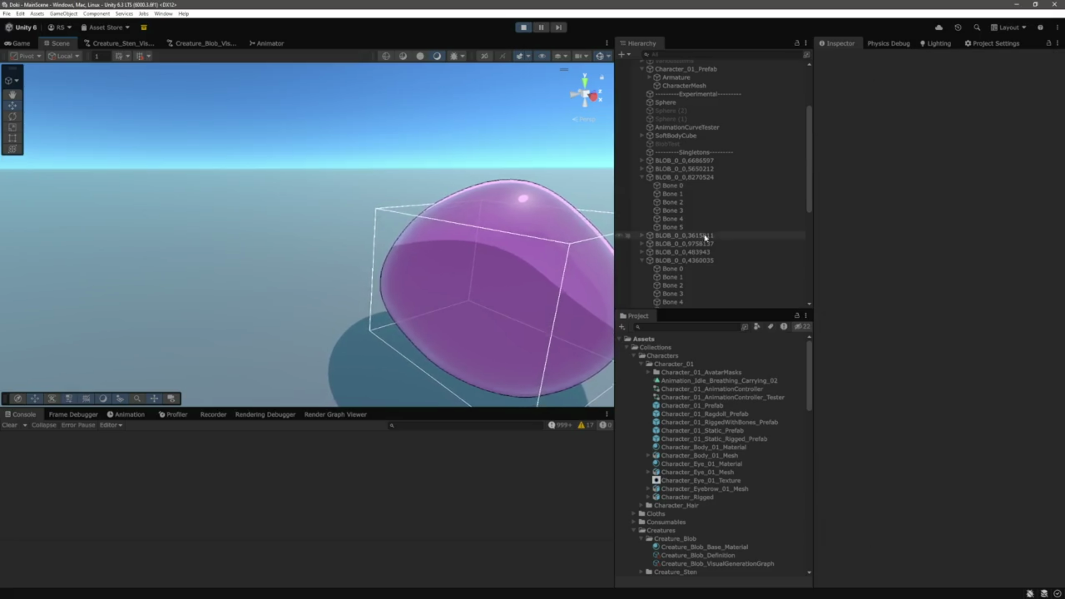
pyautogui.click(673, 226)
pyautogui.click(671, 188)
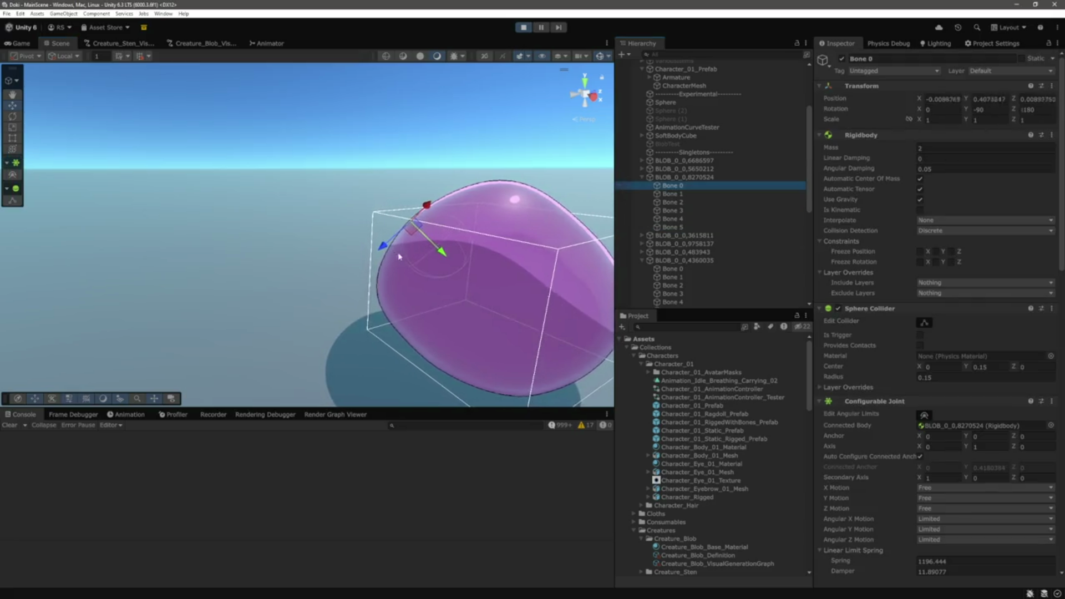
pyautogui.moveTo(443, 256); pyautogui.dragTo(419, 239)
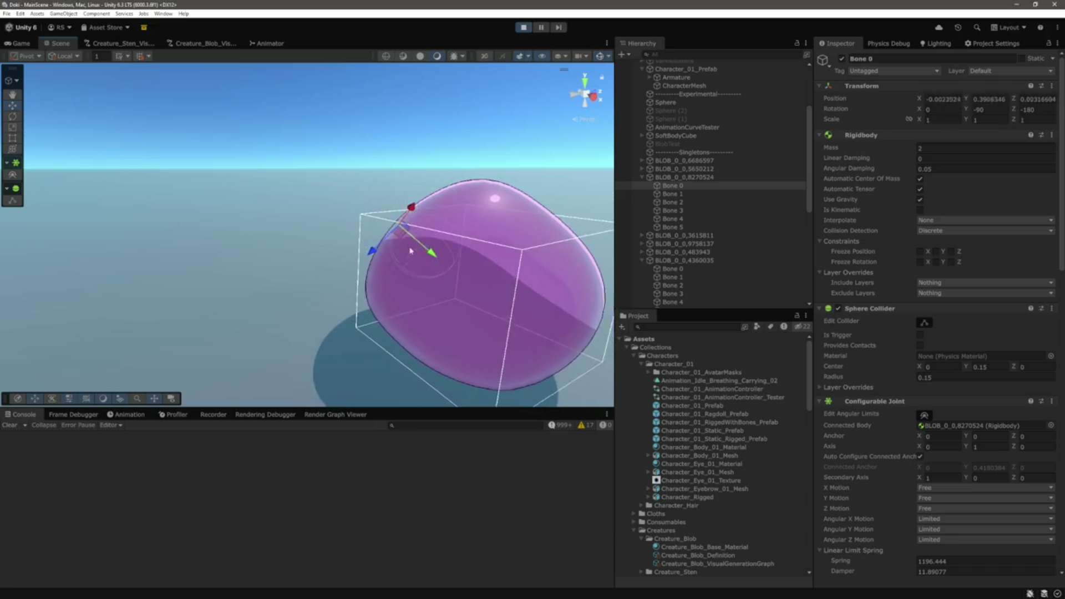
pyautogui.click(311, 198)
pyautogui.click(671, 185)
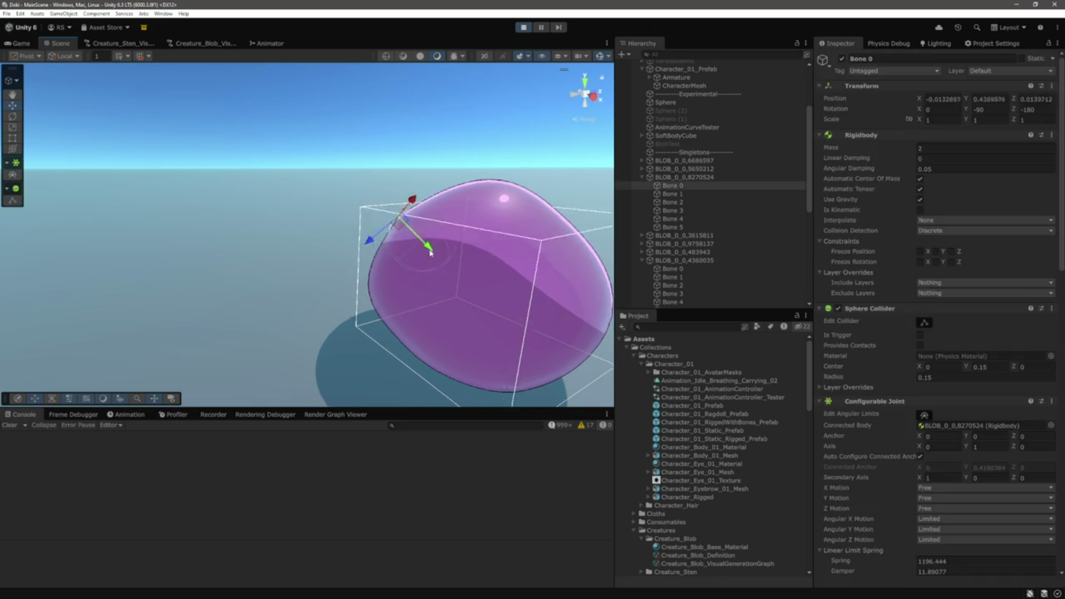
pyautogui.hotkey('ctrl', 'p')
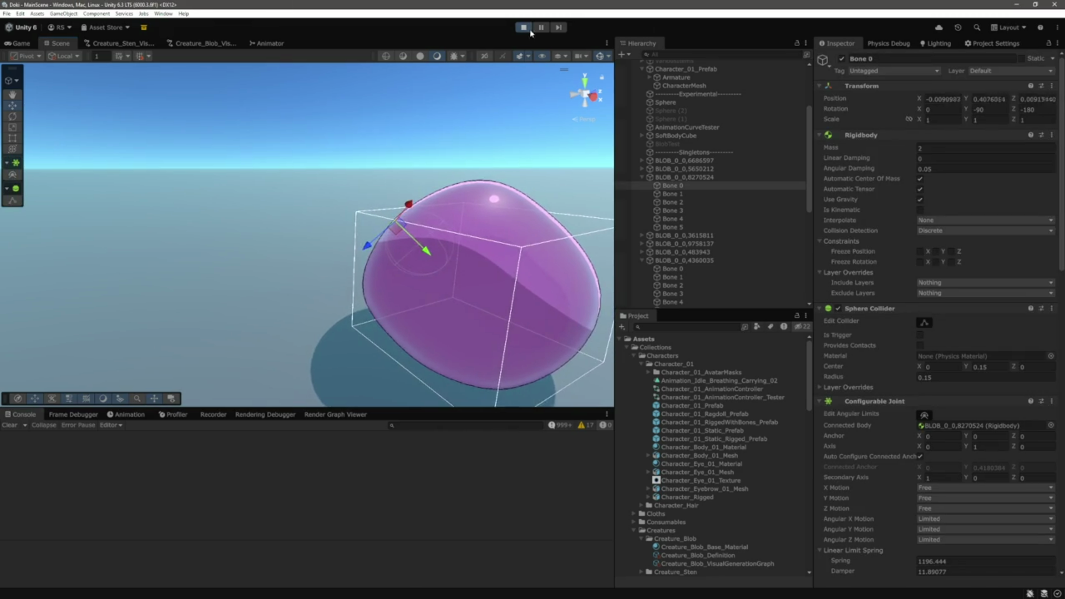
pyautogui.click(702, 238)
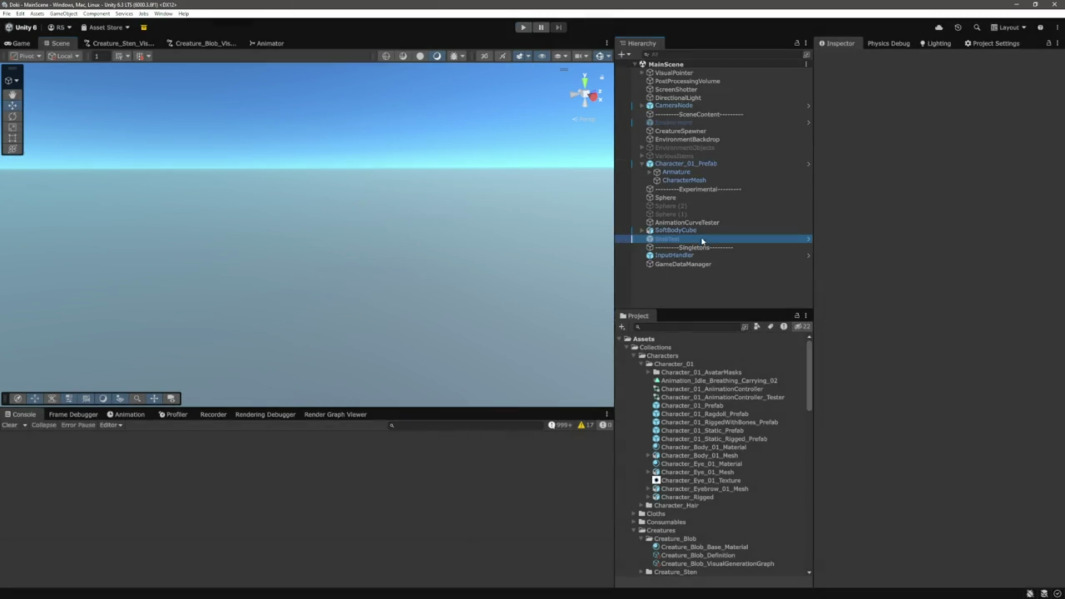
# Start play mode and select and frame the grey BlobTest blob in Scene view
pyautogui.click(842, 58)
pyautogui.click(729, 290)
pyautogui.hotkey('ctrl', 'p')
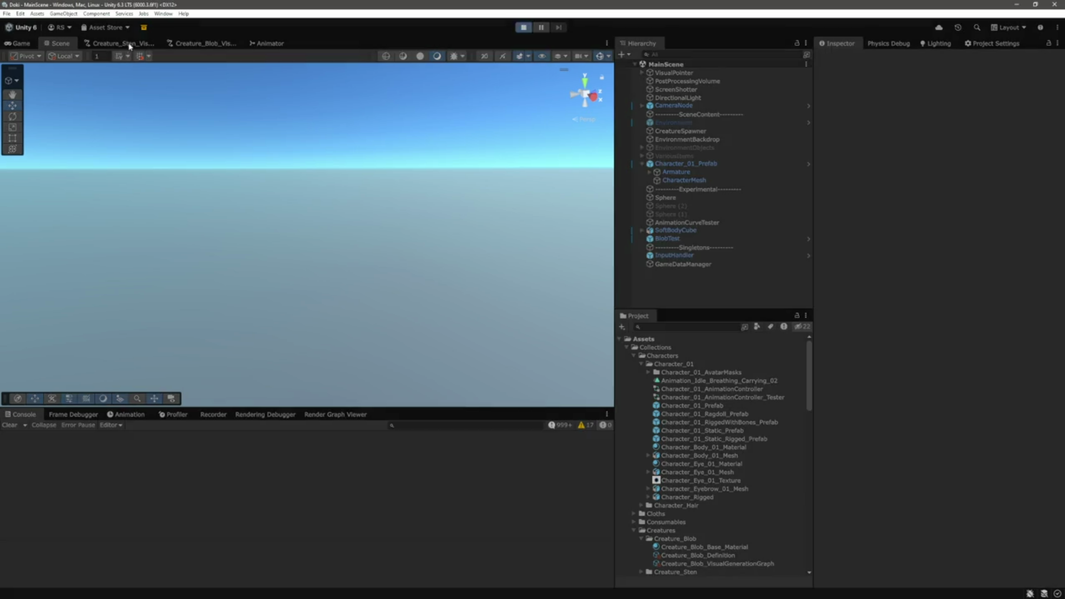
pyautogui.click(58, 42)
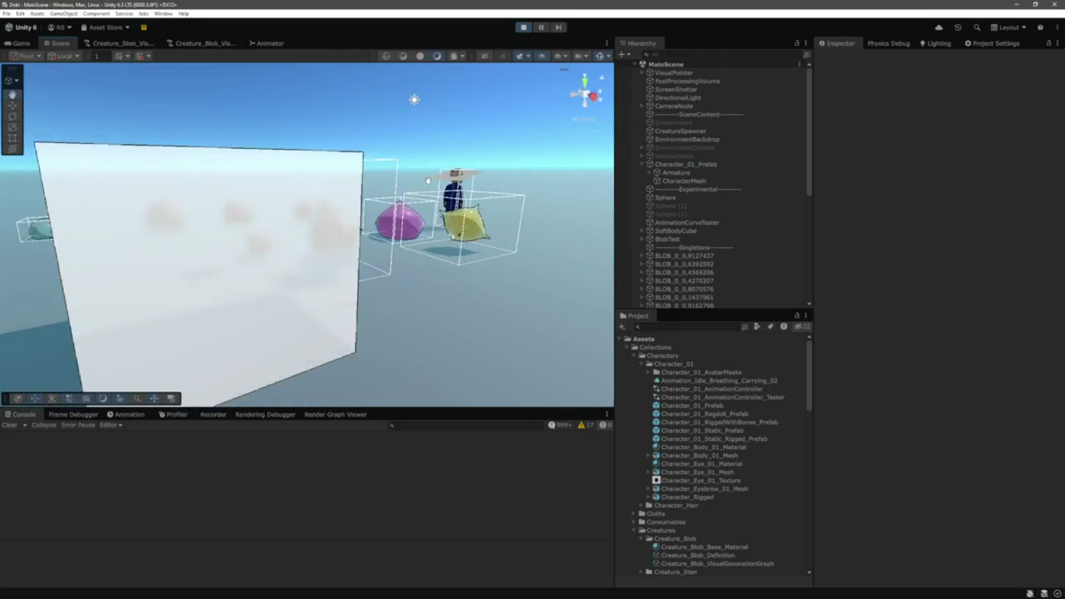
pyautogui.click(363, 257)
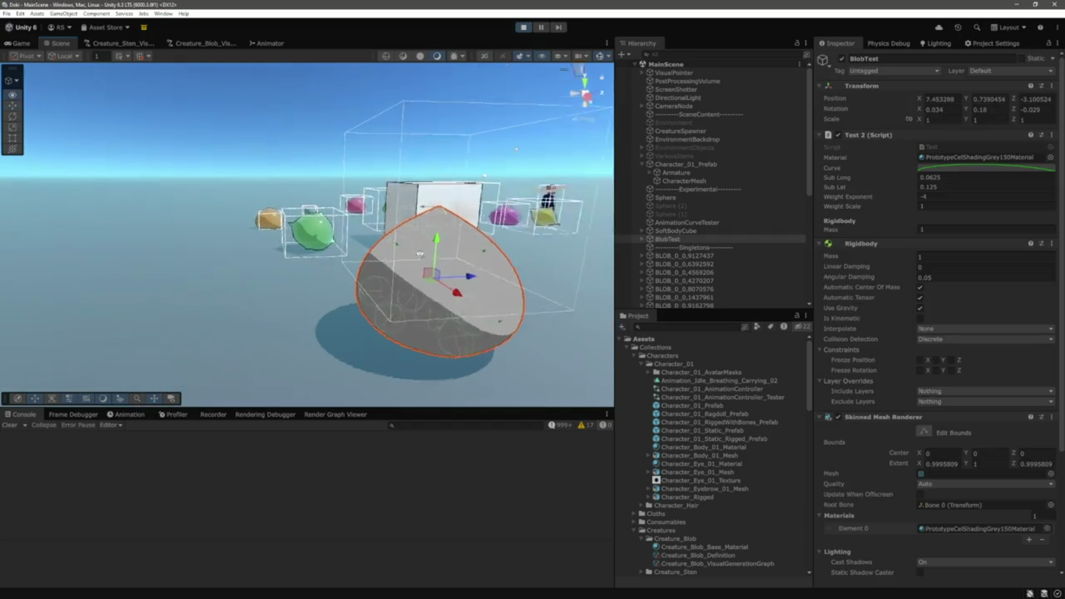
pyautogui.press('f')
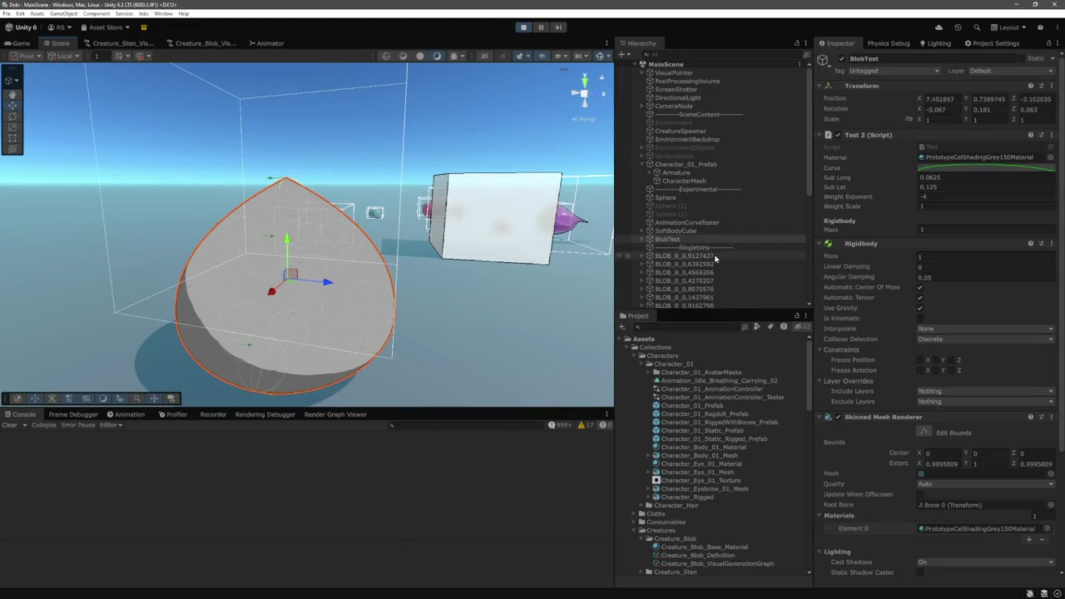
# Expand BlobTest and inspect its Bone 0 and Bone 3 while it simulates
pyautogui.click(642, 239)
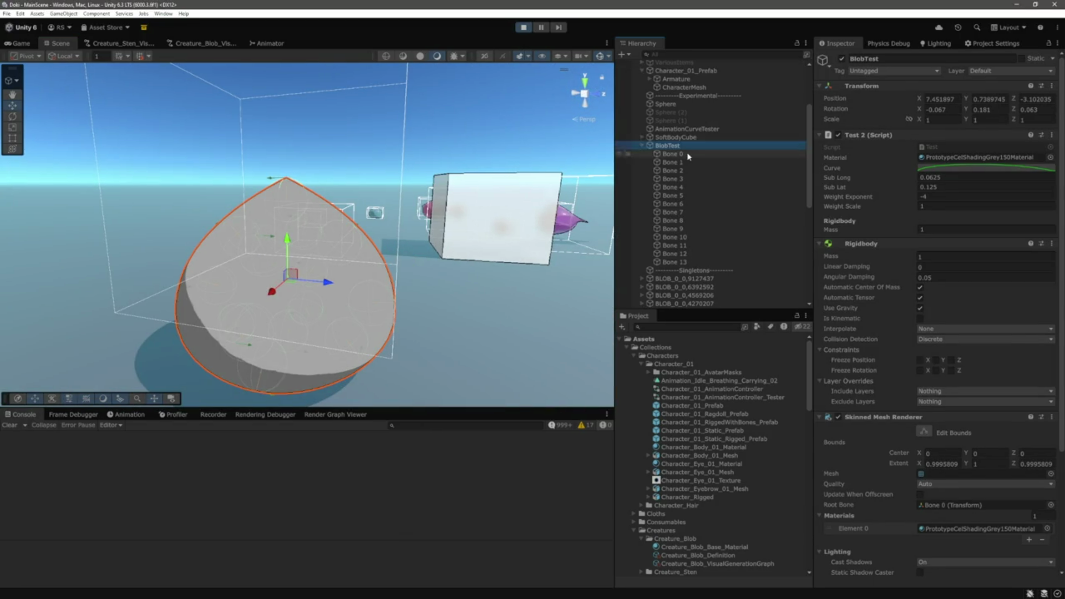
pyautogui.click(672, 153)
pyautogui.press('f')
pyautogui.moveTo(348, 207); pyautogui.dragTo(353, 204)
pyautogui.click(353, 205)
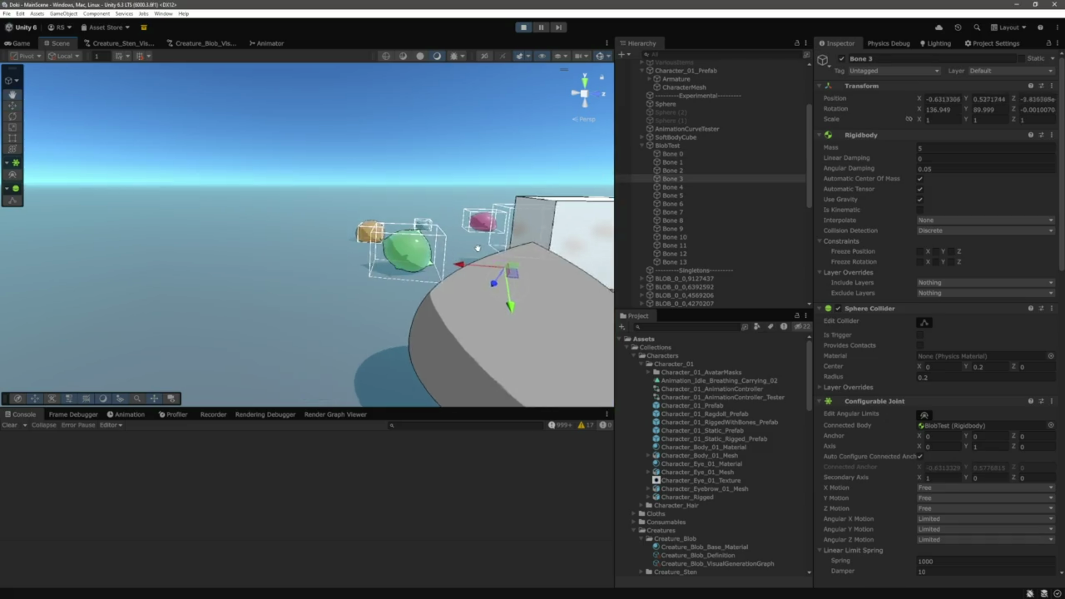
pyautogui.moveTo(352, 205)
pyautogui.mouseDown()
pyautogui.moveTo(547, 273)
pyautogui.moveTo(253, 258)
pyautogui.mouseUp()
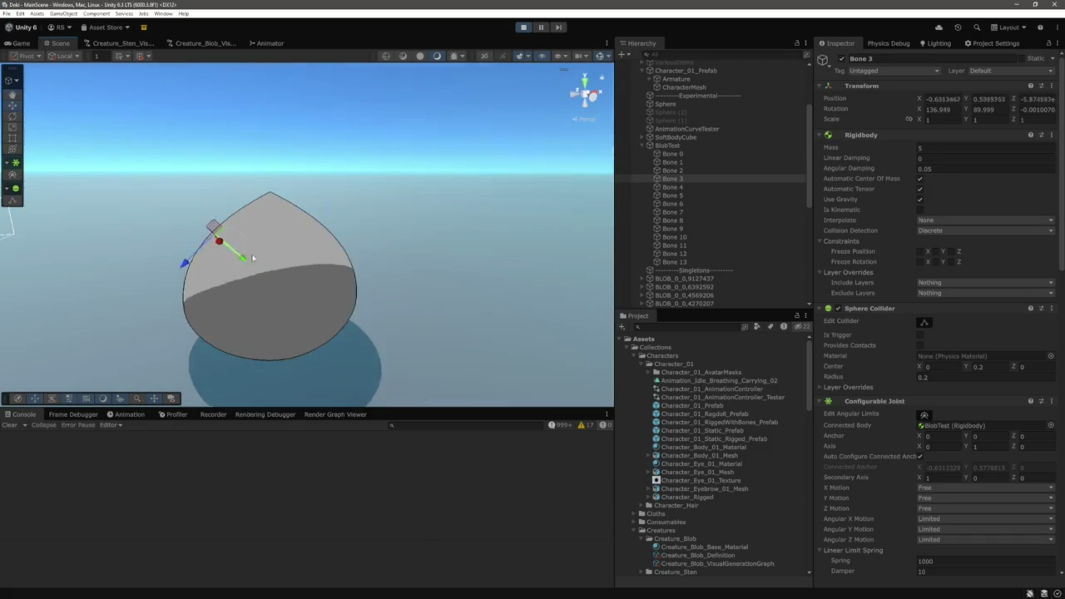
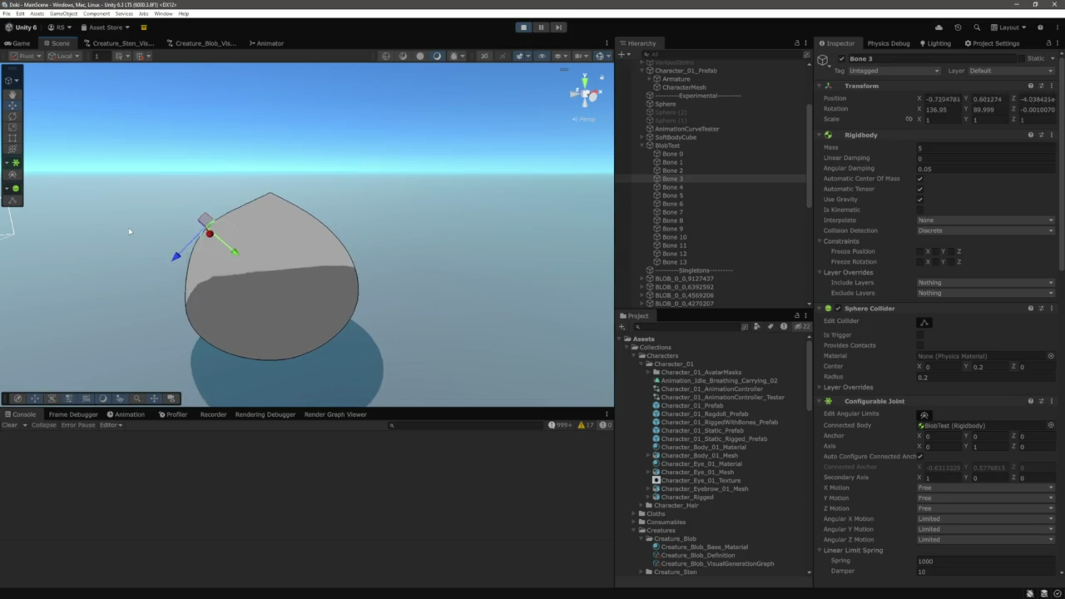
# Select the newly spawned purple blob and expand its bones in the Hierarchy
pyautogui.scroll(-5, 129, 231)
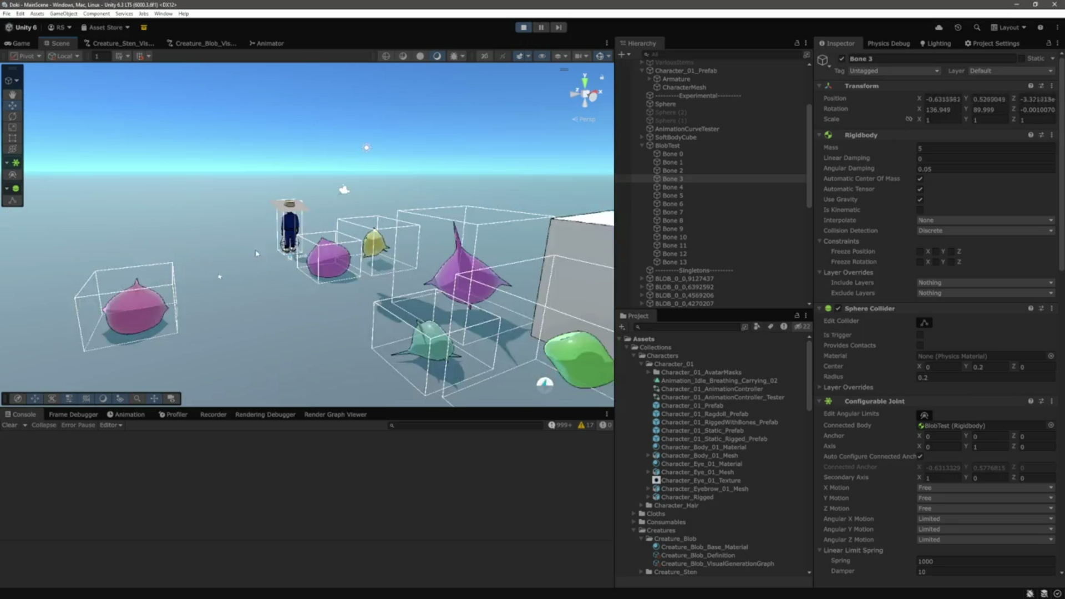
pyautogui.click(344, 275)
pyautogui.scroll(3, 449, 276)
pyautogui.scroll(-3, 716, 222)
pyautogui.click(642, 242)
# Inspect two of the blob's bones, then stop play and open the blob generation graph
pyautogui.click(673, 251)
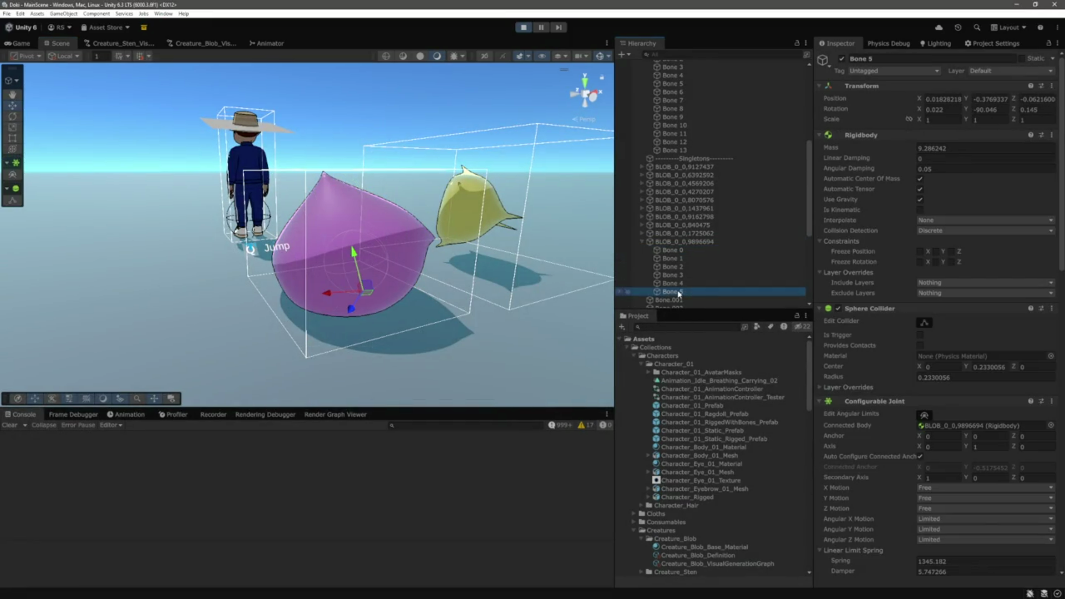
pyautogui.click(673, 259)
pyautogui.click(523, 27)
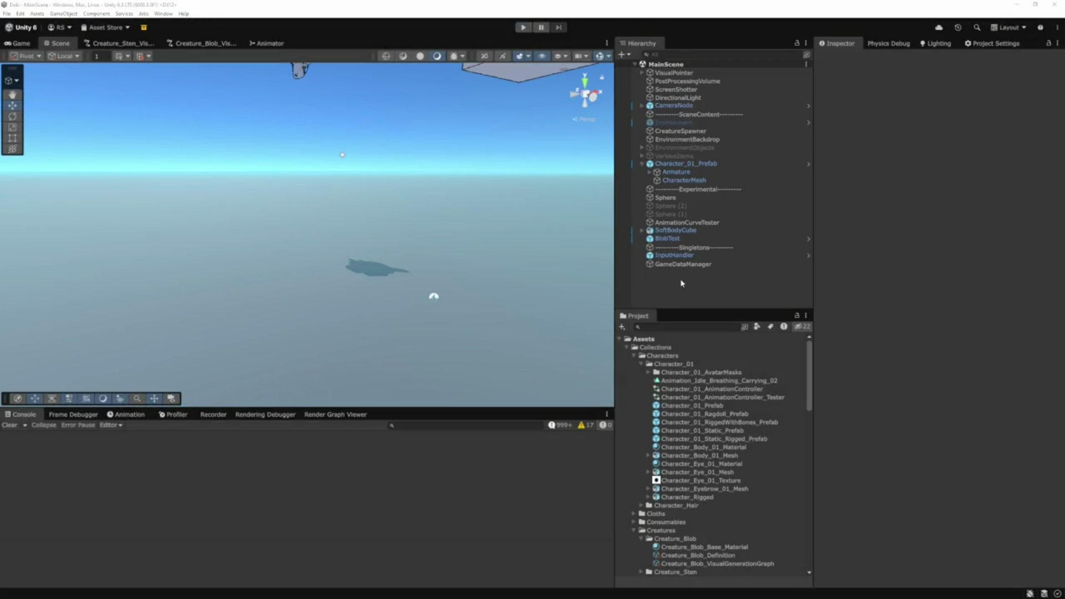
pyautogui.click(212, 47)
# Rearrange the random nodes and expand the joint radius random node's settings
pyautogui.scroll(3, 355, 233)
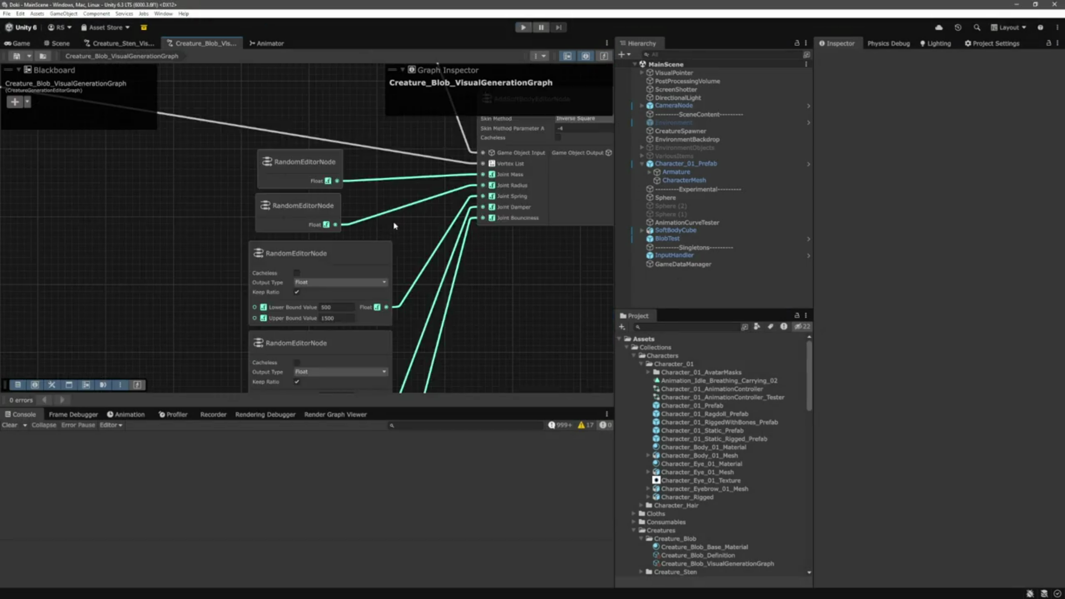
pyautogui.scroll(2, 372, 238)
pyautogui.moveTo(310, 209); pyautogui.dragTo(310, 159)
pyautogui.moveTo(346, 253); pyautogui.dragTo(308, 206)
pyautogui.doubleClick(299, 226)
# Set the joint radius range to 0.01–0.04, then return to the Game view
pyautogui.scroll(2, 345, 255)
pyautogui.click(331, 263)
pyautogui.doubleClick(331, 263)
pyautogui.click(331, 263)
pyautogui.write('0')
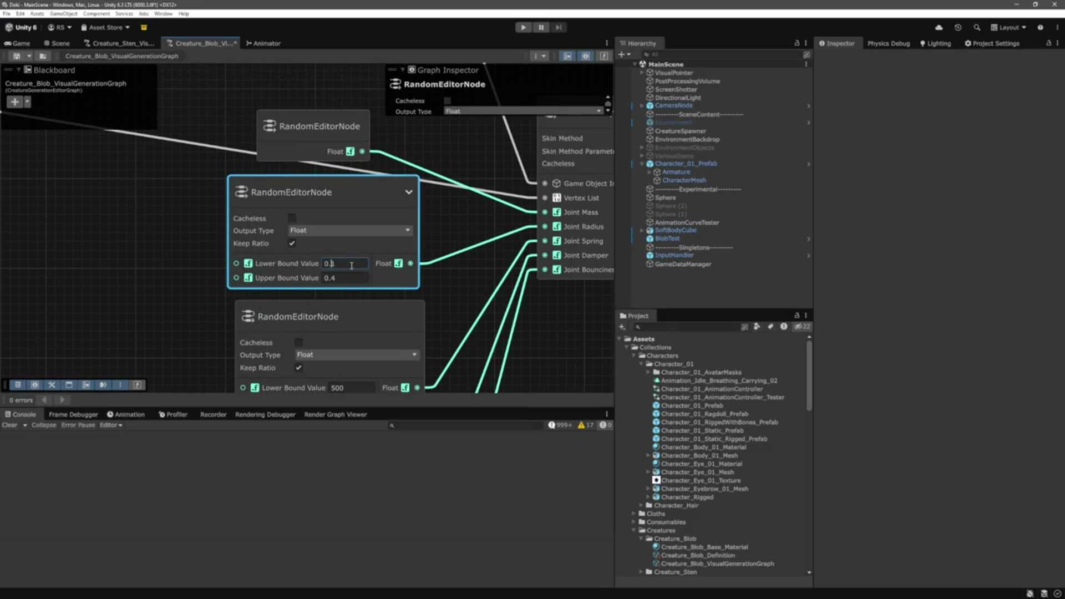
pyautogui.click(362, 278)
pyautogui.write('0')
pyautogui.click(213, 231)
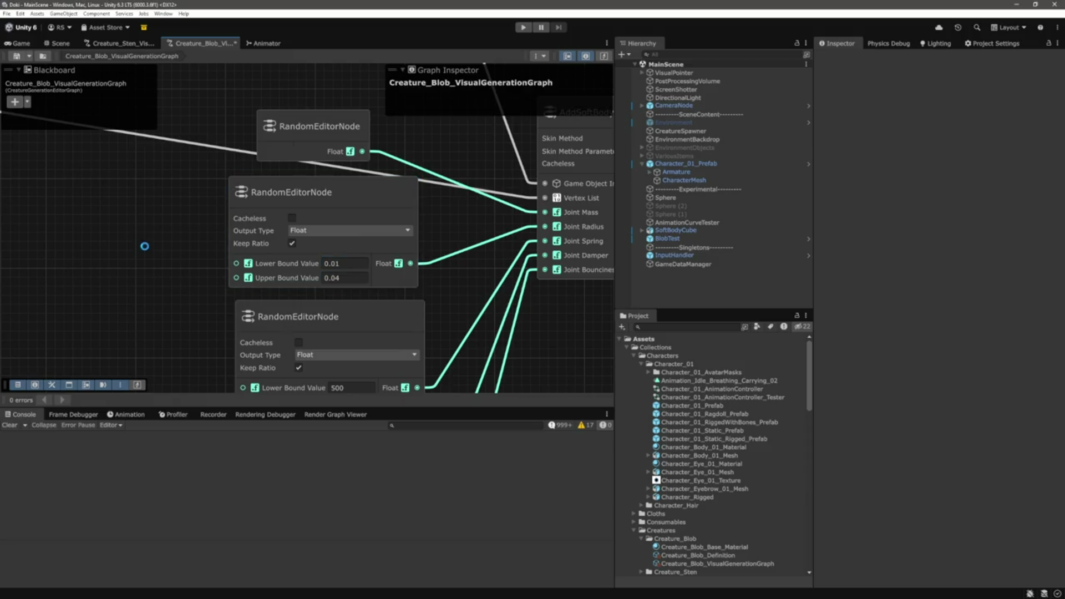
pyautogui.click(20, 43)
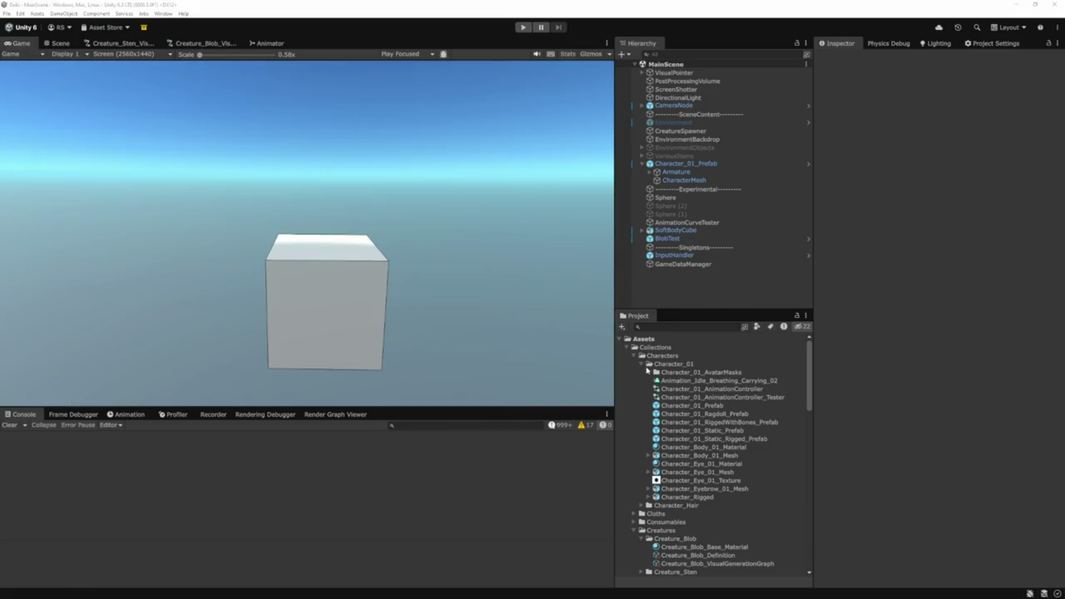
# Open SoftBodyGenerator.cs in VS Code via the quick file finder and skim it
pyautogui.hotkey('ctrl', 'p')
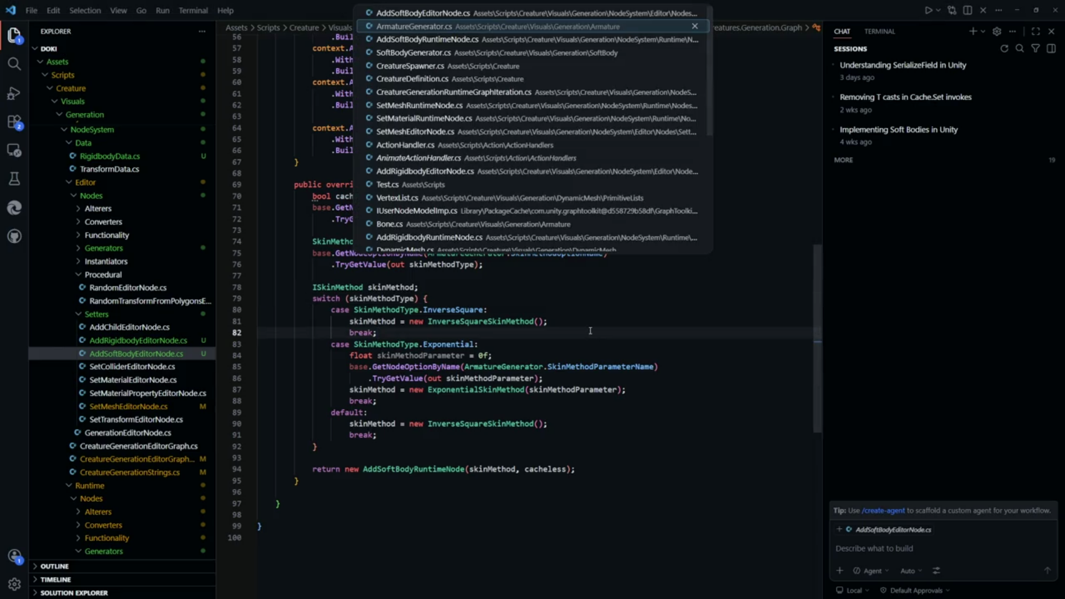
pyautogui.press('Down')
pyautogui.press('Down')
pyautogui.press('Return')
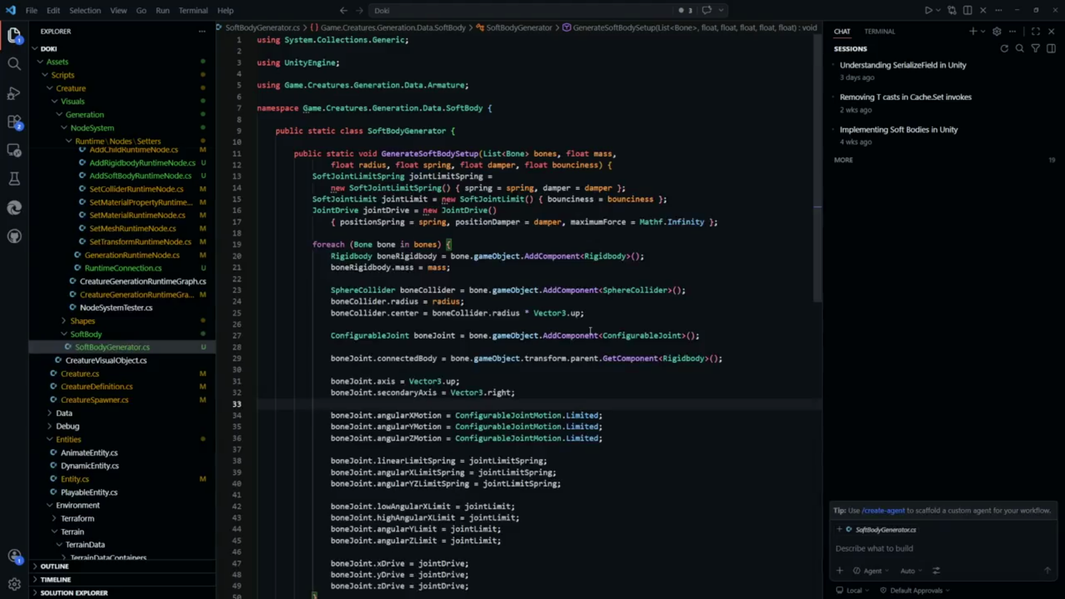
pyautogui.scroll(-4, 590, 331)
pyautogui.scroll(4, 590, 331)
# Open AddSoftBodyRuntimeNode.cs from the quick file finder
pyautogui.hotkey('ctrl', 'p')
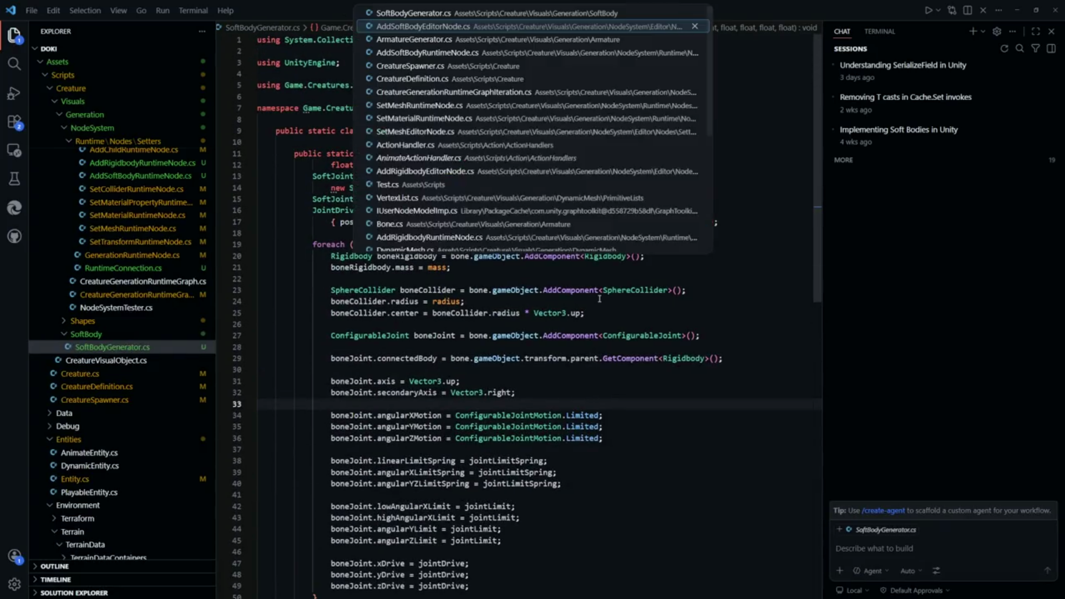
pyautogui.press('Down')
pyautogui.press('Down')
pyautogui.press('Down')
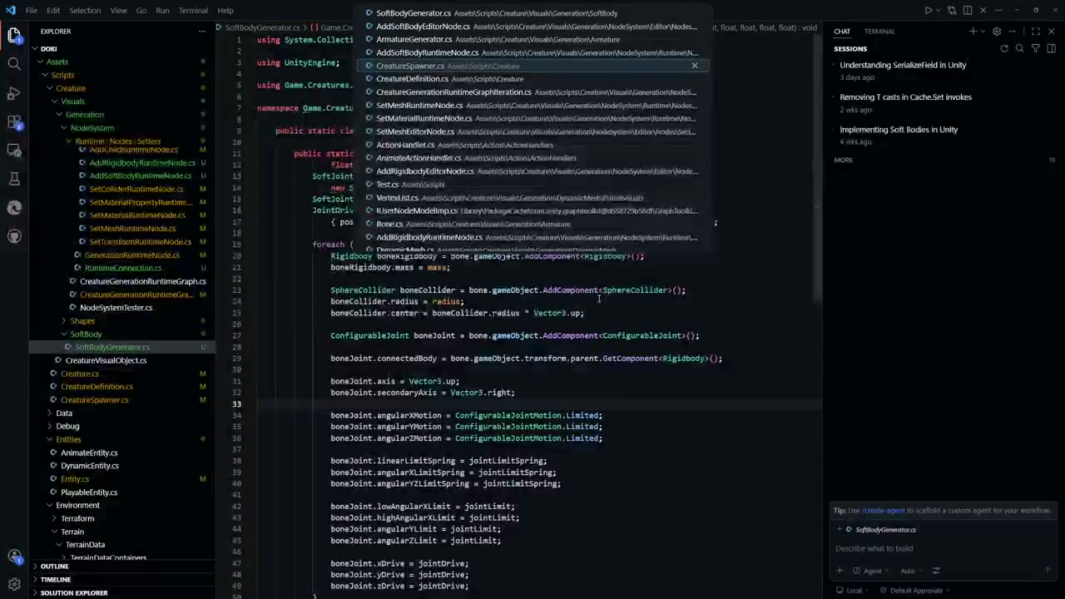
pyautogui.press('Up')
pyautogui.press('Up')
pyautogui.press('Down')
pyautogui.press('Return')
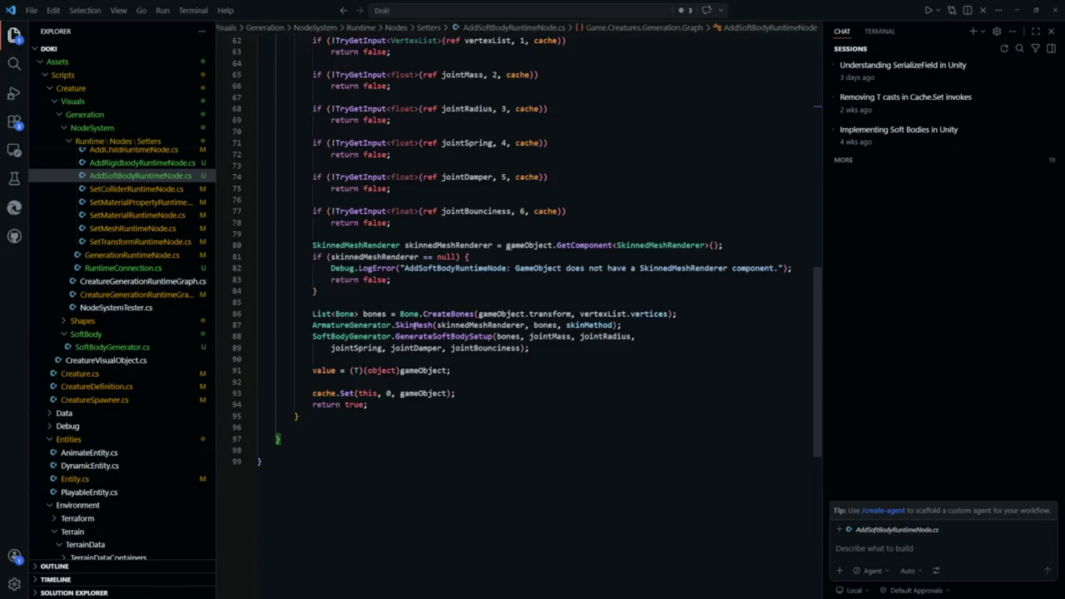
# Review the SkinMesh definition in ArmatureGenerator.cs, then restart play mode in Unity
pyautogui.keyDown('ctrl'); pyautogui.click(416, 327); pyautogui.keyUp('ctrl')
pyautogui.scroll(-1, 548, 350)
pyautogui.scroll(-11, 548, 351)
pyautogui.press('Down')
pyautogui.press('Down')
pyautogui.press('Down')
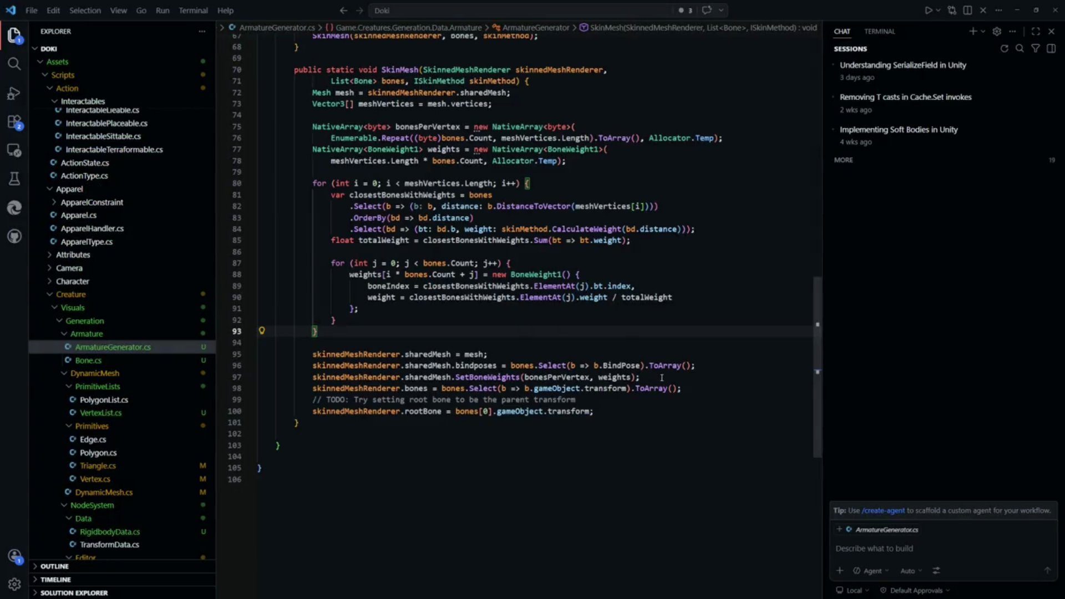
pyautogui.scroll(1, 670, 394)
pyautogui.scroll(2, 680, 410)
pyautogui.doubleClick(475, 471)
pyautogui.click(713, 395)
pyautogui.hotkey('alt', 'Tab')
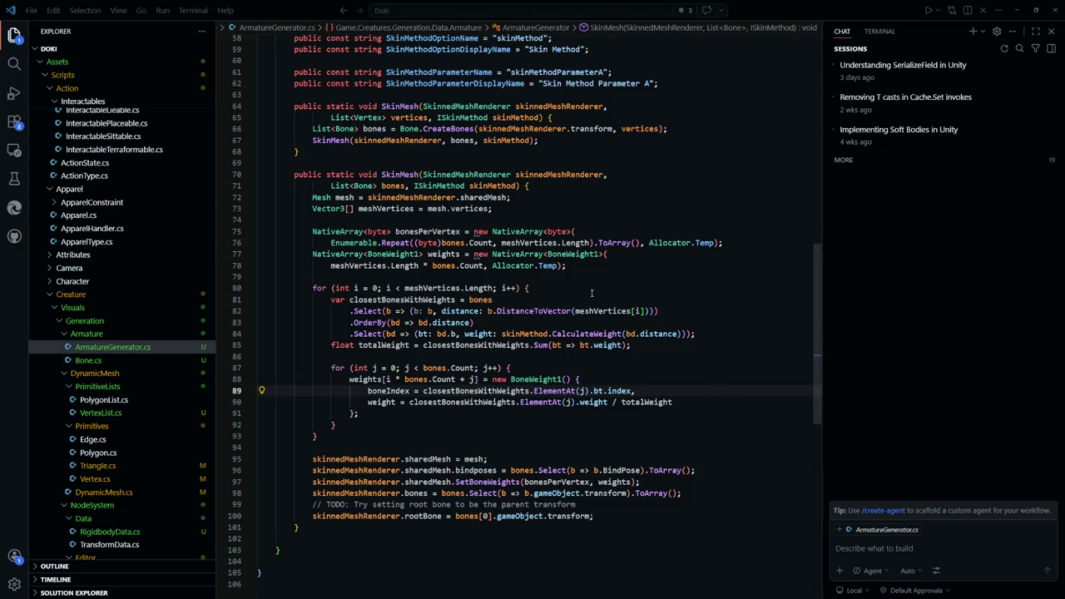
pyautogui.click(522, 27)
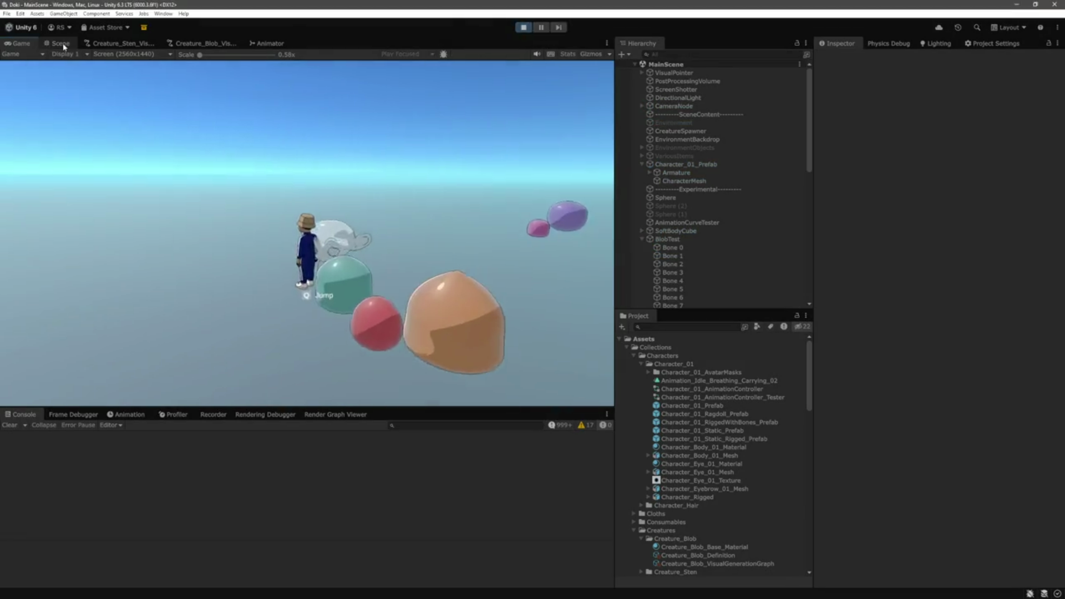
# Select the spawned purple blob in the Scene view and frame it
pyautogui.click(67, 45)
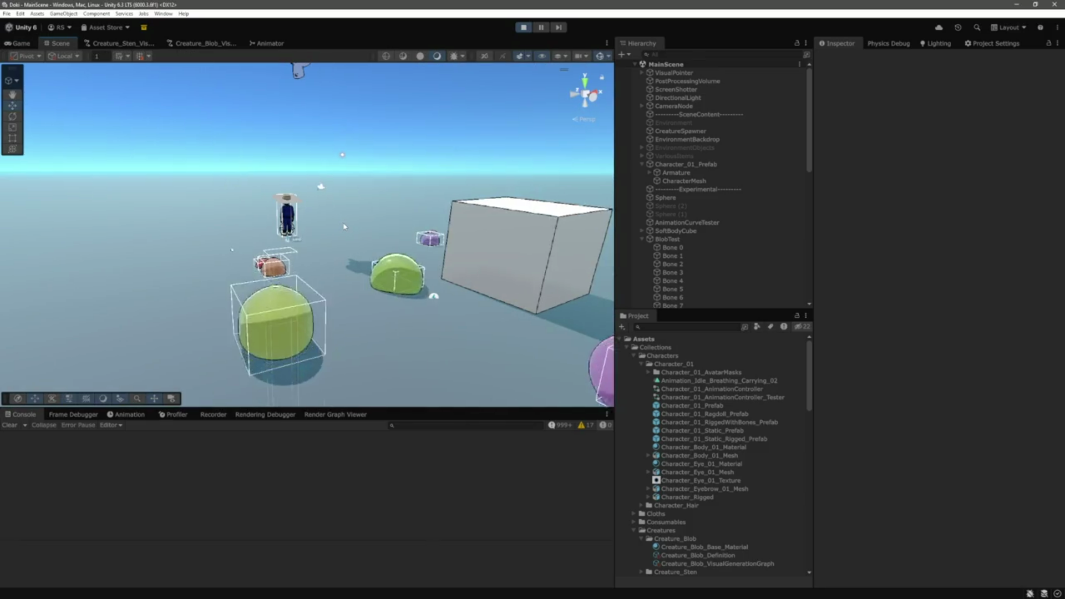
pyautogui.moveTo(451, 312)
pyautogui.mouseDown()
pyautogui.moveTo(436, 294)
pyautogui.moveTo(285, 238)
pyautogui.mouseUp()
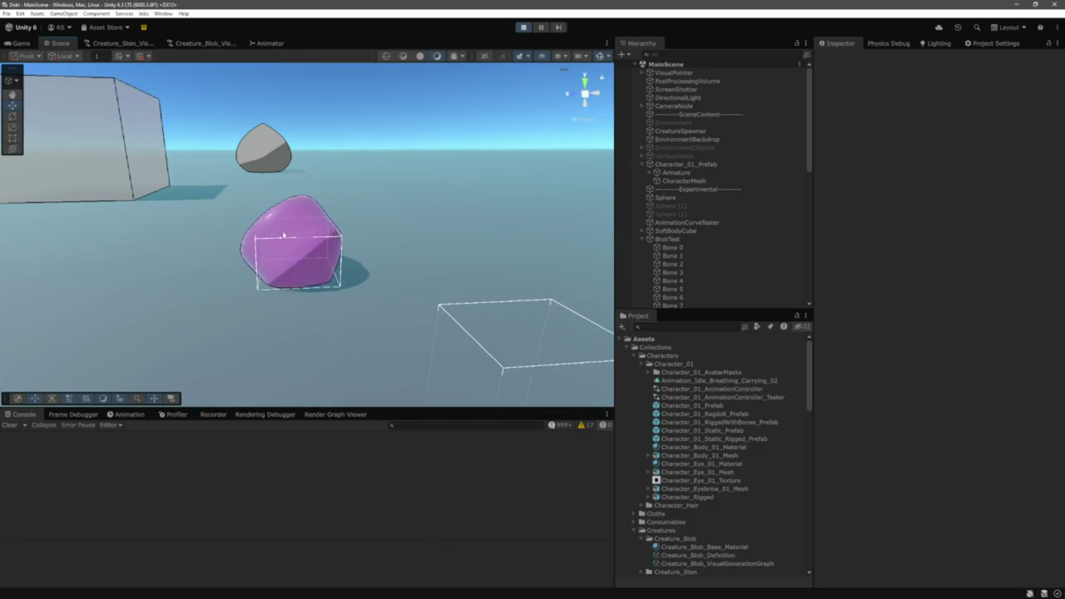
pyautogui.press('w')
pyautogui.click(285, 238)
pyautogui.scroll(5, 500, 249)
pyautogui.moveTo(500, 249); pyautogui.dragTo(488, 244)
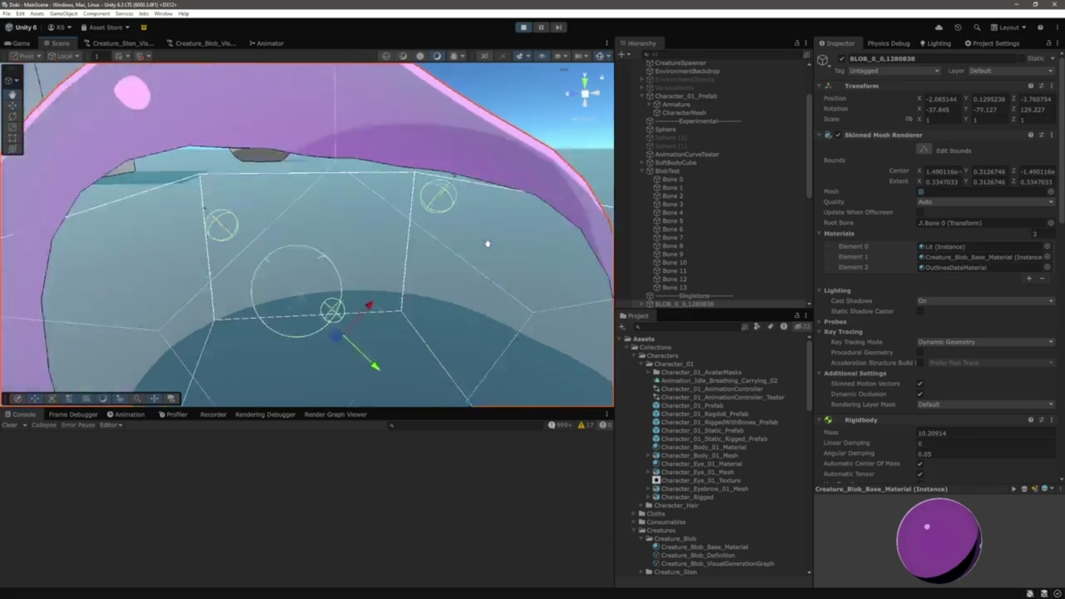
pyautogui.scroll(-5, 488, 243)
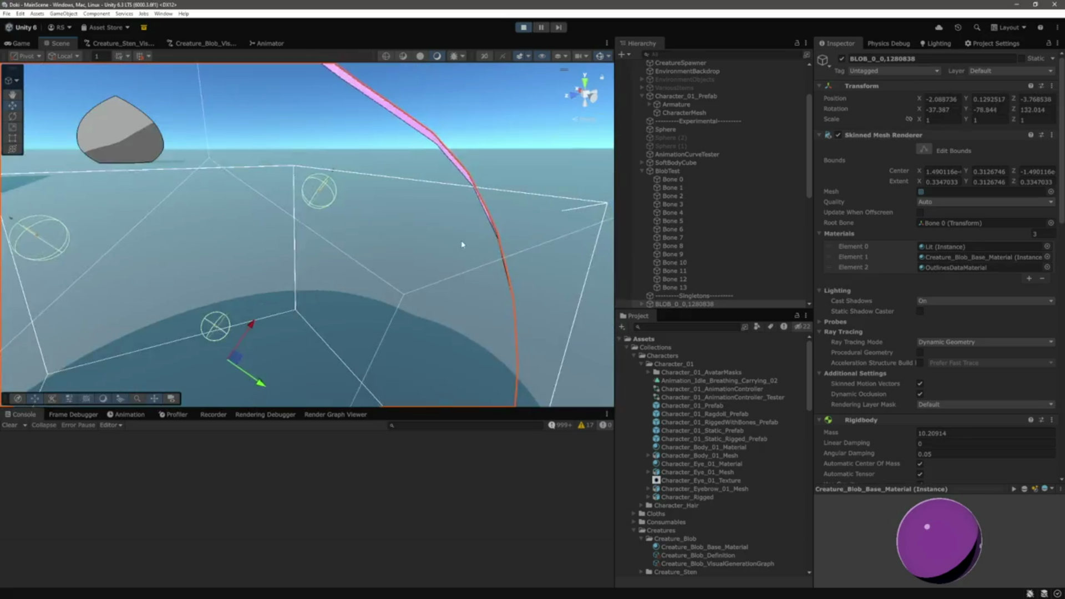
pyautogui.moveTo(444, 230)
pyautogui.mouseDown()
pyautogui.moveTo(564, 203)
pyautogui.moveTo(383, 198)
pyautogui.moveTo(400, 197)
pyautogui.mouseUp()
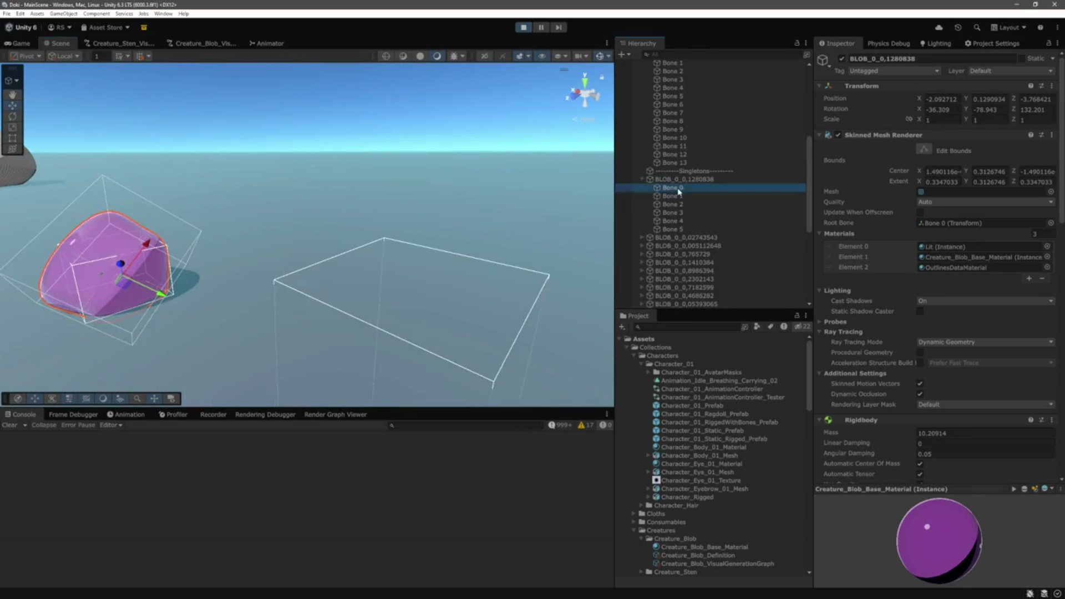
# Pull Bone 5 up-left to stretch the blob, then check Bone 3 and Bone 2
pyautogui.click(53, 255)
pyautogui.moveTo(167, 261)
pyautogui.mouseDown()
pyautogui.moveTo(568, 231)
pyautogui.moveTo(302, 238)
pyautogui.moveTo(327, 231)
pyautogui.mouseUp()
pyautogui.scroll(3, 327, 230)
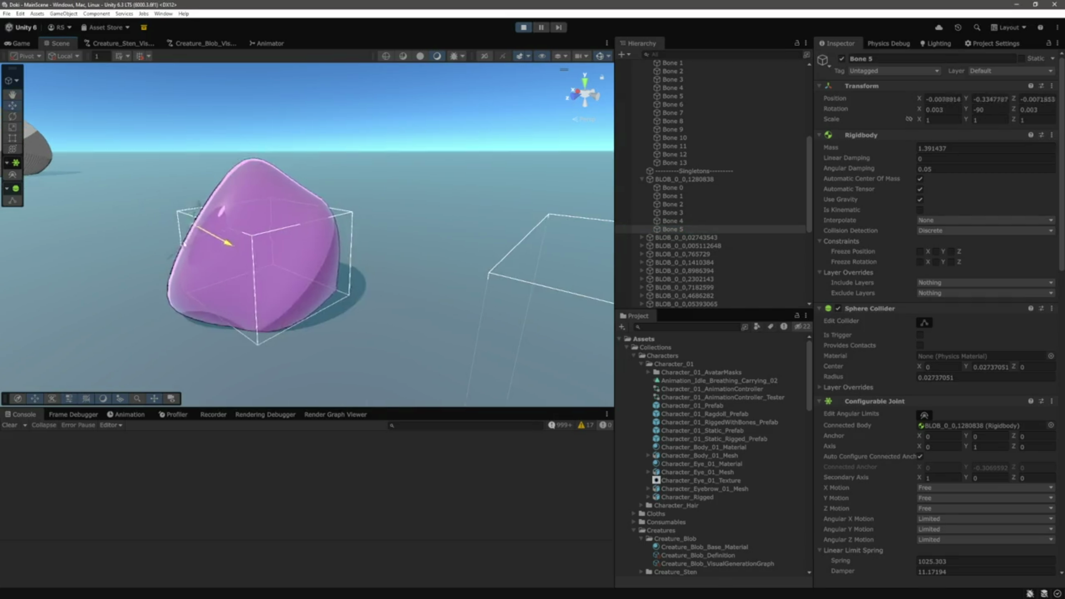
pyautogui.moveTo(241, 250); pyautogui.dragTo(53, 233)
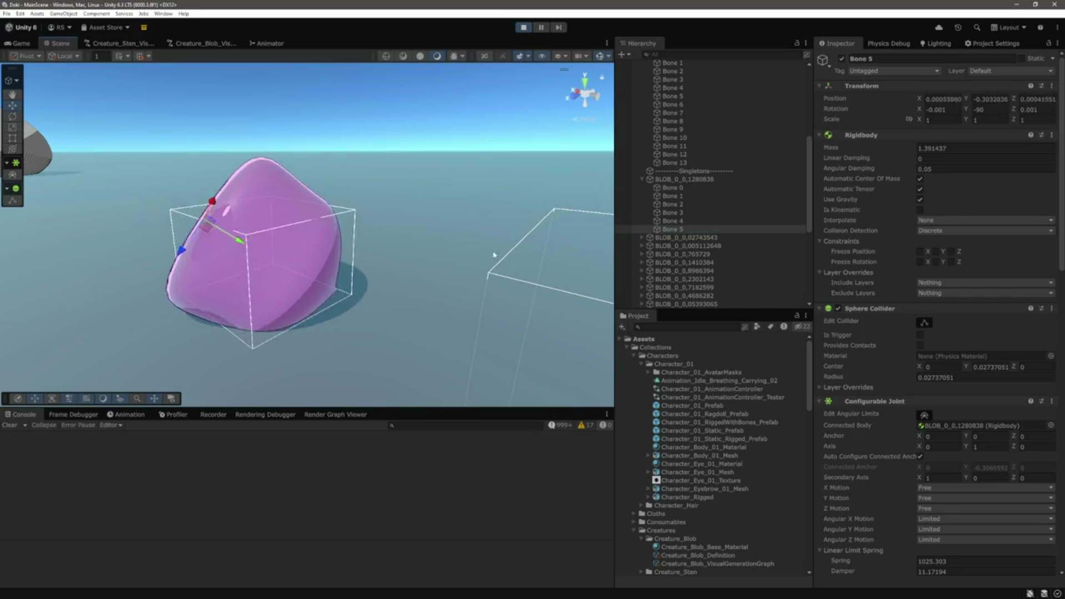
pyautogui.click(693, 214)
pyautogui.click(675, 205)
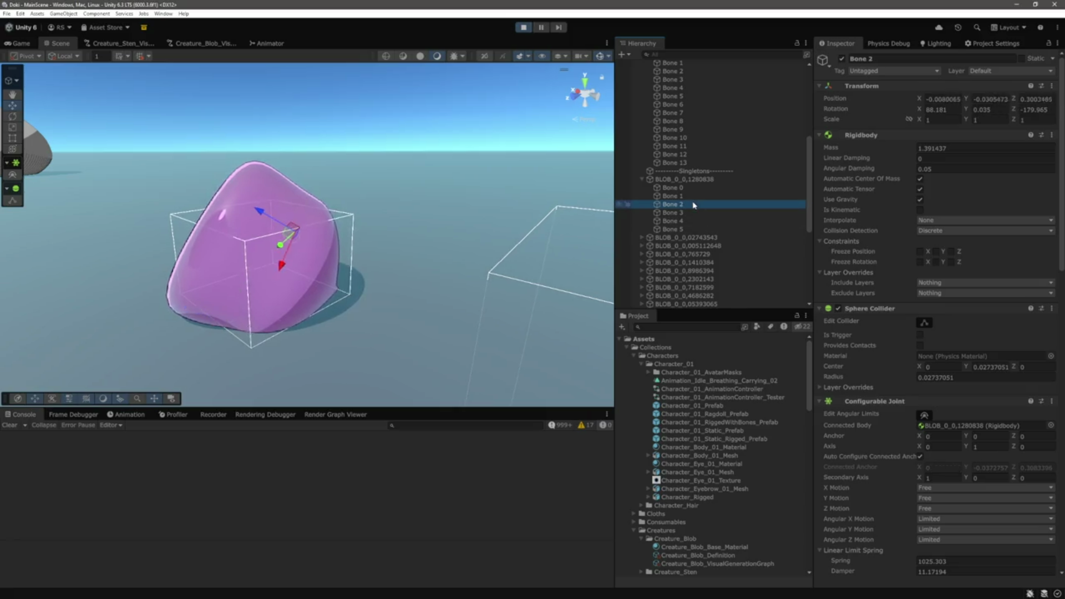
pyautogui.press('f')
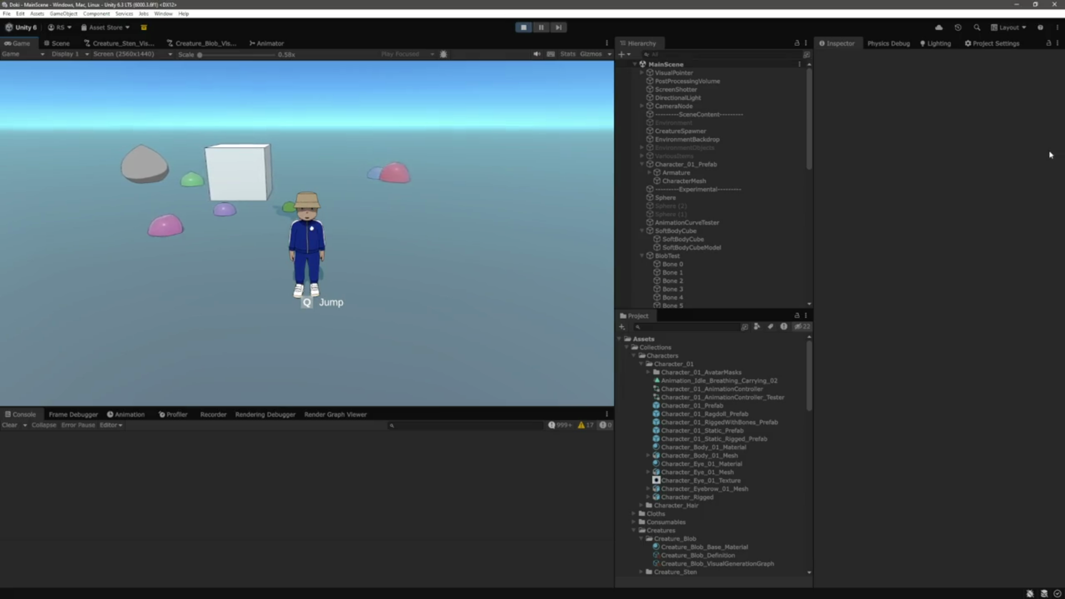
# Select the pink blob in the Scene view and inspect its Bone 5 and Bone 4 springs
pyautogui.click(57, 43)
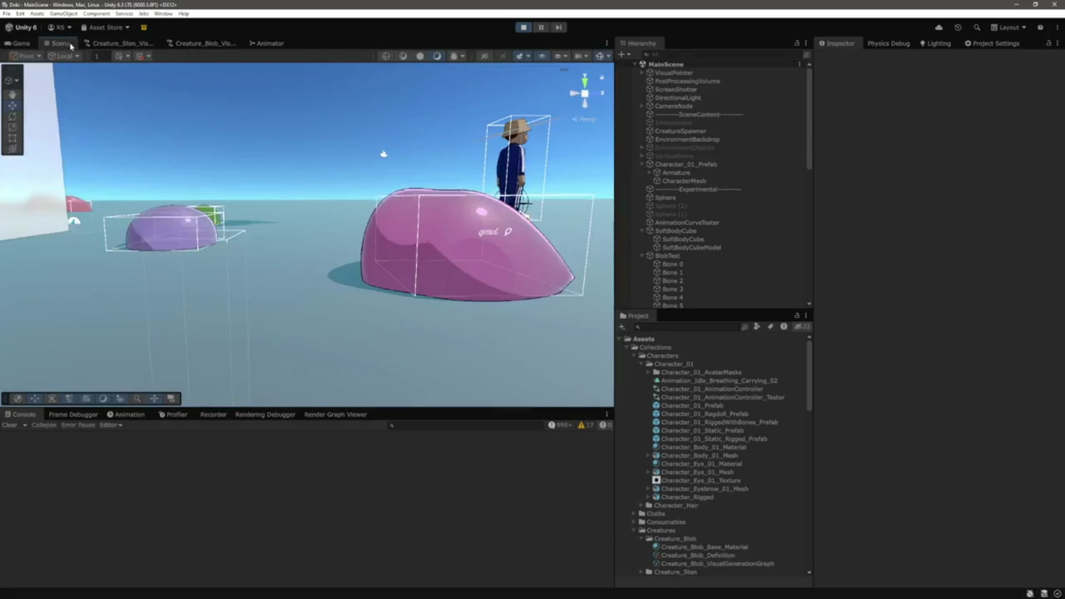
pyautogui.click(401, 282)
pyautogui.scroll(-3, 710, 282)
pyautogui.click(690, 266)
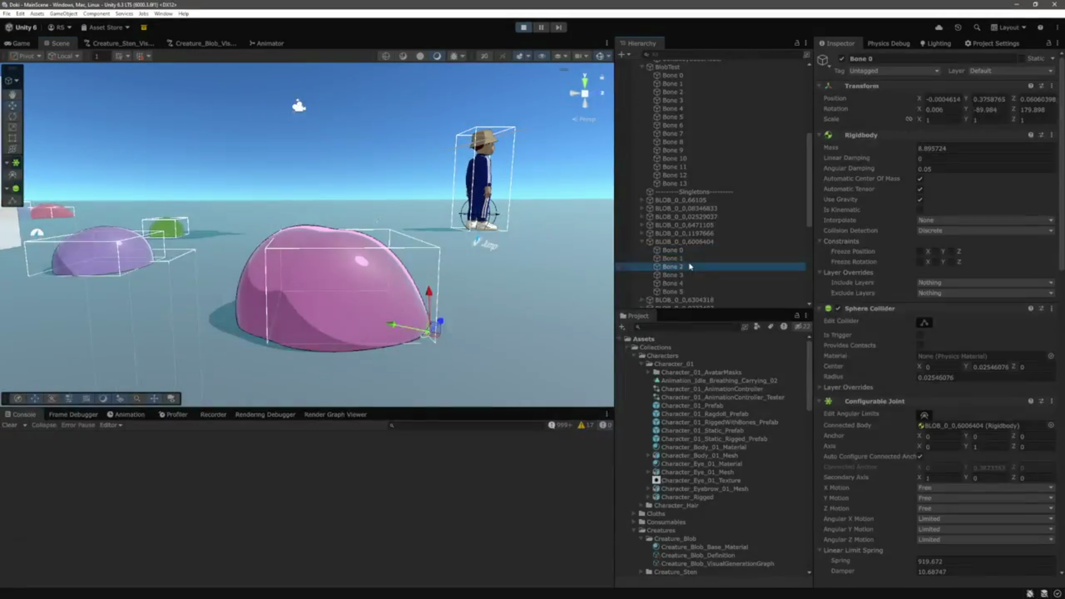
pyautogui.click(682, 289)
pyautogui.click(682, 284)
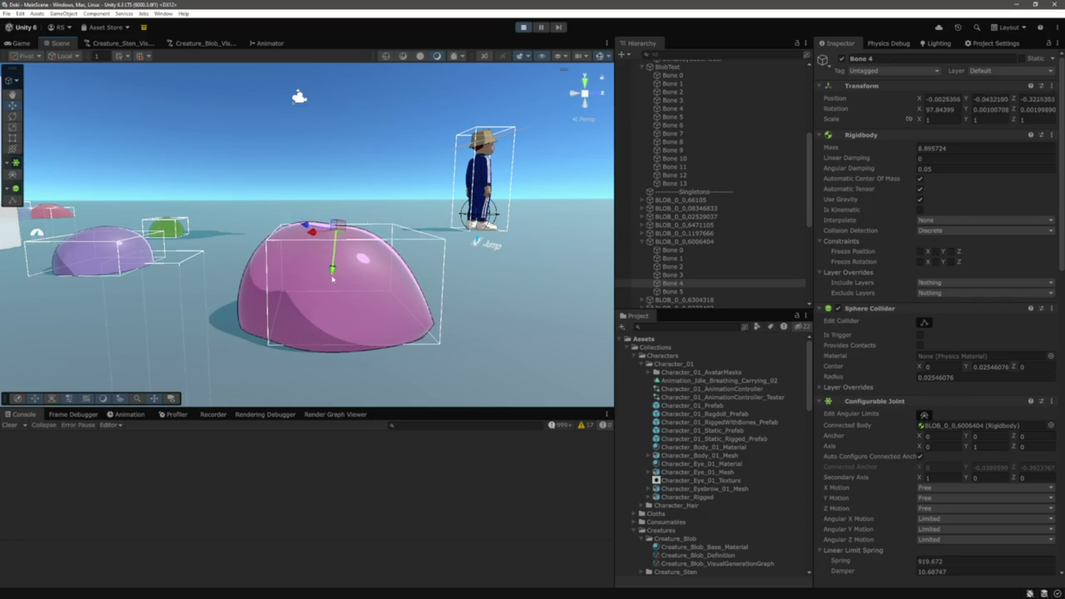
# Select another blob from a low angle, then stop play and open the blob graph
pyautogui.moveTo(364, 205)
pyautogui.mouseDown()
pyautogui.moveTo(369, 222)
pyautogui.moveTo(333, 183)
pyautogui.moveTo(311, 222)
pyautogui.mouseUp()
pyautogui.click(276, 284)
pyautogui.moveTo(275, 285); pyautogui.dragTo(407, 167)
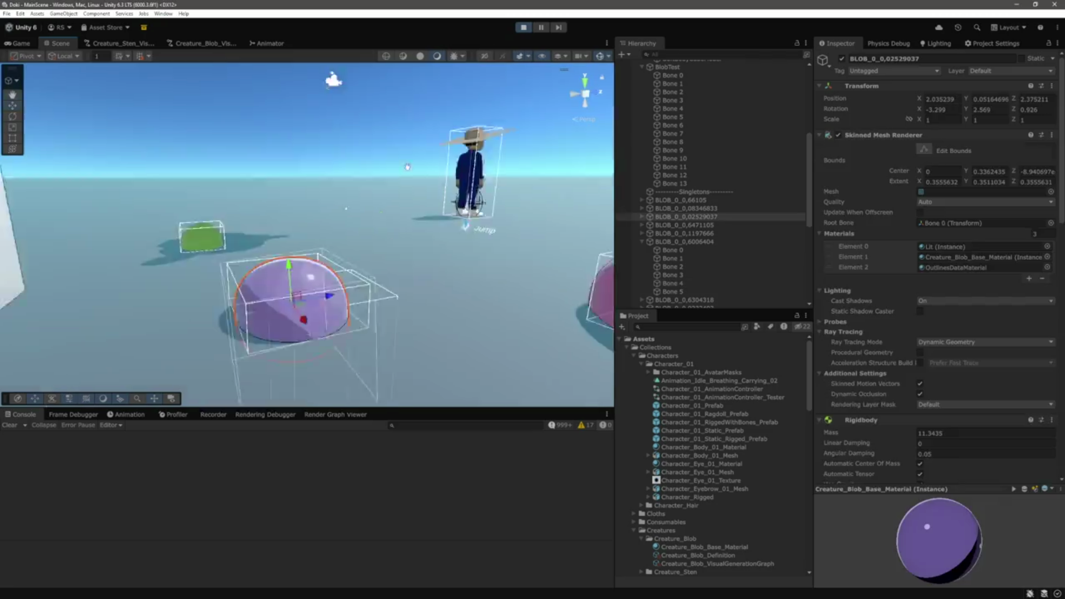
pyautogui.click(523, 27)
pyautogui.click(200, 45)
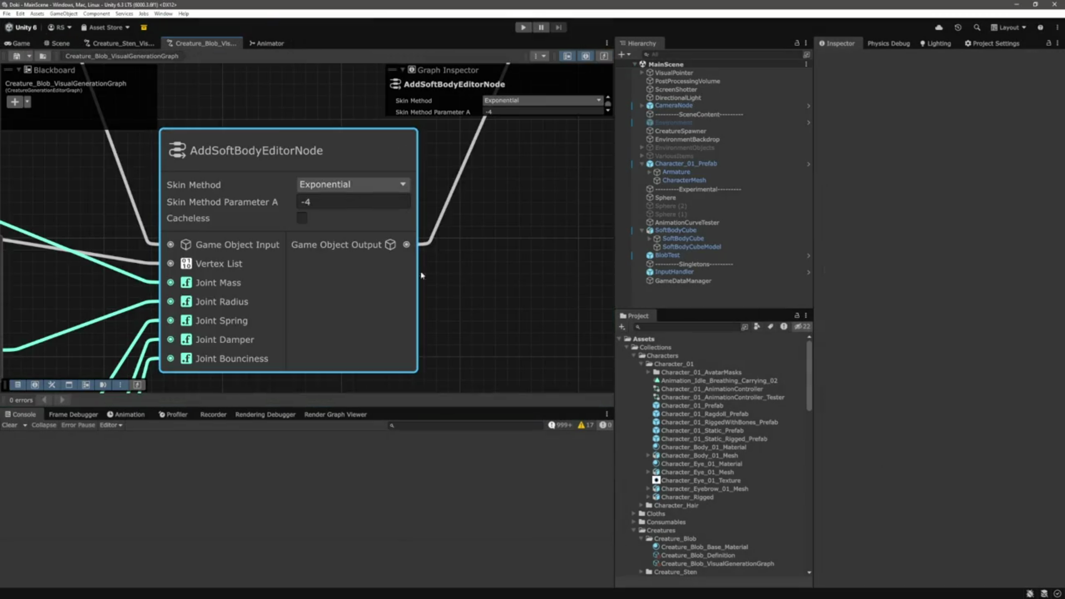
# Reset the upper random node's bounds to 0.1 and 0.4 and save the graph with Ctrl+S
pyautogui.scroll(-3, 494, 267)
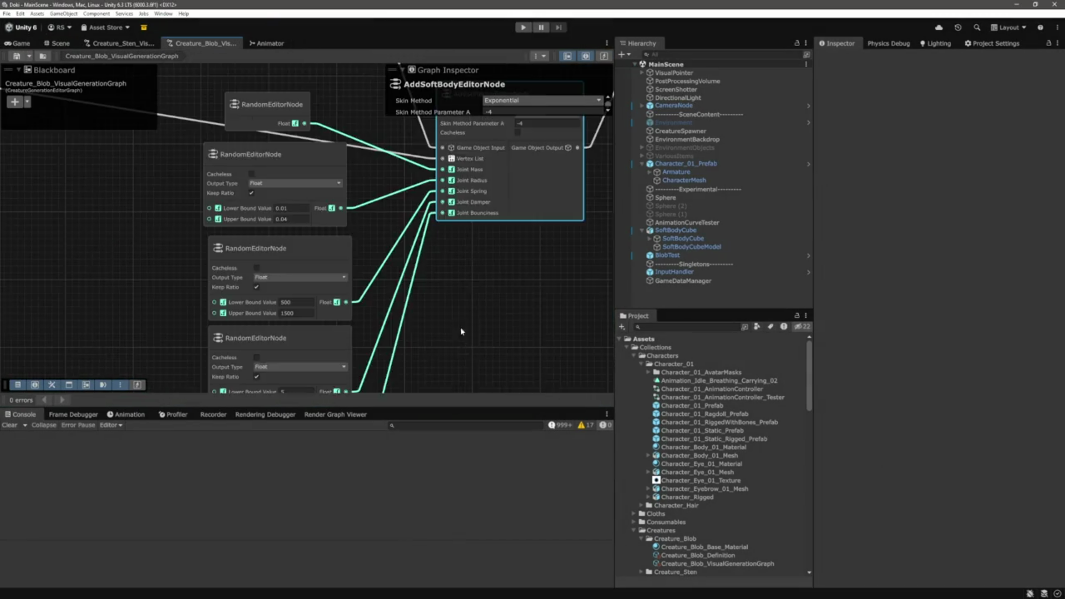
pyautogui.scroll(3, 325, 127)
pyautogui.scroll(3, 333, 168)
pyautogui.click(331, 214)
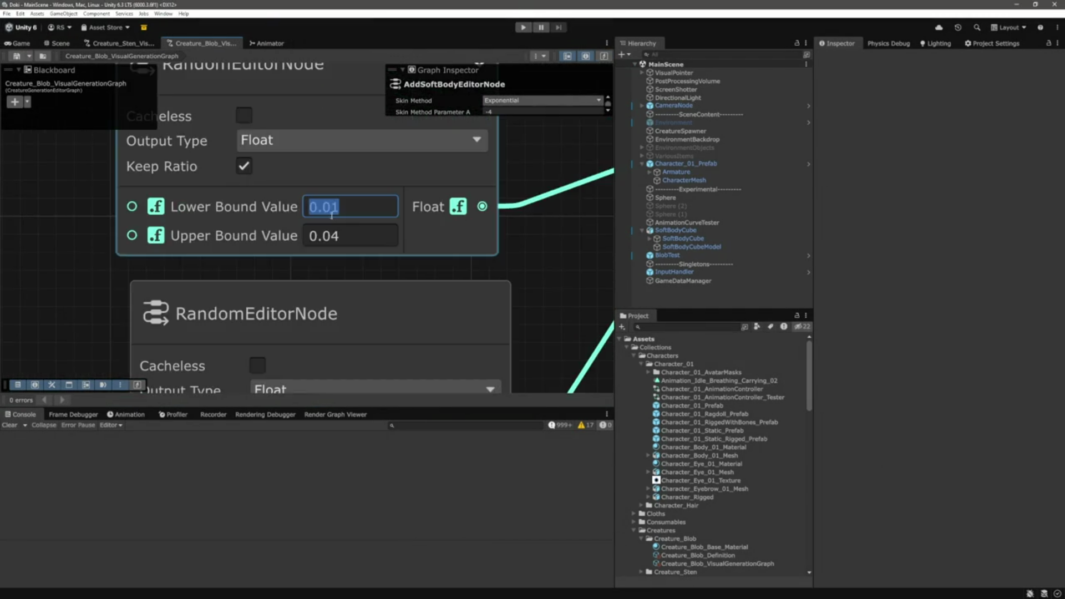
pyautogui.write('0.1')
pyautogui.click(333, 236)
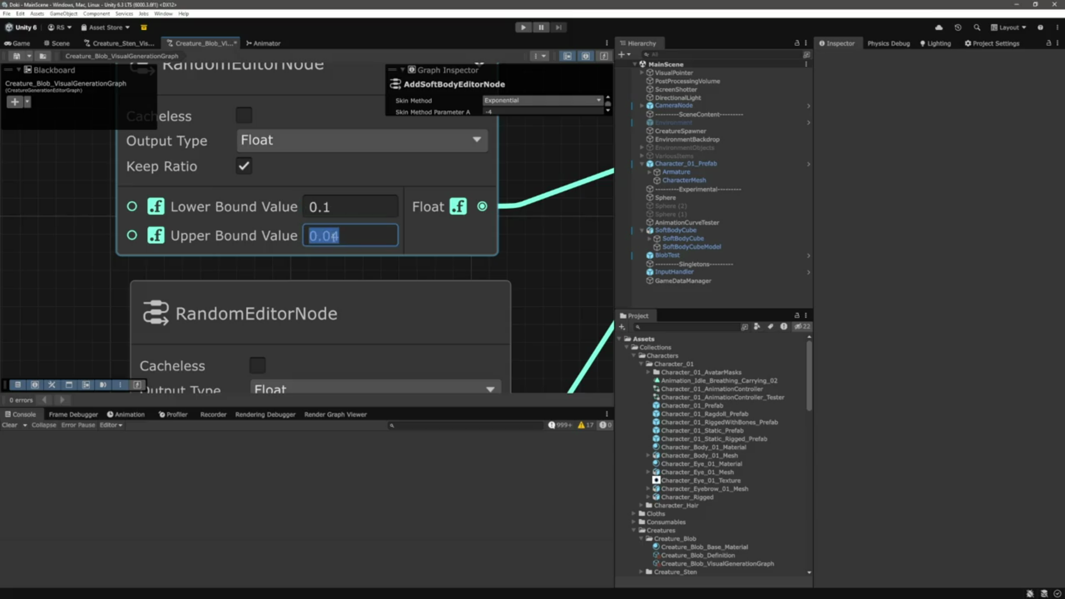
pyautogui.write('0.4')
pyautogui.scroll(-5, 419, 233)
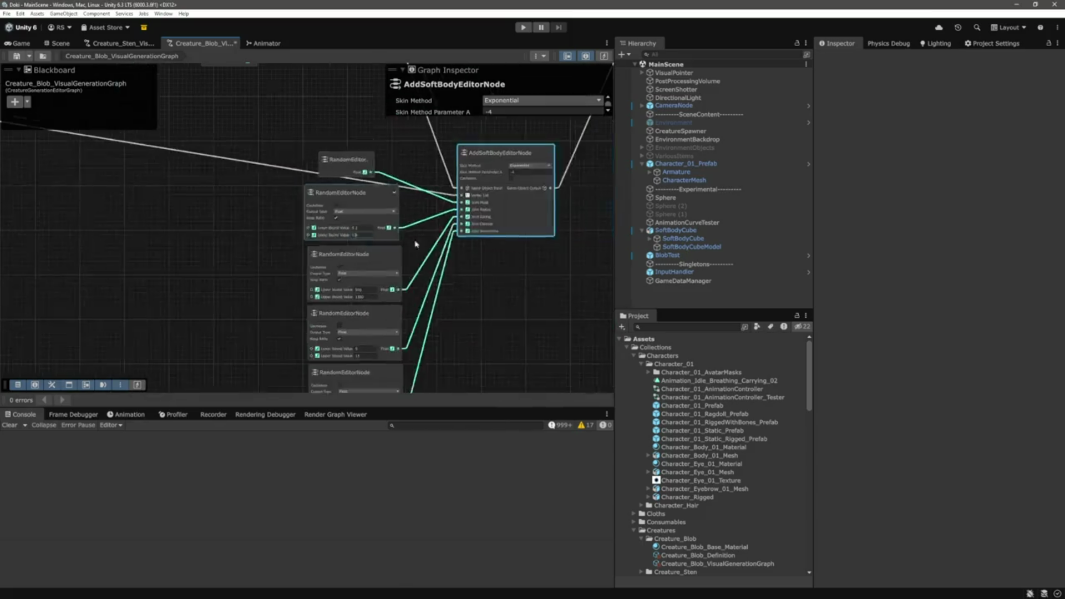
pyautogui.click(516, 280)
pyautogui.hotkey('ctrl', 's')
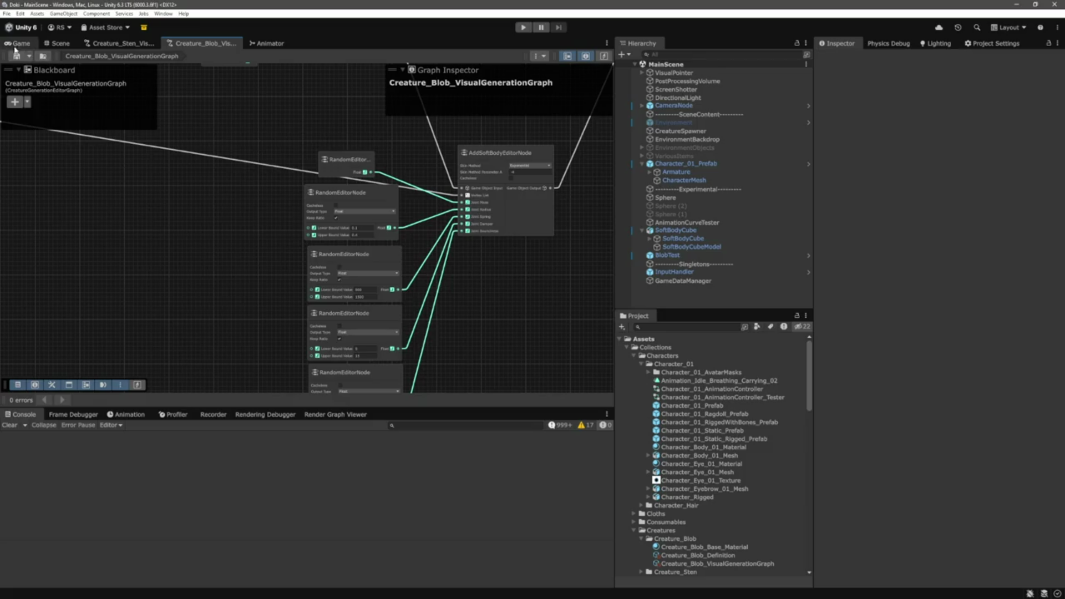
pyautogui.click(21, 43)
# Start play, then expand BLOB_0_0,07893408 in the Scene view and frame its Bone 0
pyautogui.click(521, 28)
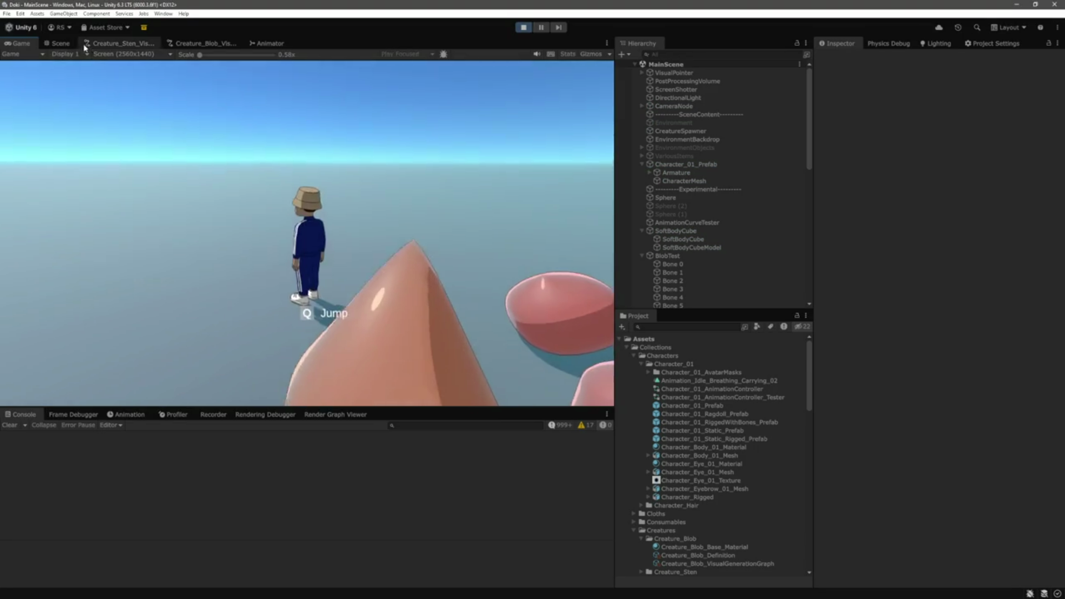
pyautogui.hotkey('ctrl', '1')
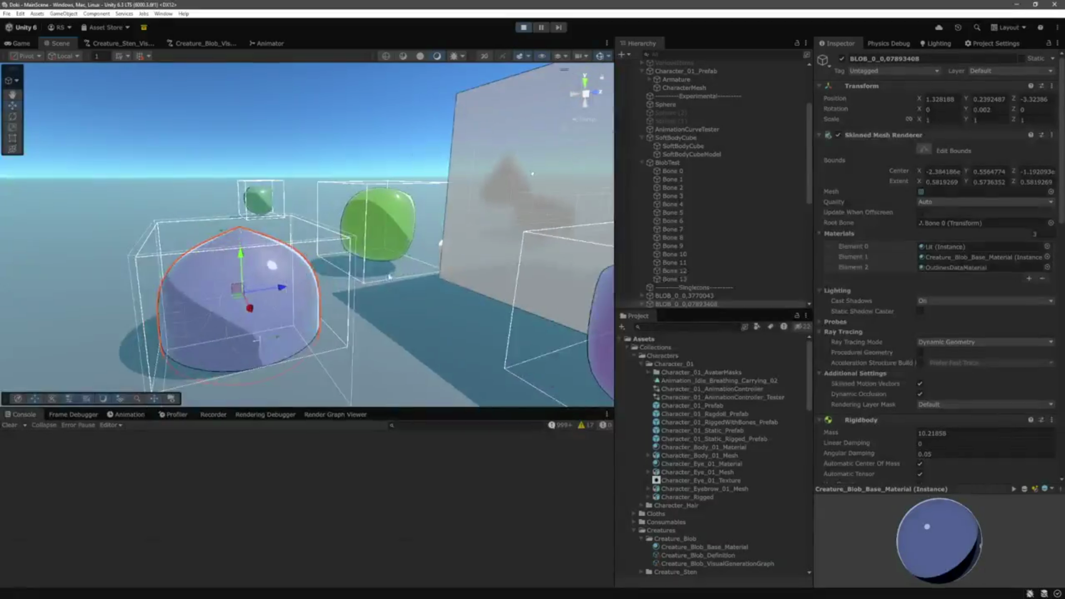
pyautogui.scroll(3, 451, 247)
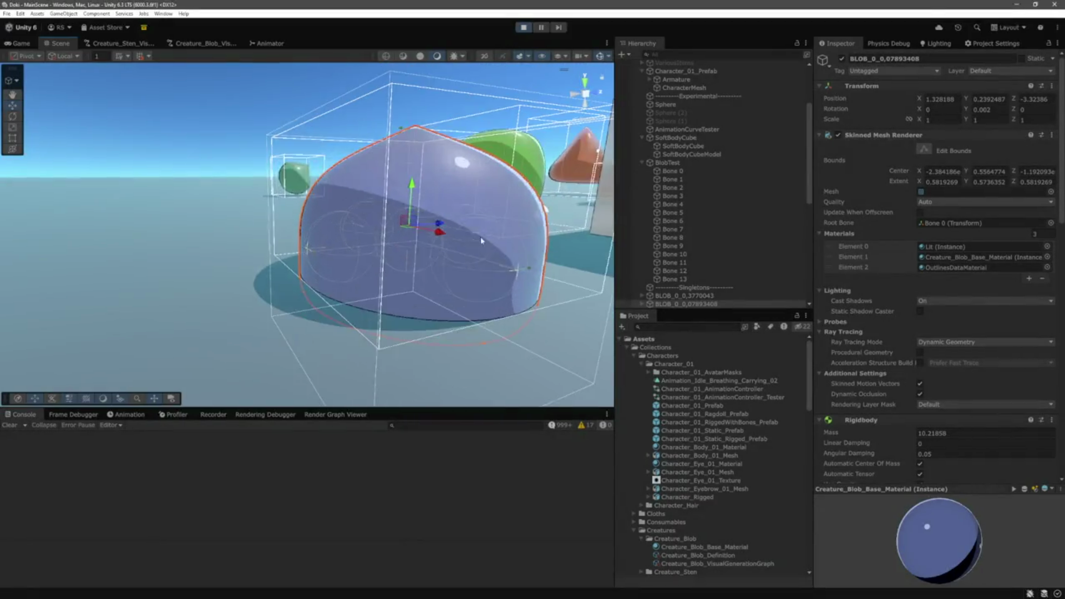
pyautogui.scroll(-5, 643, 180)
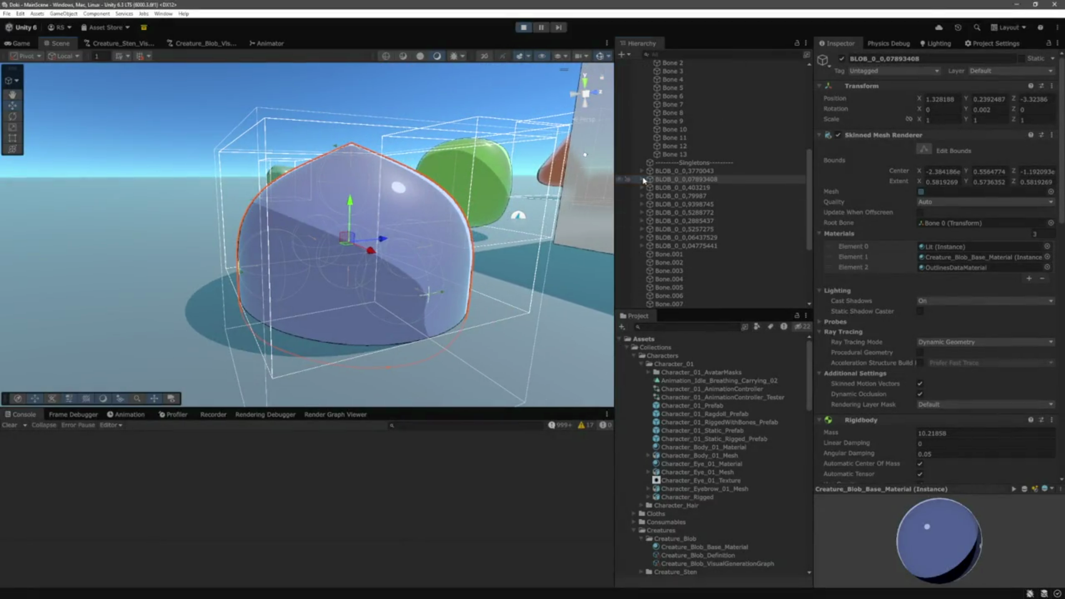
pyautogui.click(643, 179)
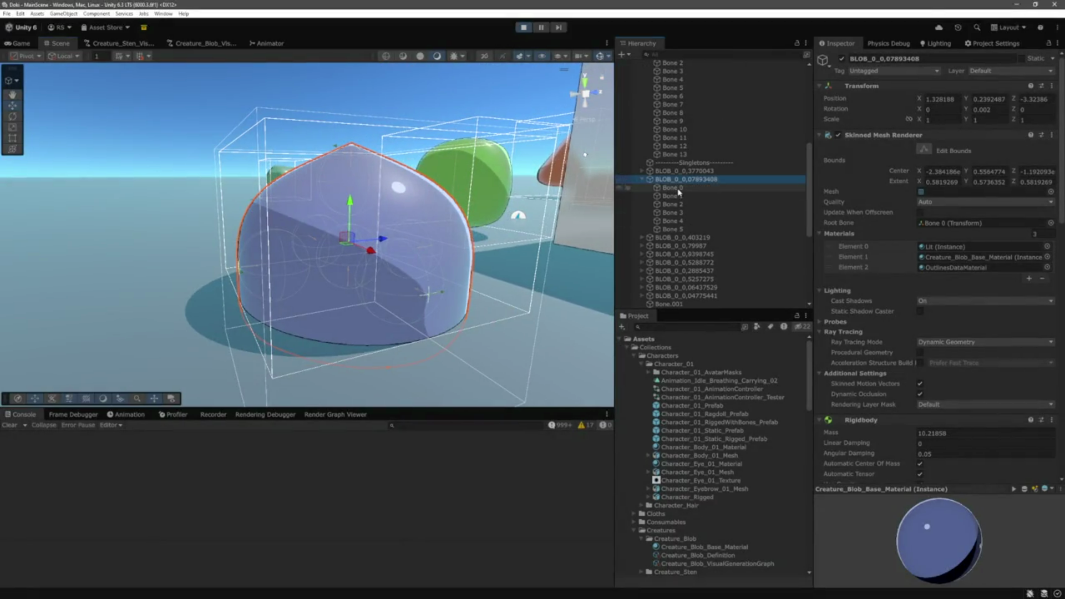
pyautogui.click(673, 188)
pyautogui.press('f')
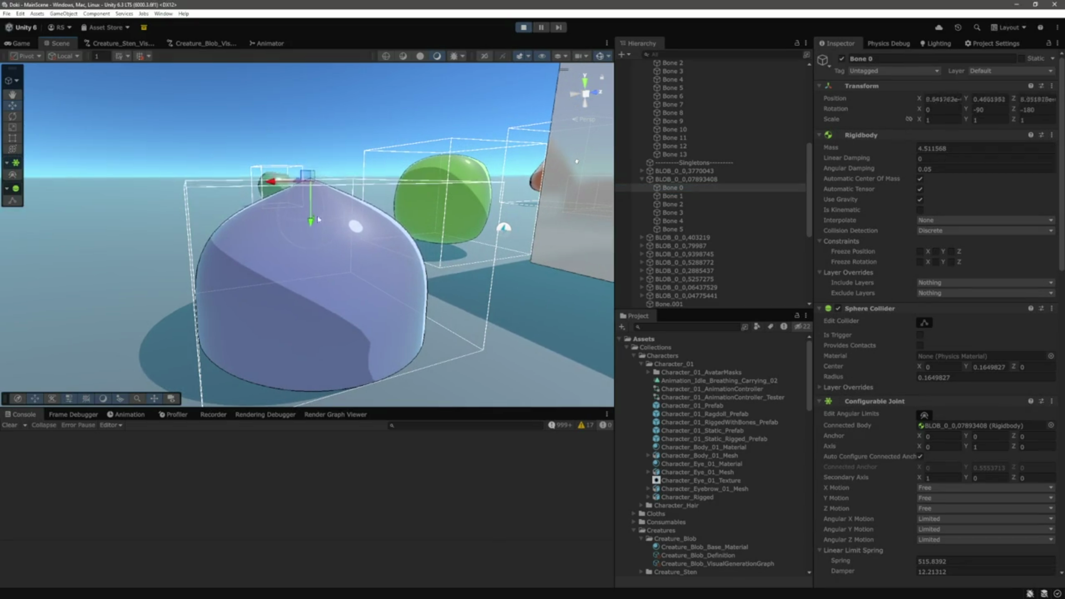
pyautogui.scroll(-6, 906, 312)
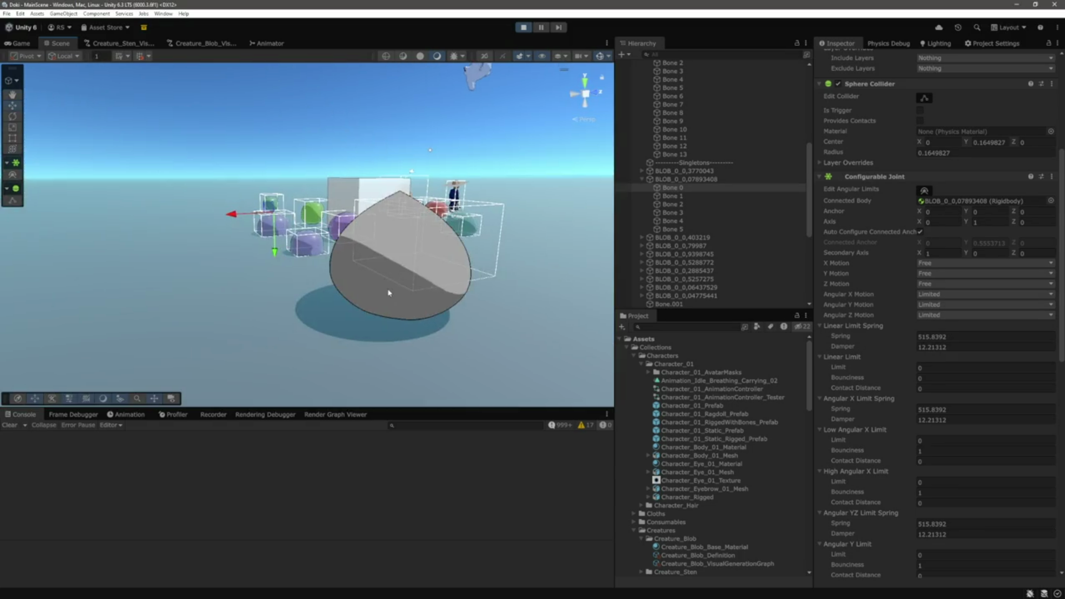
# Check Bone 0 joint settings on the grey blob and the blue blob
pyautogui.click(443, 270)
pyautogui.scroll(3, 699, 164)
pyautogui.click(670, 167)
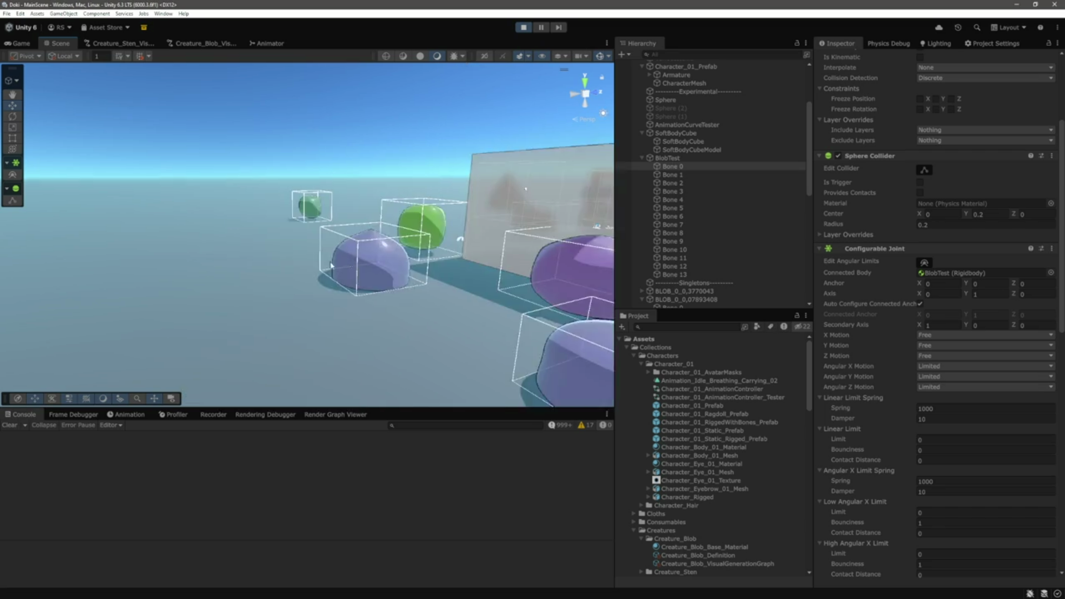
pyautogui.click(411, 277)
pyautogui.scroll(-5, 708, 278)
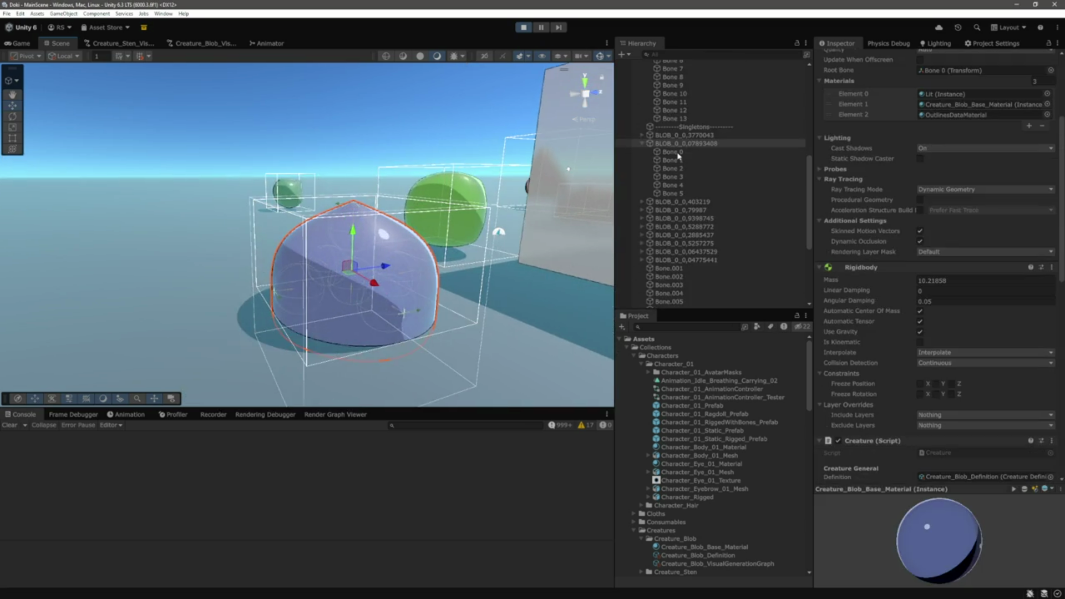
pyautogui.click(677, 152)
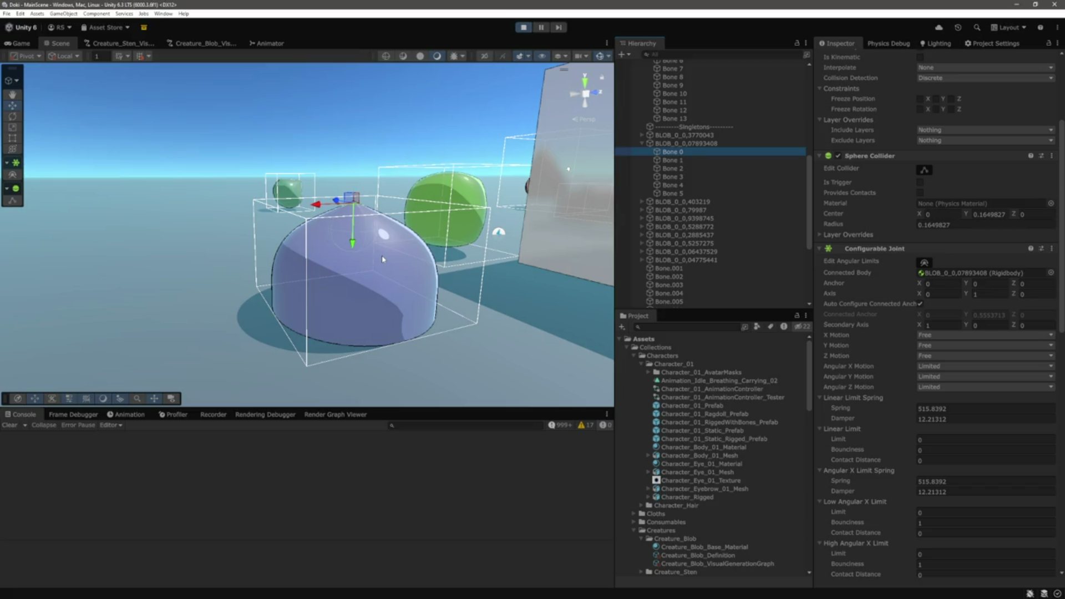
# Frame Bone 3 to read its Rigidbody and joint values, then return to the Game view
pyautogui.scroll(5, 406, 234)
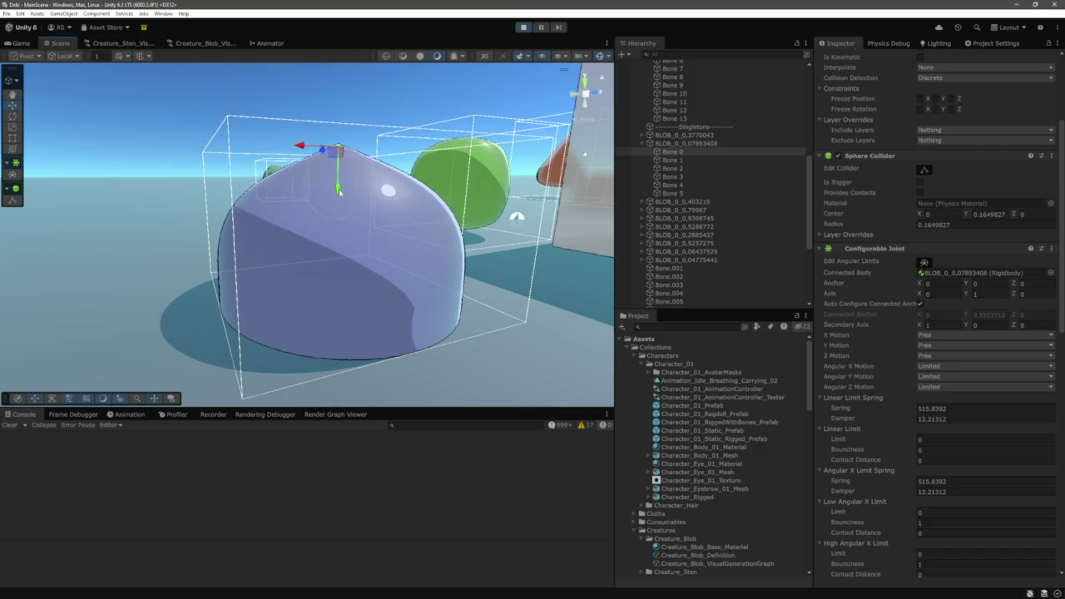
pyautogui.click(683, 177)
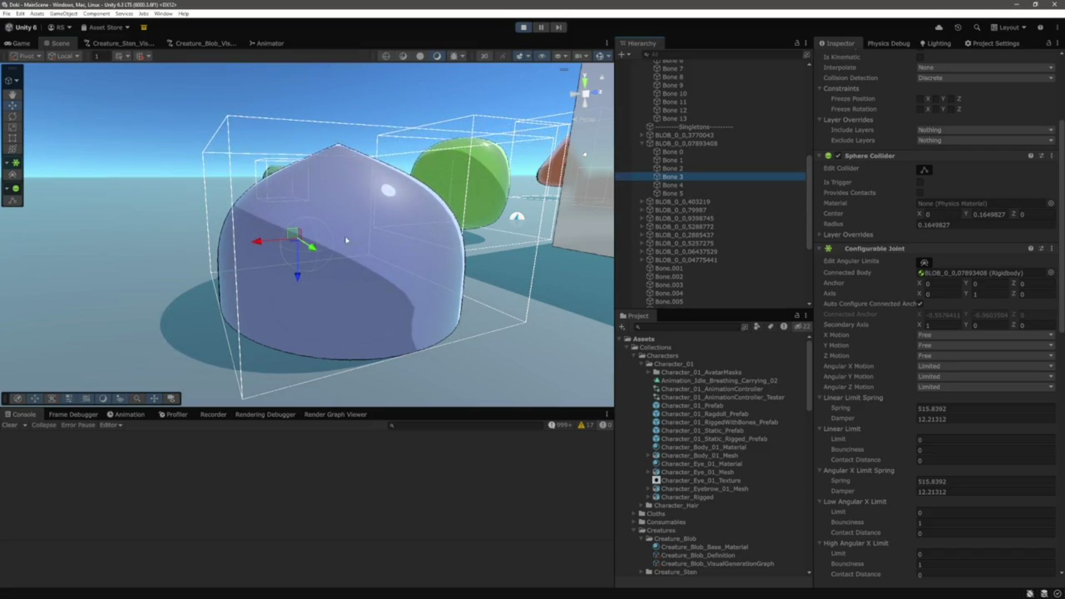
pyautogui.press('f')
pyautogui.scroll(-3, 337, 226)
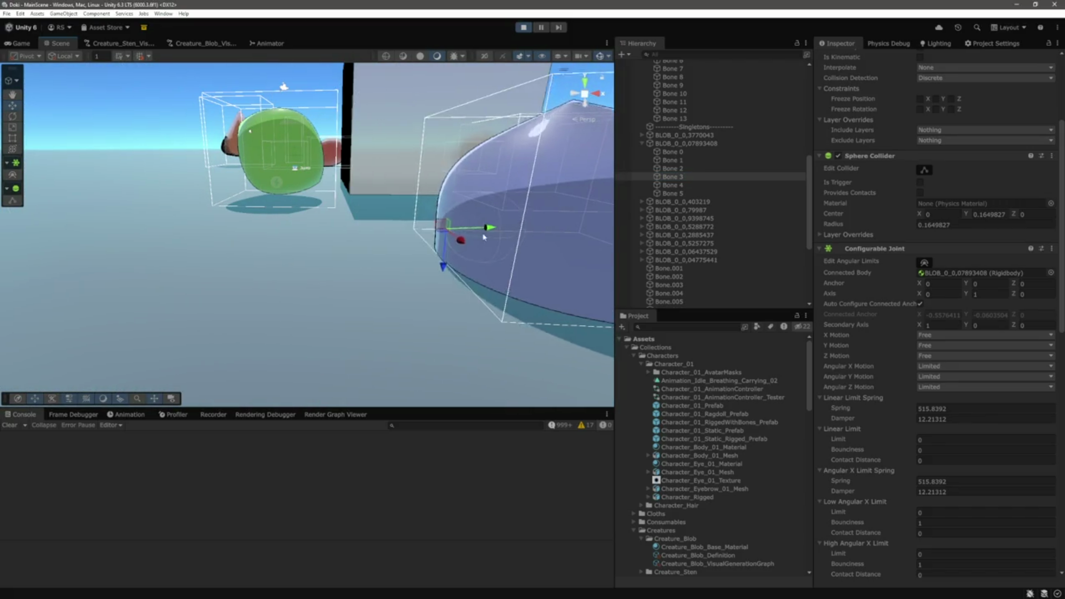
pyautogui.moveTo(488, 228); pyautogui.dragTo(320, 239)
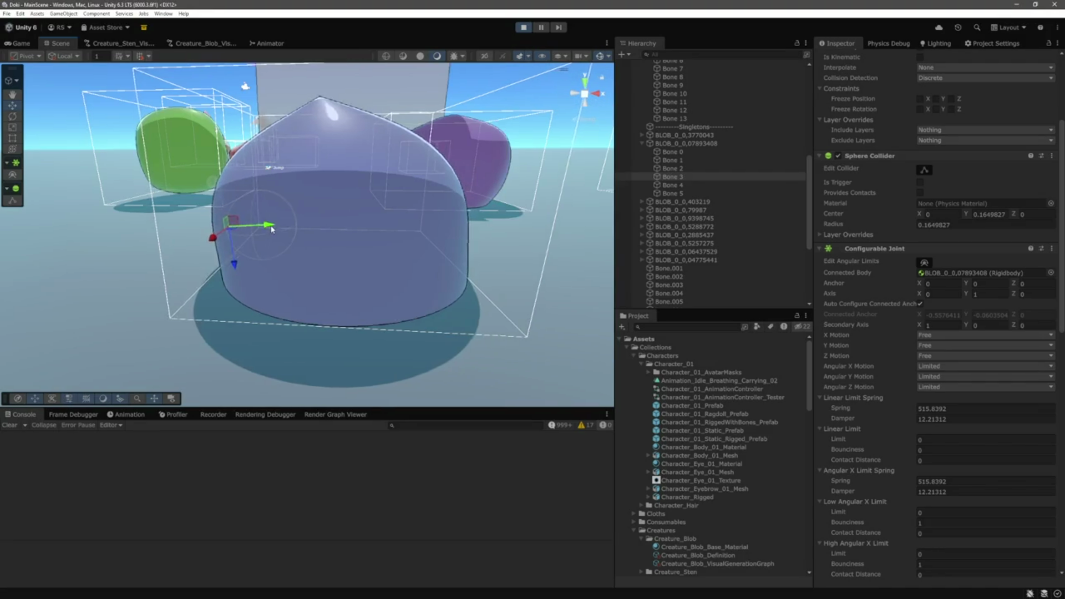
pyautogui.click(5, 45)
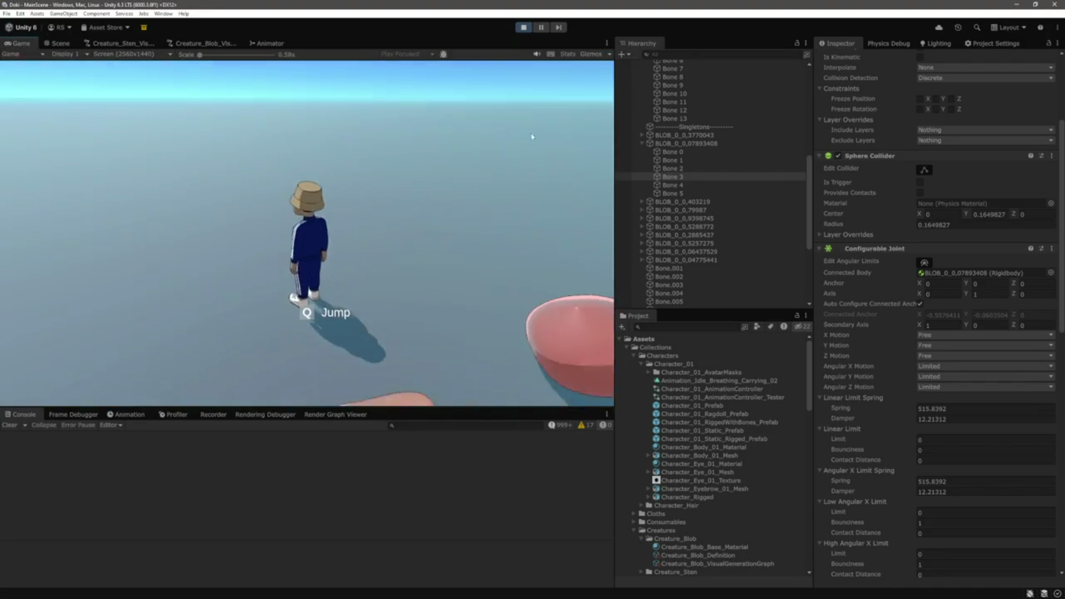
# Walk the character with WASD onto the purple blob beside the cube, then toward the white cube
pyautogui.press('w')
pyautogui.press('w')
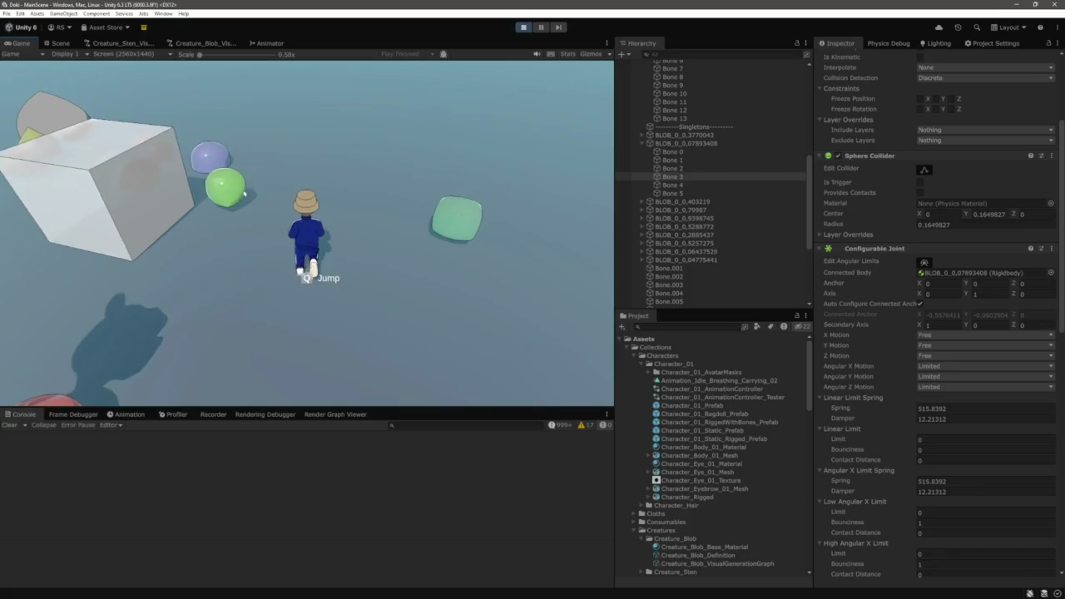
pyautogui.press('w')
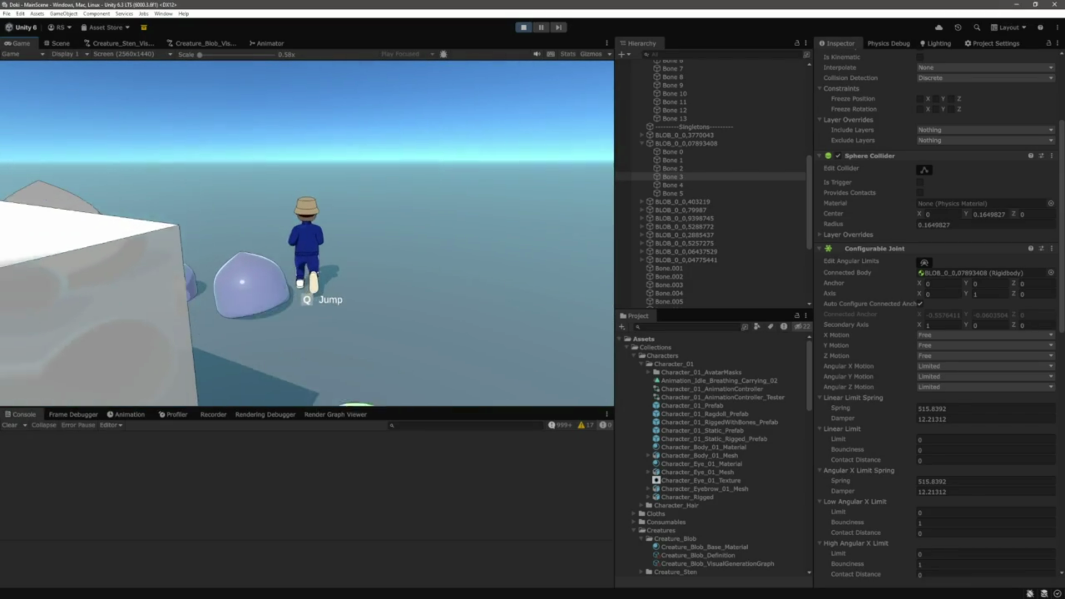
pyautogui.press('w')
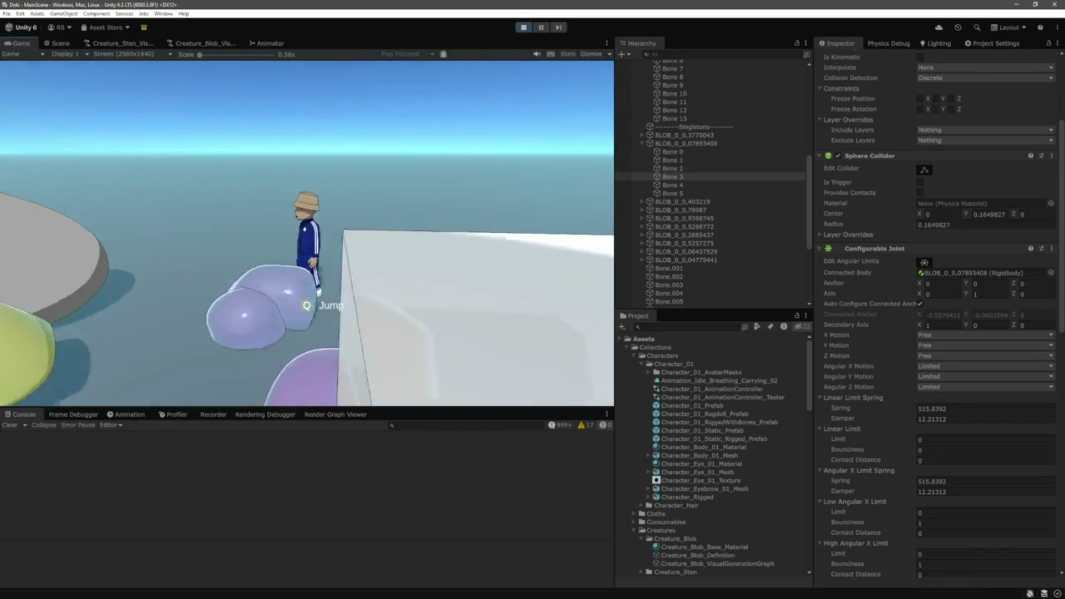
pyautogui.press('w')
pyautogui.press('w')
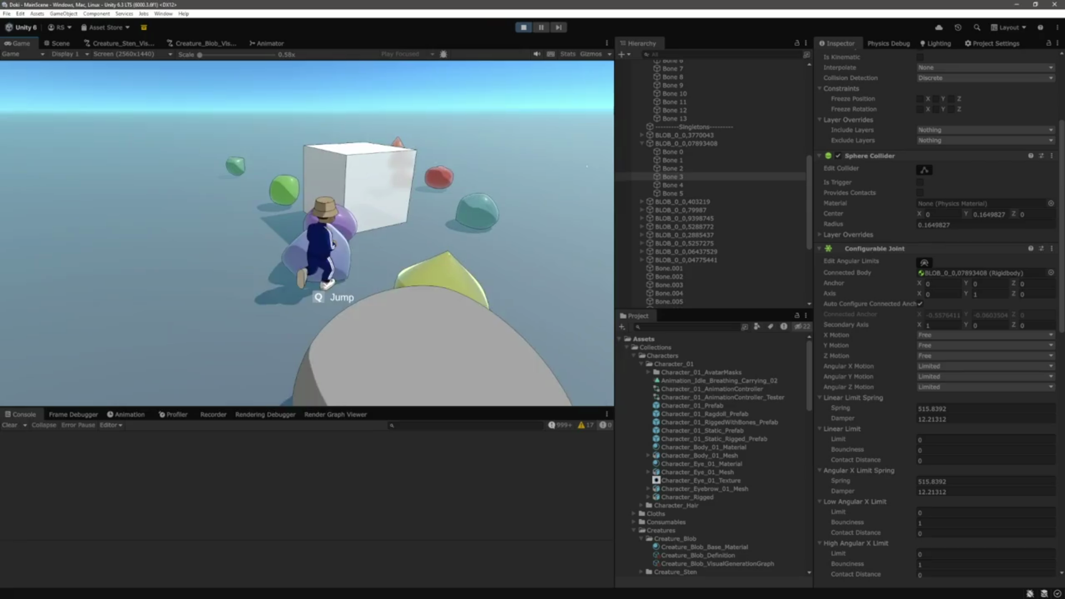
pyautogui.press('w')
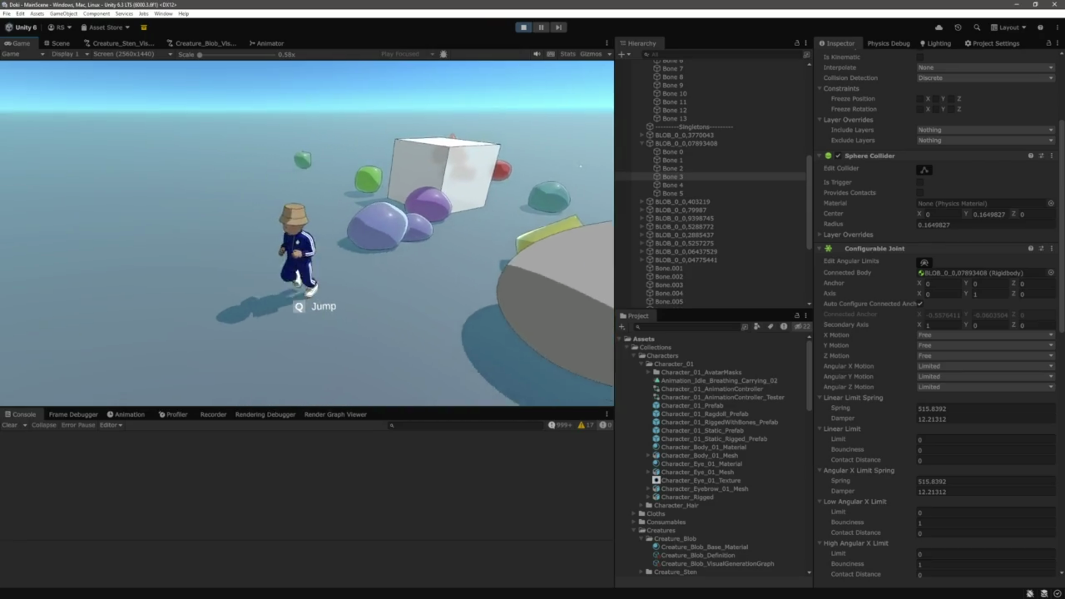
pyautogui.press('w')
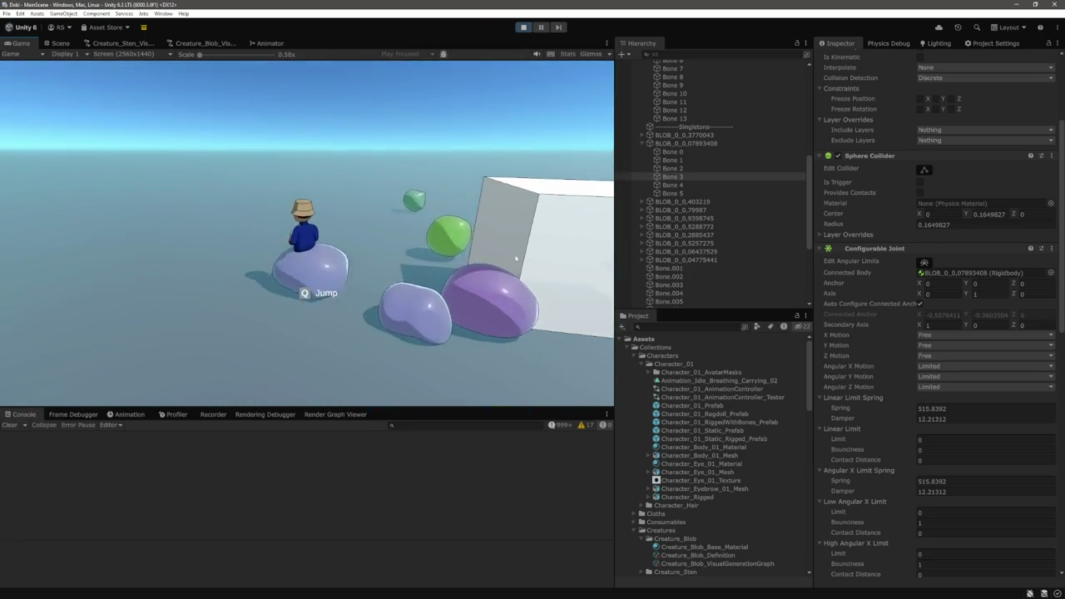
pyautogui.press('s')
pyautogui.press('w')
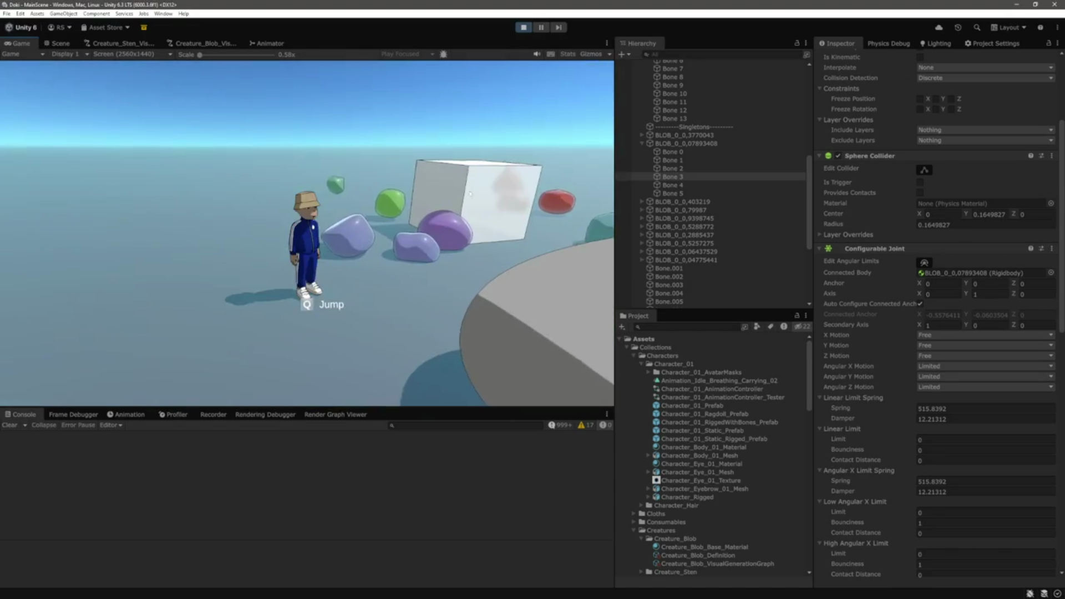
pyautogui.press('d')
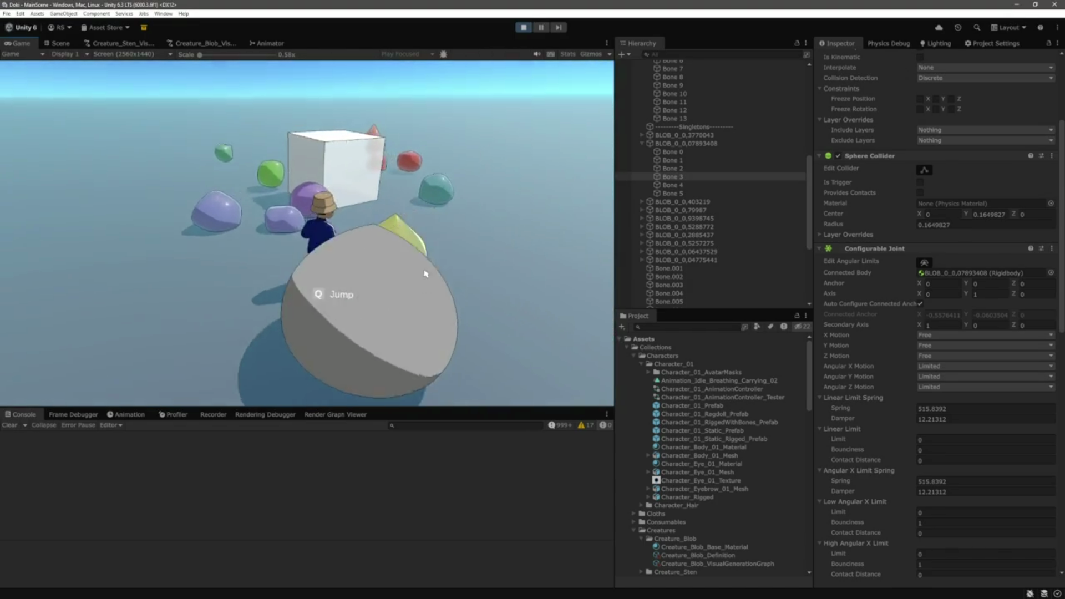
pyautogui.press('w')
pyautogui.click(57, 43)
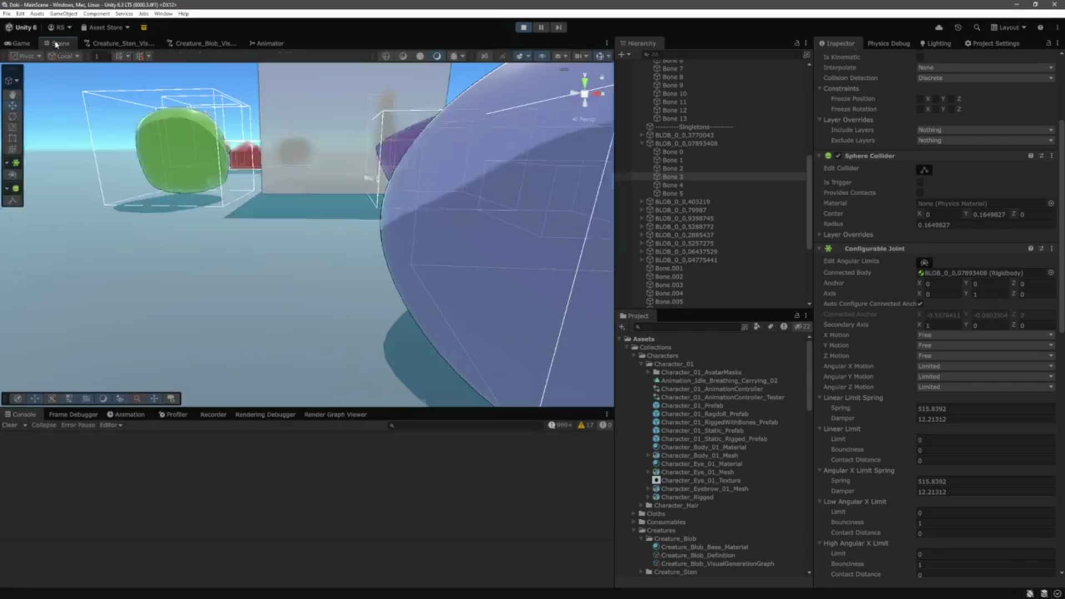
# Select and frame the purple blob, then scroll through its components in the Inspector
pyautogui.scroll(-5, 416, 212)
pyautogui.click(417, 238)
pyautogui.press('f')
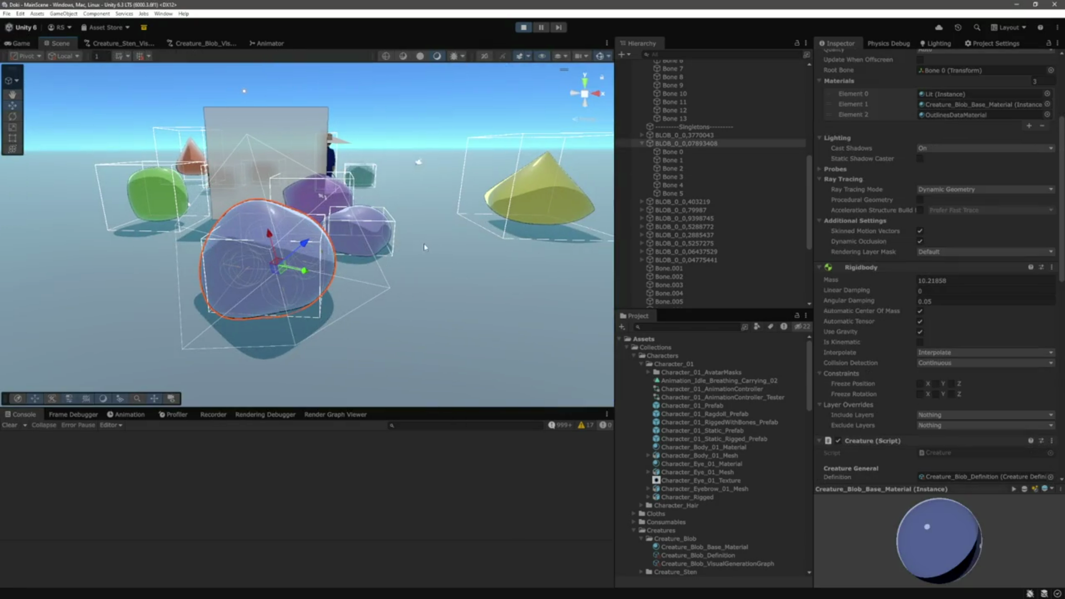
pyautogui.scroll(-3, 924, 298)
pyautogui.scroll(-5, 924, 298)
pyautogui.scroll(-10, 917, 298)
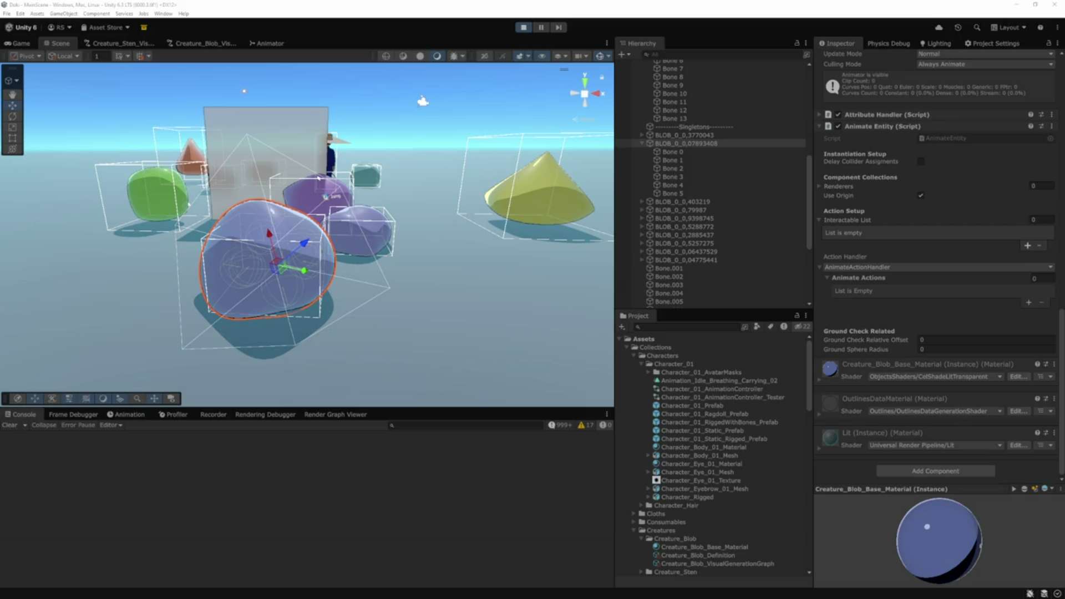
# Frame and orbit the yellow cone blob BLOB_0_0,5257275 and list its bones
pyautogui.click(539, 194)
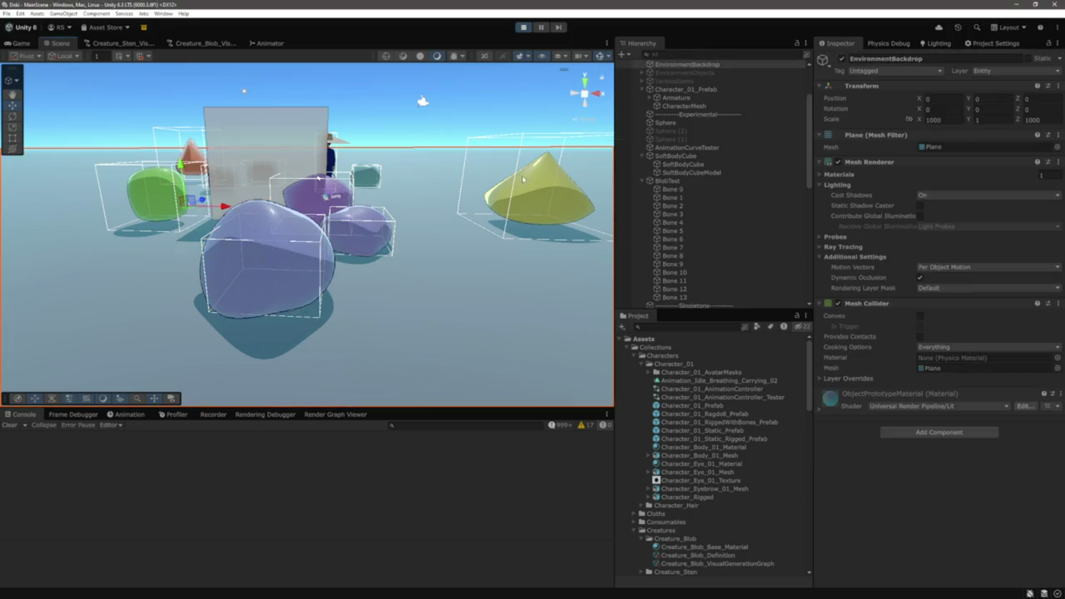
pyautogui.press('f')
pyautogui.moveTo(392, 211)
pyautogui.mouseDown()
pyautogui.moveTo(349, 256)
pyautogui.moveTo(374, 204)
pyautogui.moveTo(310, 221)
pyautogui.mouseUp()
pyautogui.scroll(-3, 638, 244)
pyautogui.click(642, 242)
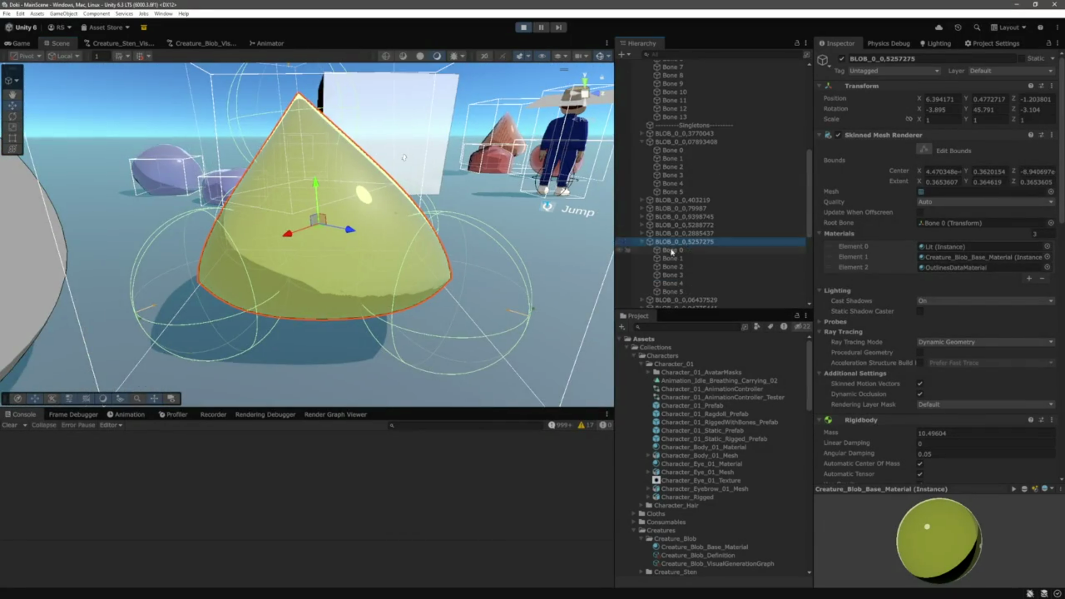
# Inspect the yellow blob's bones: Bone 0, then Bones 0–5 together, then Bone 1
pyautogui.click(670, 251)
pyautogui.press('f')
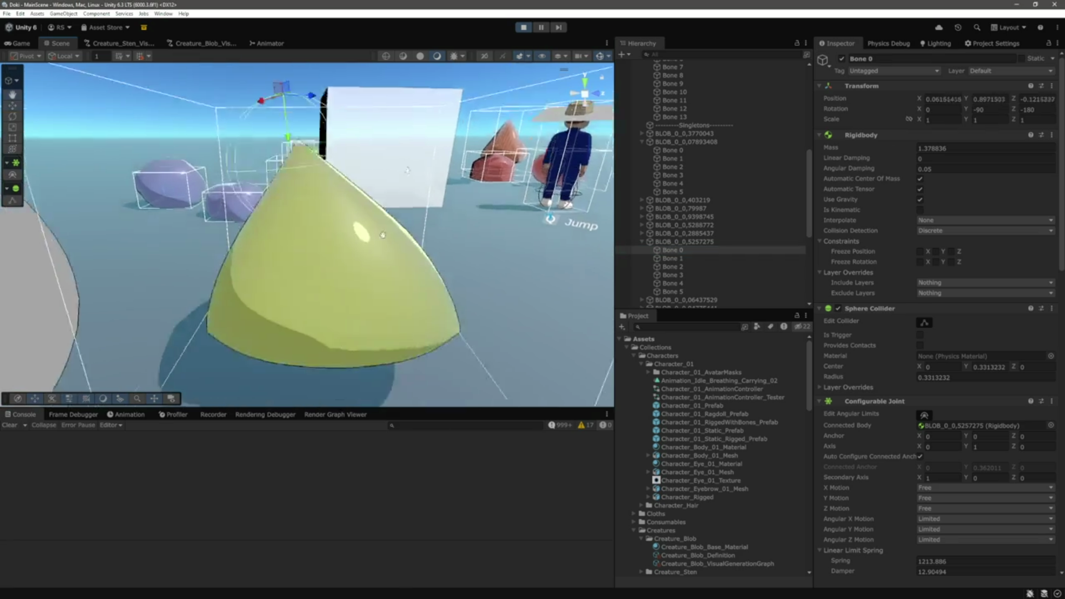
pyautogui.keyDown('shift'); pyautogui.click(681, 292); pyautogui.keyUp('shift')
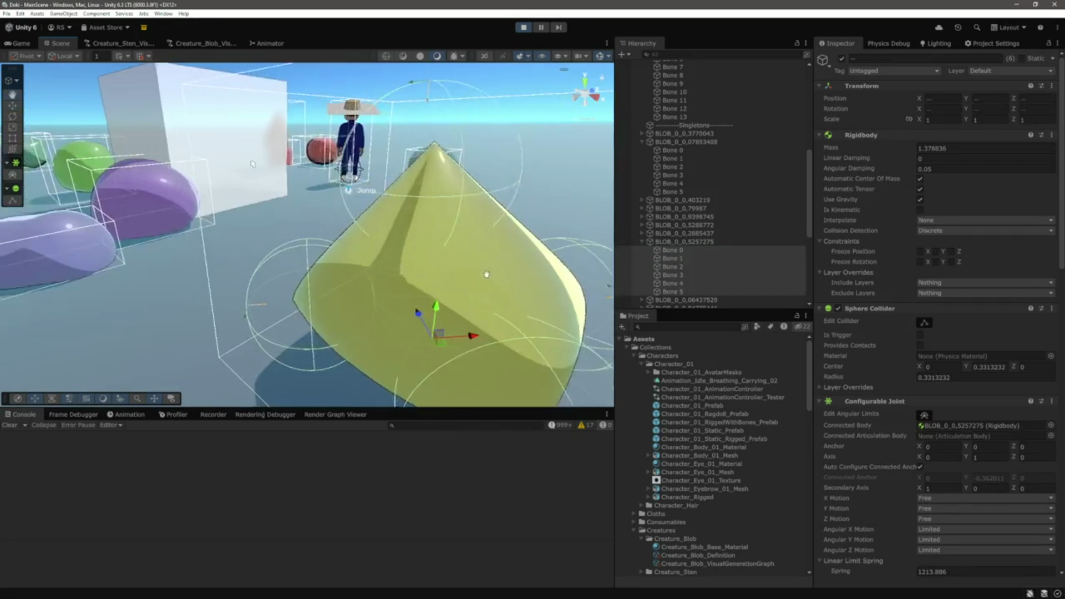
pyautogui.click(676, 261)
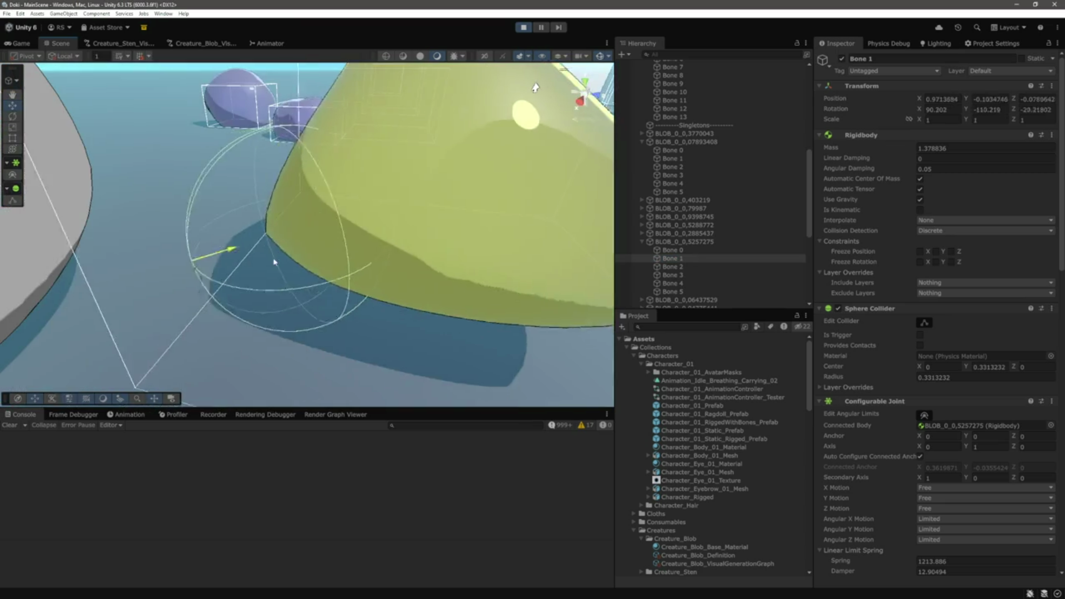
# Select teal blob BLOB_0_0,04775441's Bone 0 and read its springs 1039.406, damper 13.09921
pyautogui.click(333, 239)
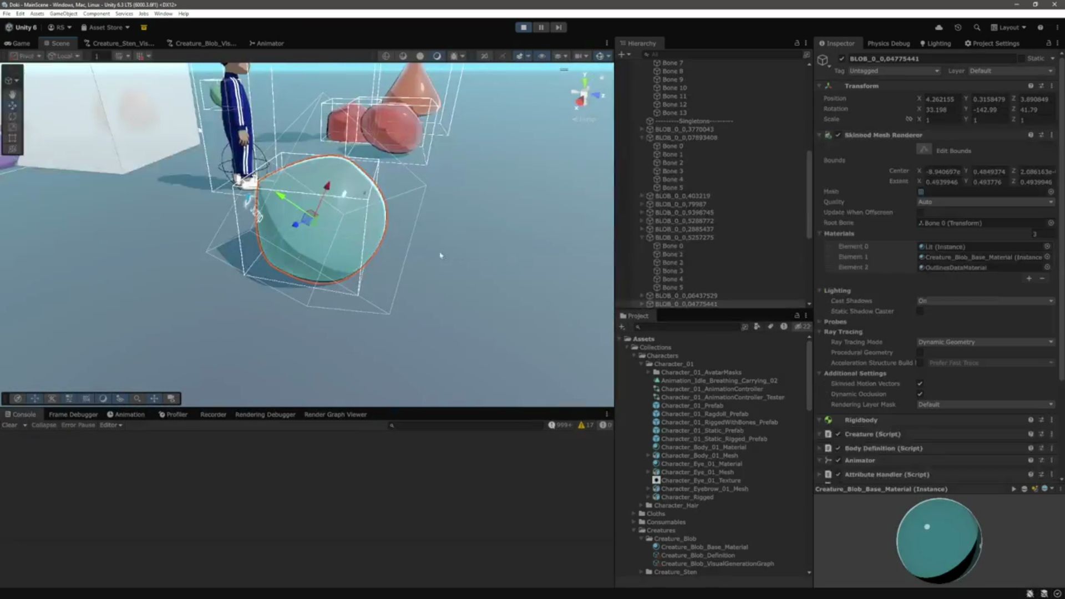
pyautogui.click(642, 211)
pyautogui.click(669, 219)
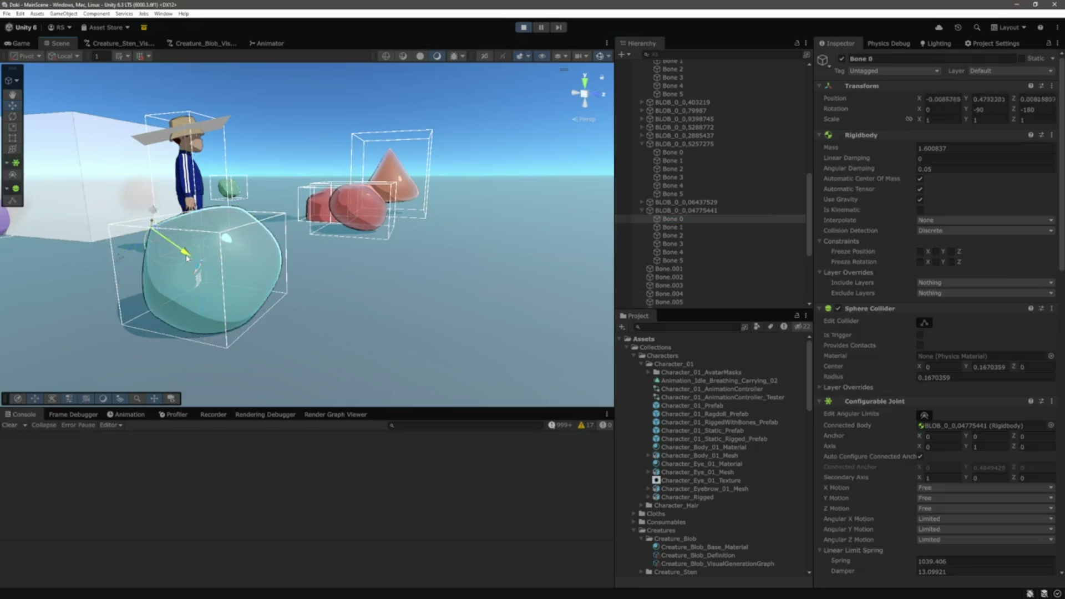
pyautogui.scroll(-10, 853, 260)
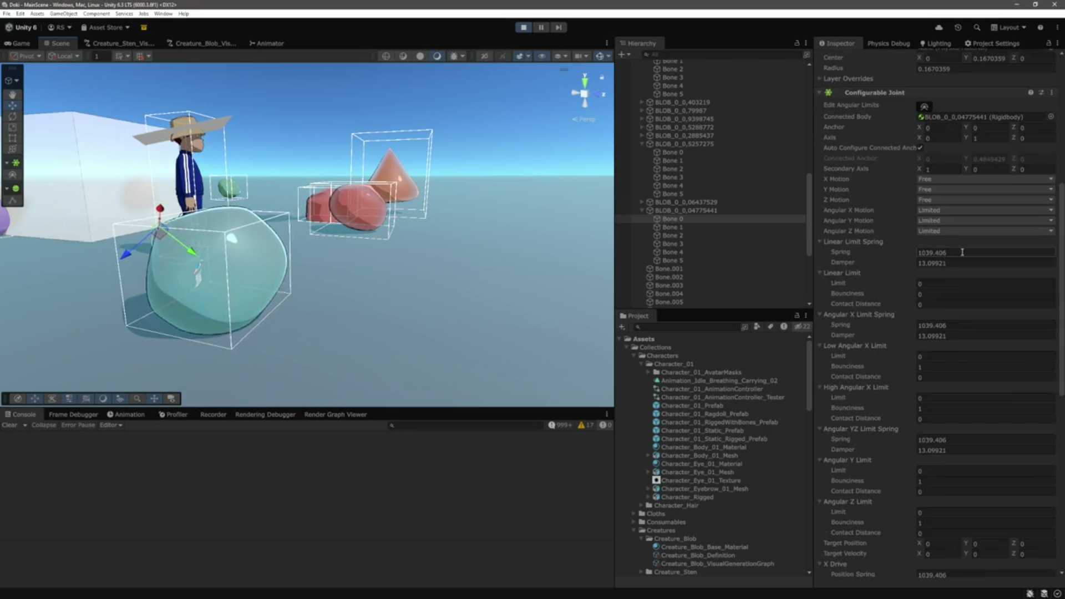
pyautogui.moveTo(358, 287); pyautogui.dragTo(162, 158)
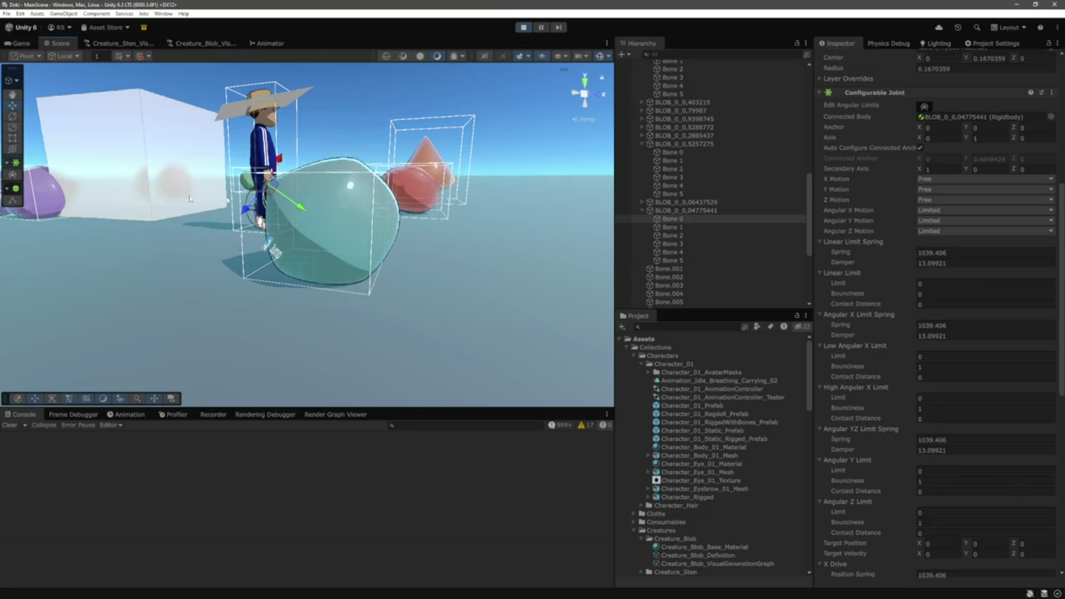
pyautogui.hotkey('ctrl', '2')
pyautogui.press('d')
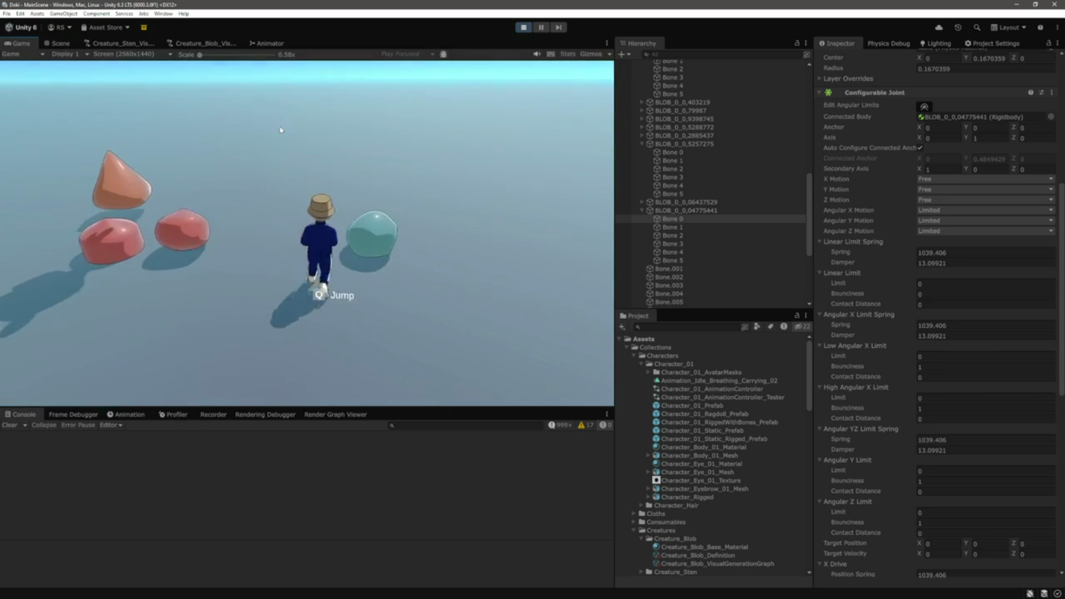
pyautogui.press('a')
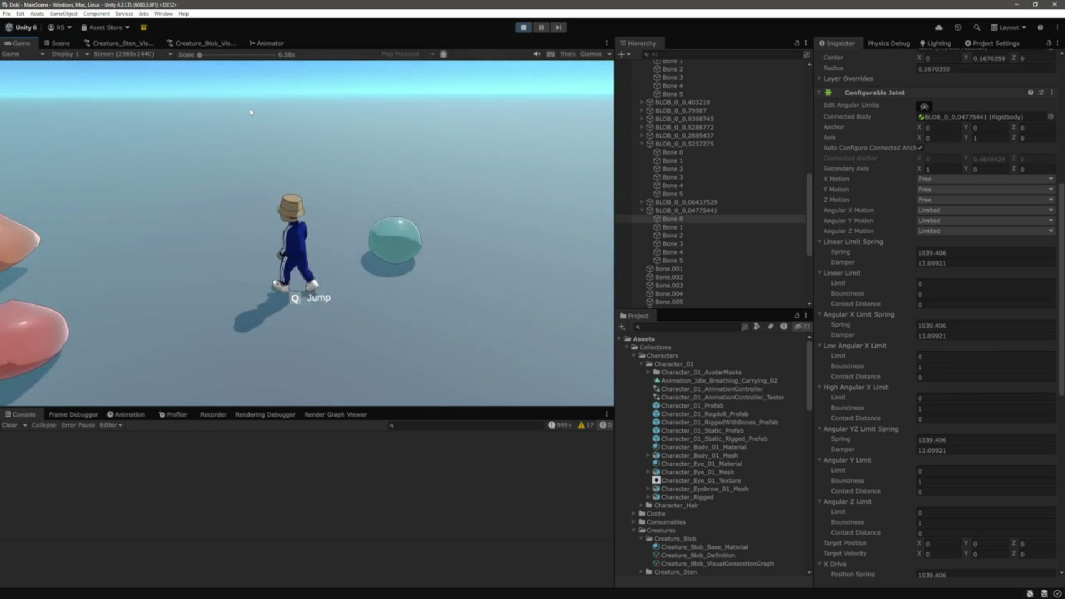
pyautogui.press('a')
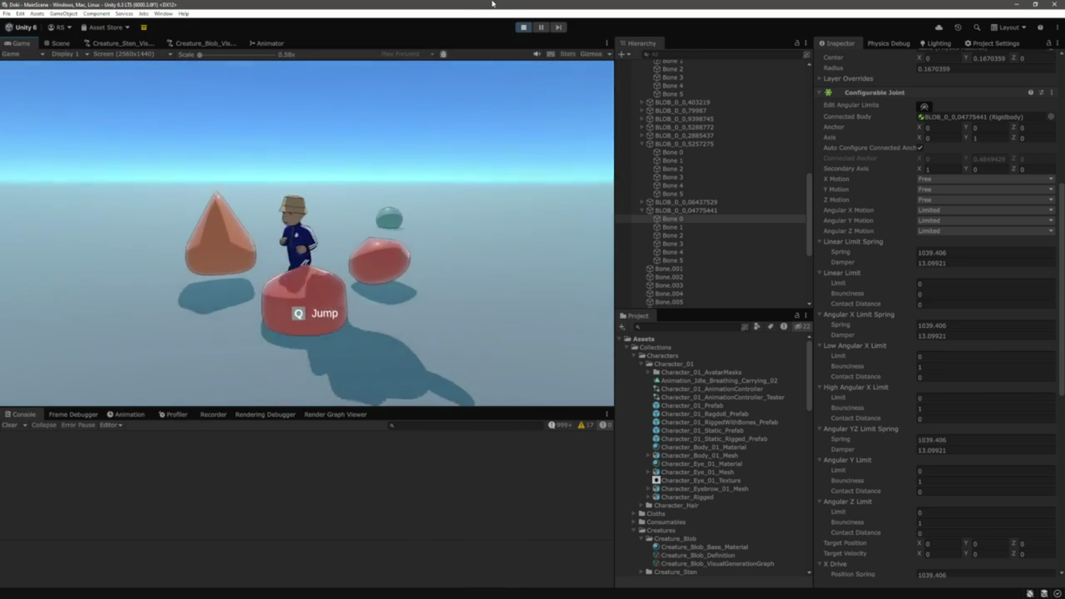
pyautogui.press('d')
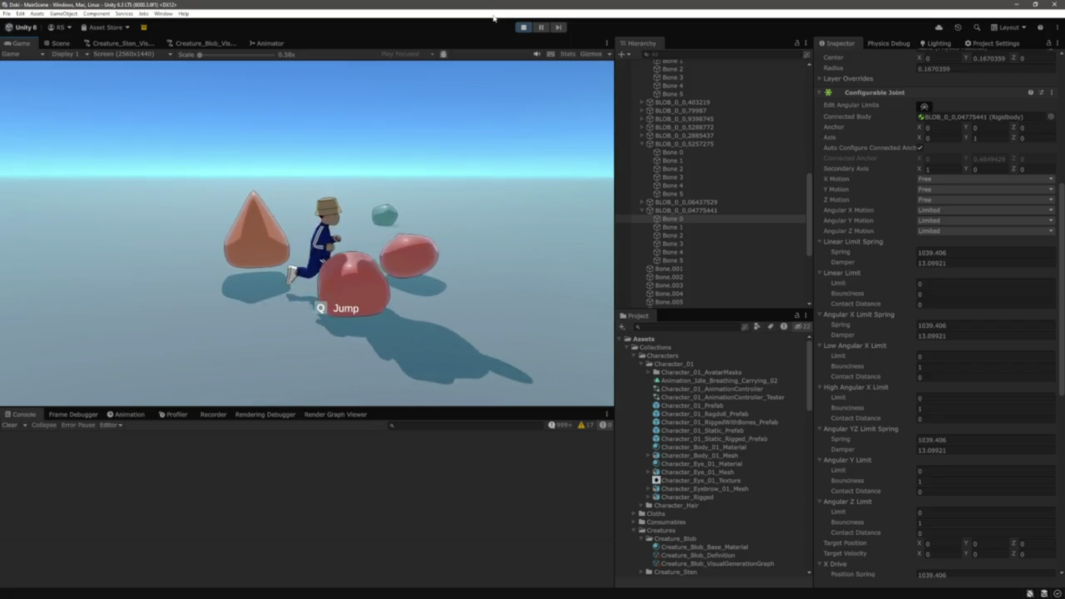
pyautogui.press('w')
pyautogui.press('d')
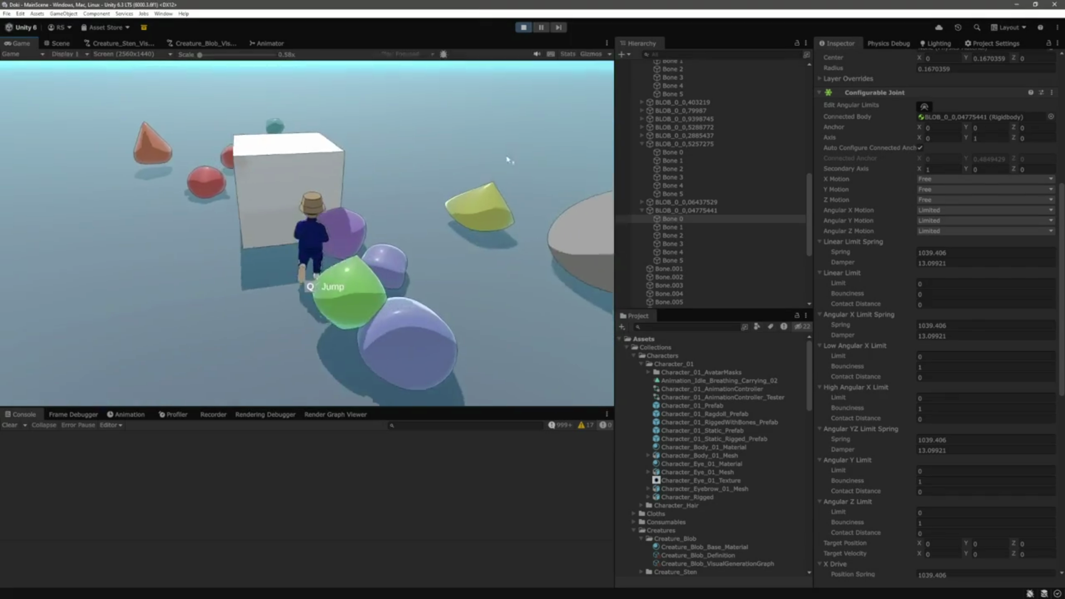
pyautogui.press('s')
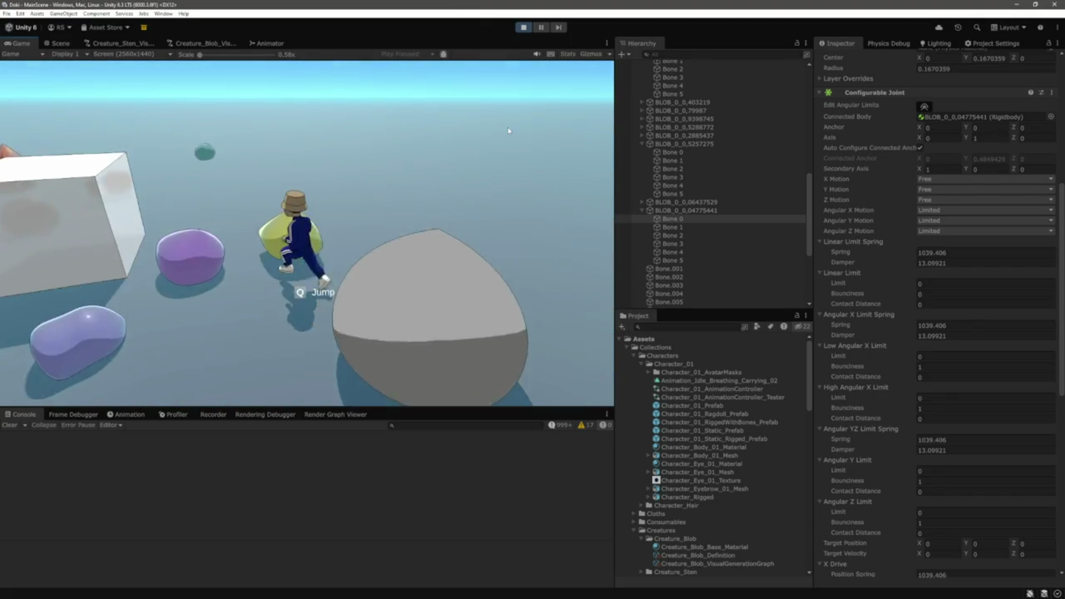
pyautogui.hotkey('ctrl', '1')
pyautogui.press('f')
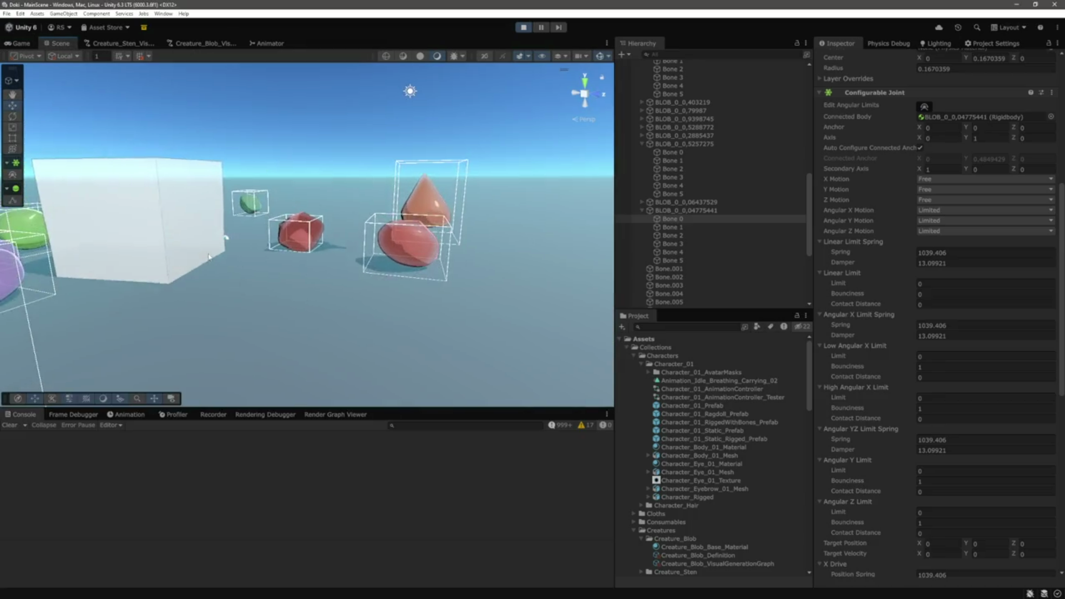
# Select Bone 0–Bone 5 of purple blob BLOB_0_0,07893408 and set their Rigidbody Mass to 1
pyautogui.moveTo(433, 229)
pyautogui.mouseDown()
pyautogui.moveTo(324, 210)
pyautogui.moveTo(386, 223)
pyautogui.mouseUp()
pyautogui.click(255, 311)
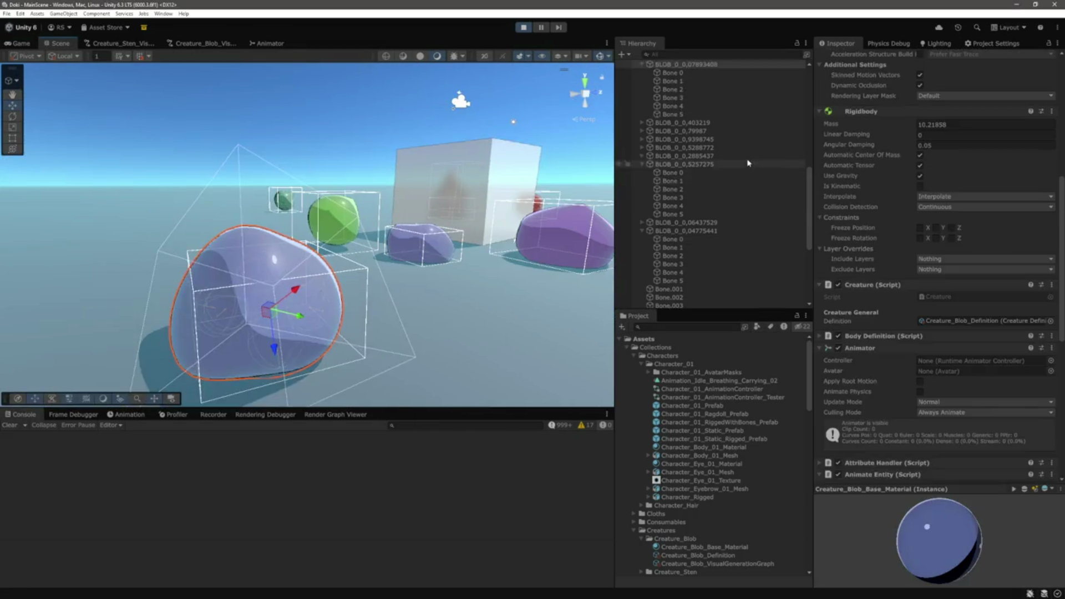
pyautogui.click(672, 166)
pyautogui.keyDown('shift'); pyautogui.click(675, 208); pyautogui.keyUp('shift')
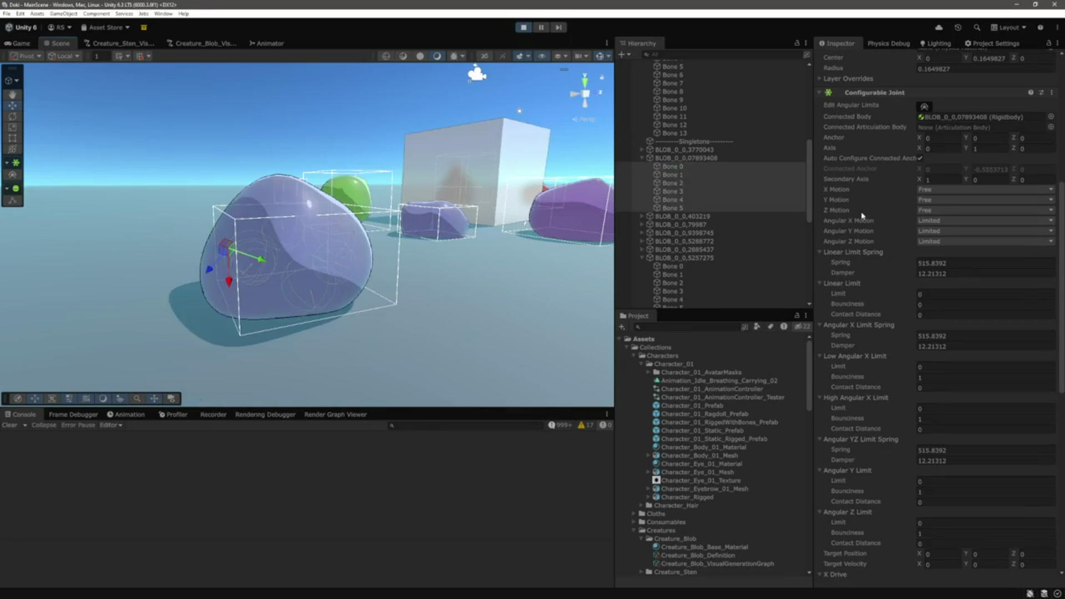
pyautogui.scroll(5, 930, 227)
pyautogui.scroll(5, 913, 227)
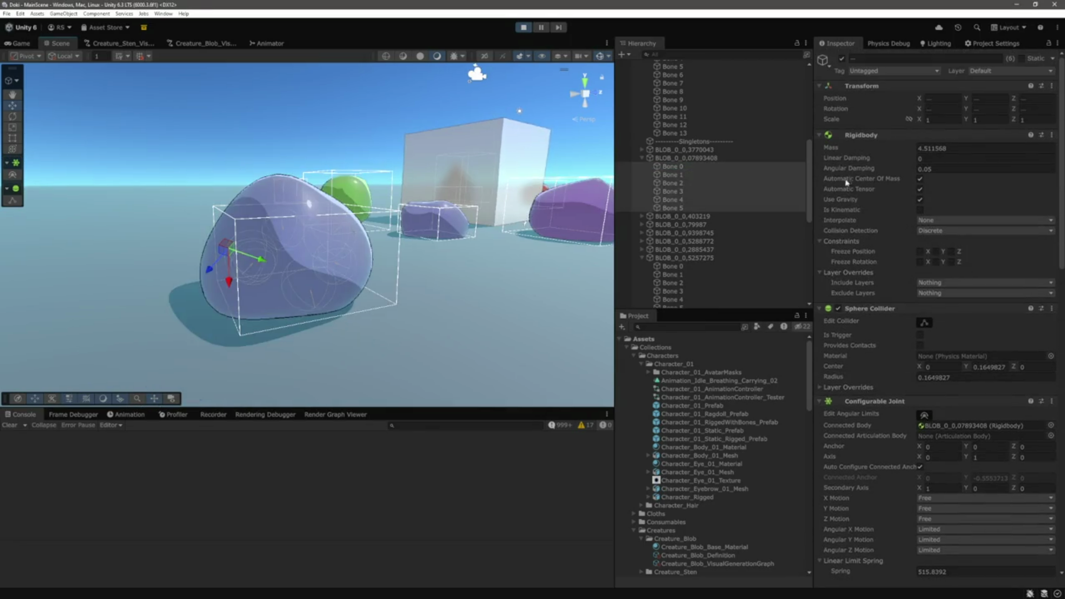
pyautogui.click(965, 147)
pyautogui.write('1')
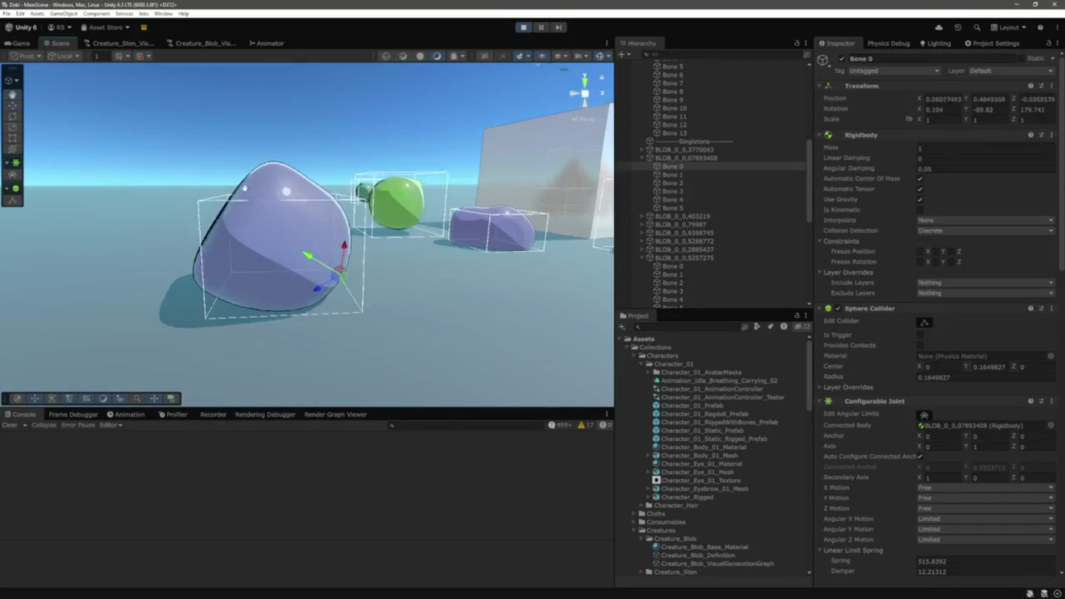
# Check the mass on Bone 4 and Bone 5, frame the blob, and reselect all six bones
pyautogui.click(673, 199)
pyautogui.click(678, 208)
pyautogui.press('f')
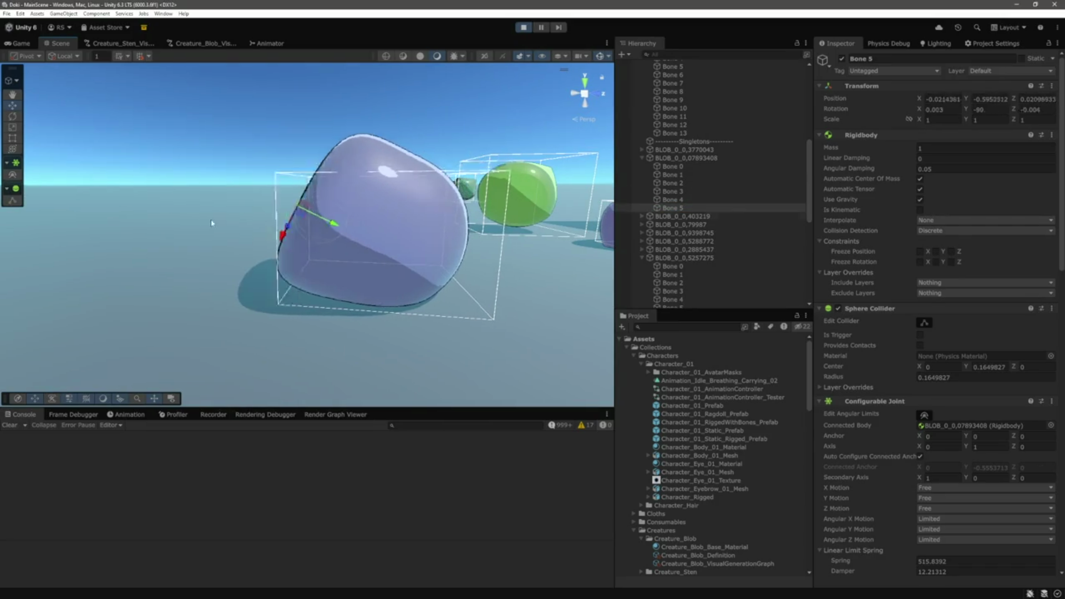
pyautogui.keyDown('shift'); pyautogui.click(673, 167); pyautogui.keyUp('shift')
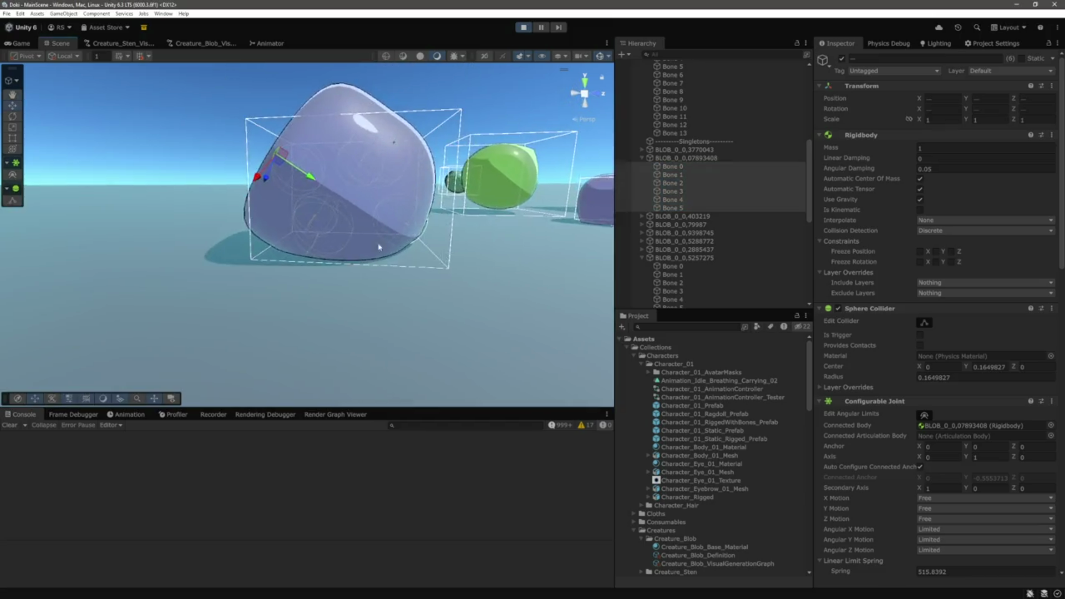
pyautogui.hotkey('ctrl', '2')
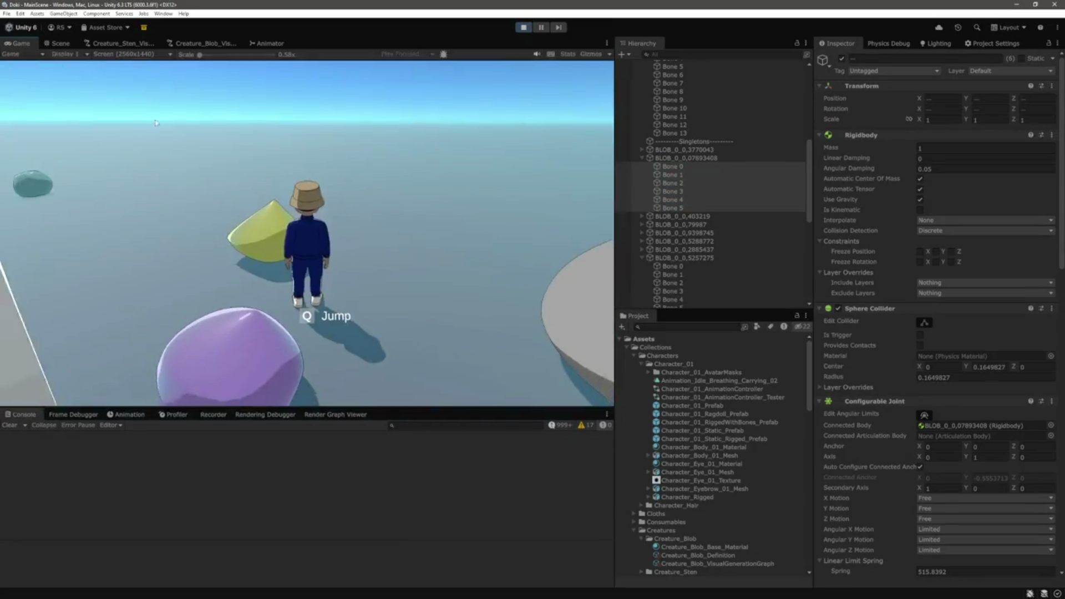
pyautogui.press('w')
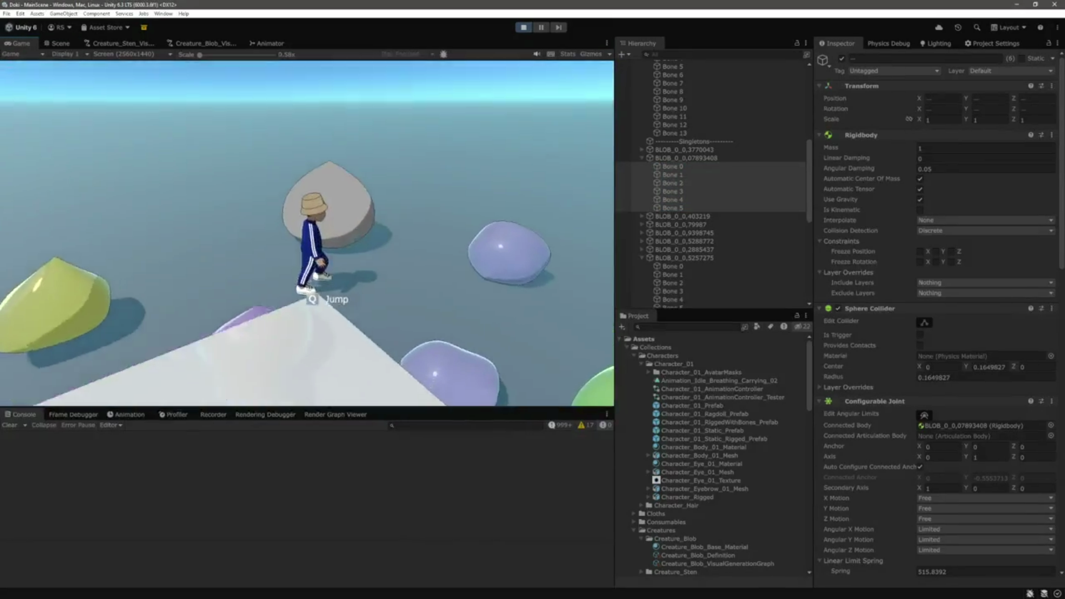
pyautogui.press('w')
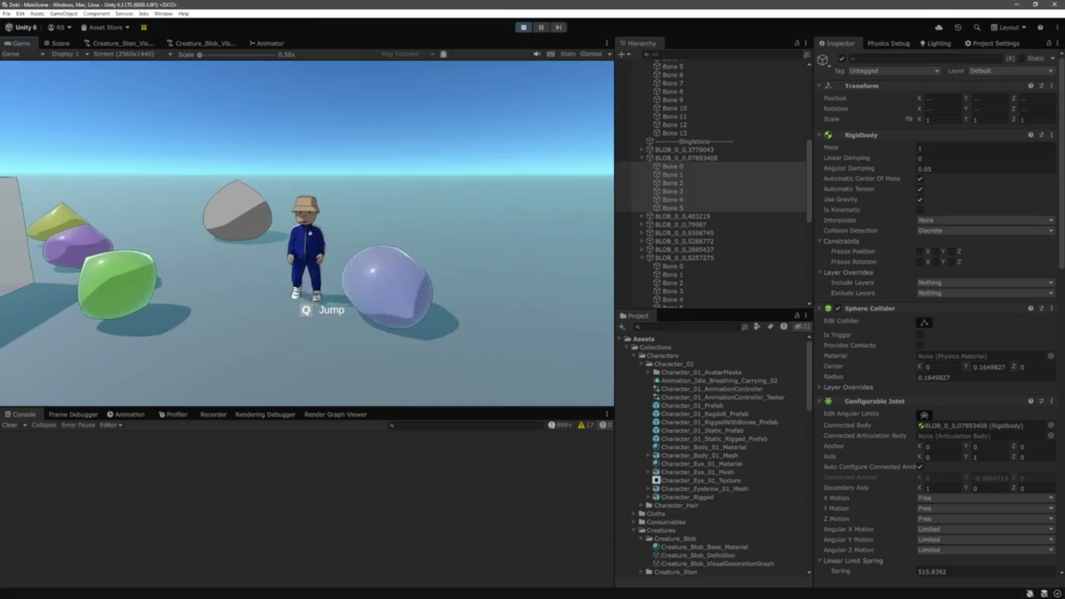
pyautogui.press('w')
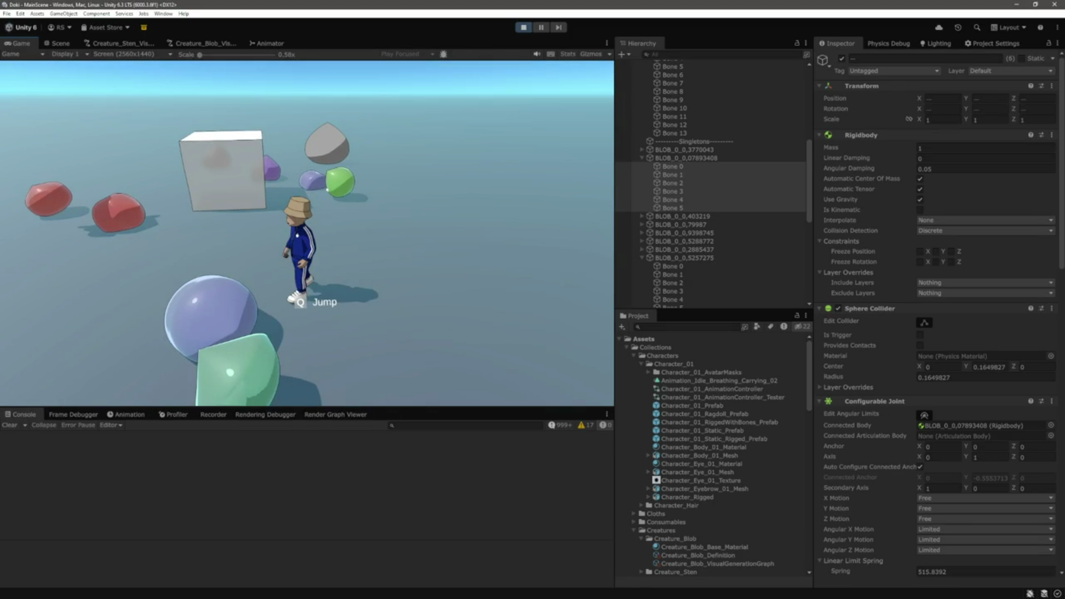
pyautogui.press('w')
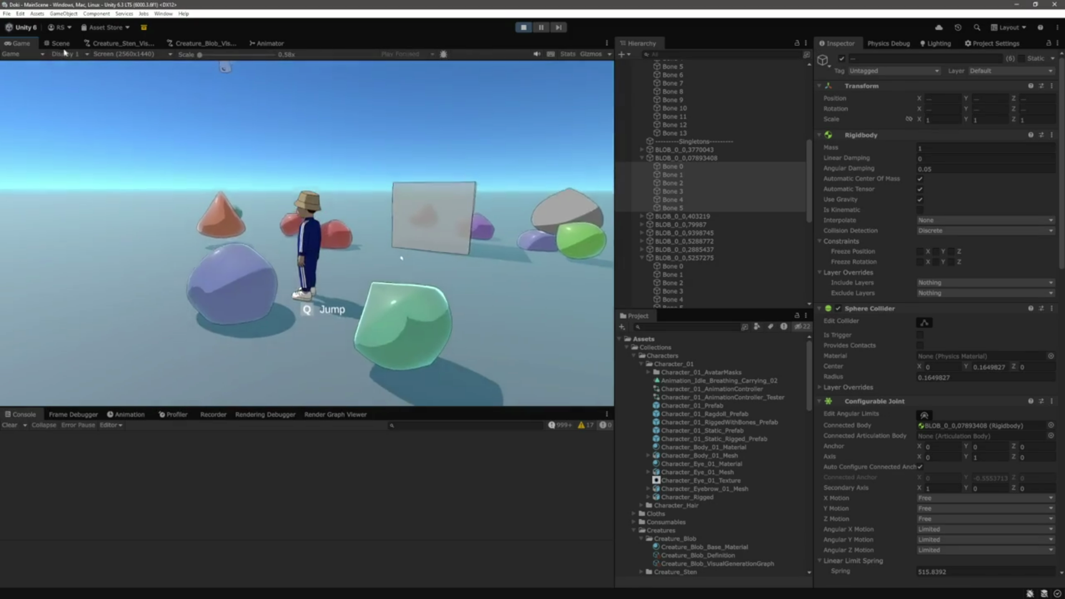
pyautogui.click(60, 44)
pyautogui.moveTo(383, 270); pyautogui.dragTo(423, 263)
# Frame the green blob BLOB_0_0,5288772 in the running scene
pyautogui.click(383, 258)
pyautogui.press('f')
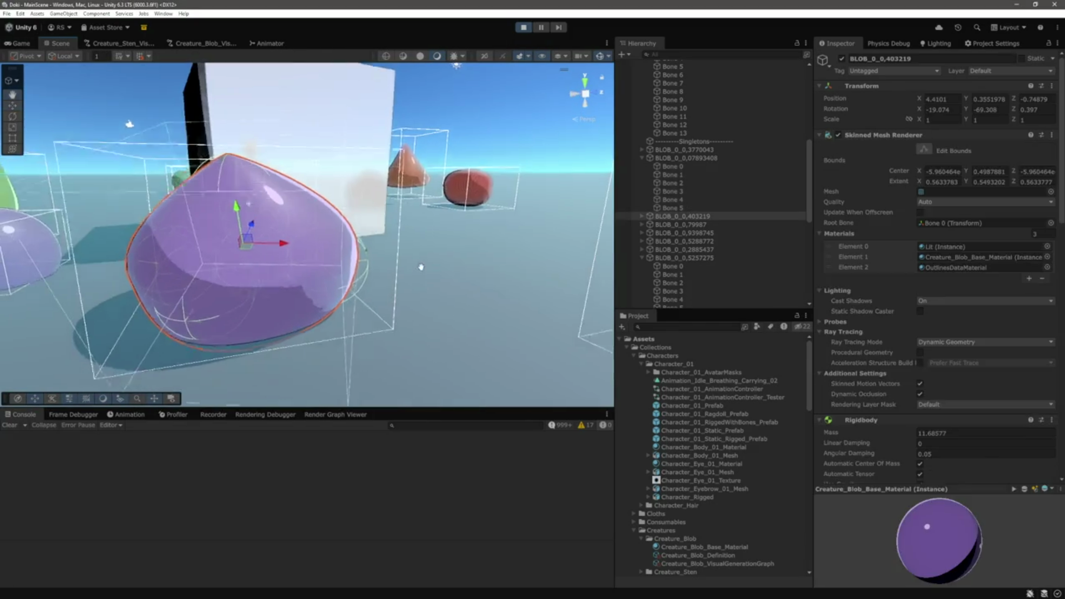
pyautogui.scroll(-5, 366, 239)
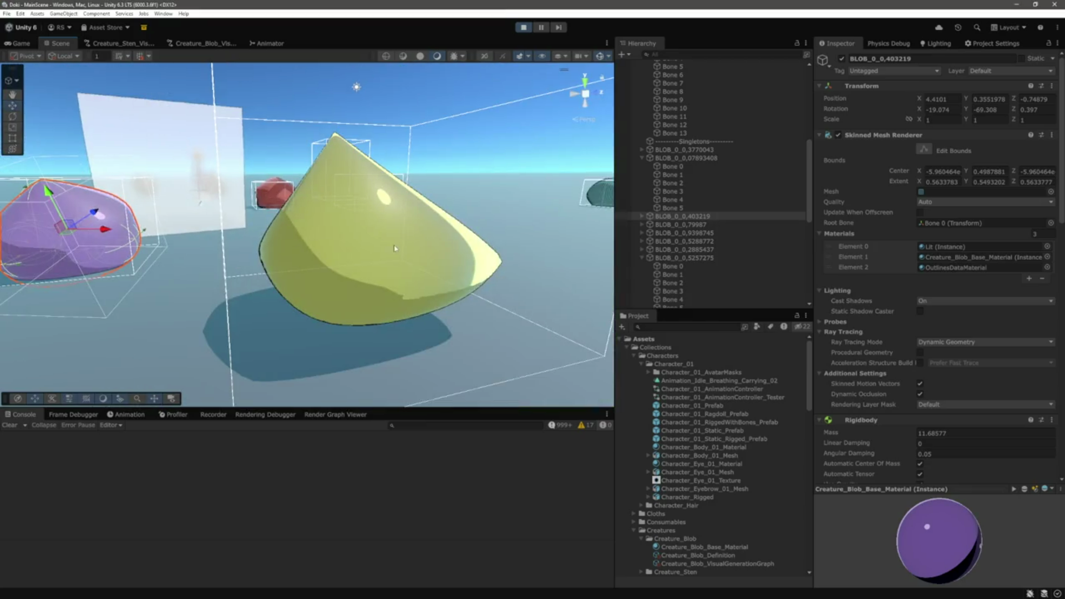
pyautogui.click(365, 238)
pyautogui.scroll(-10, 365, 239)
pyautogui.press('f')
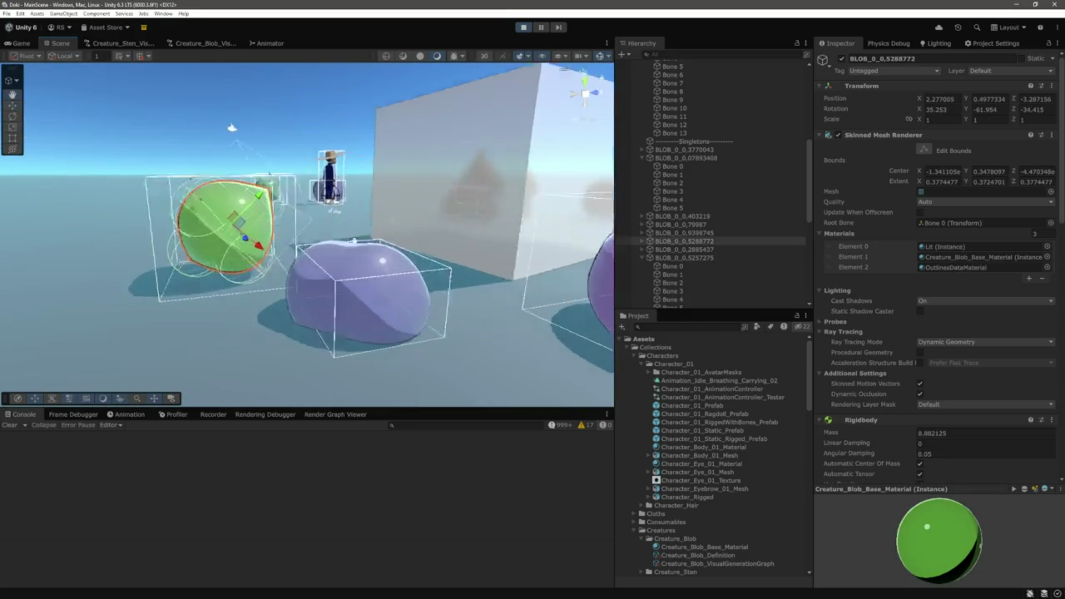
# Pull the green blob's Bone 0, then lift the whole blob upward with the Y arrow
pyautogui.click(642, 241)
pyautogui.click(673, 250)
pyautogui.press('f')
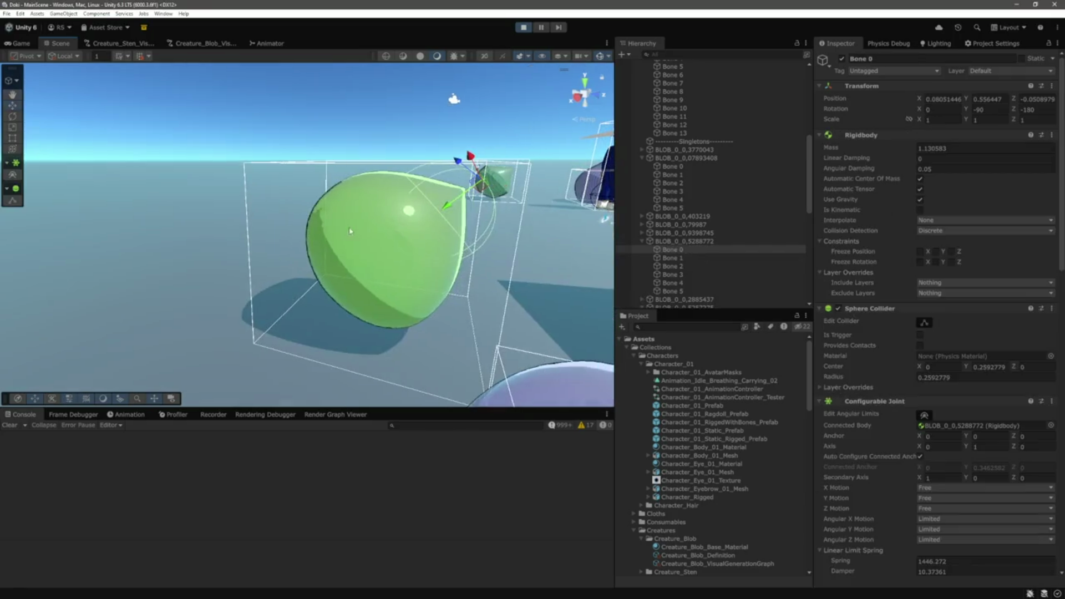
pyautogui.moveTo(451, 207)
pyautogui.mouseDown()
pyautogui.moveTo(472, 210)
pyautogui.moveTo(456, 211)
pyautogui.mouseUp()
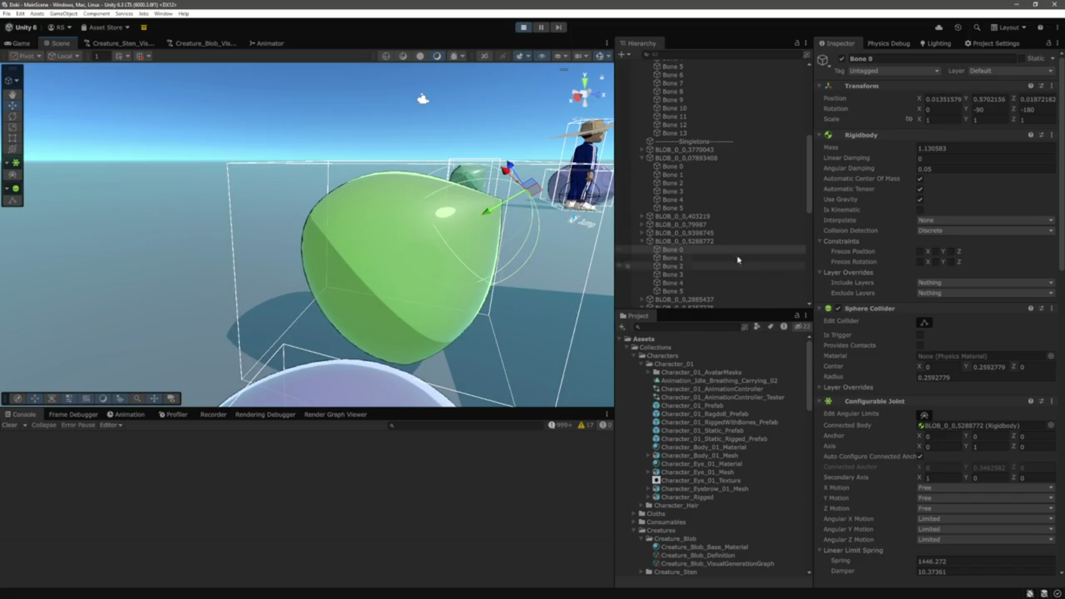
pyautogui.click(729, 242)
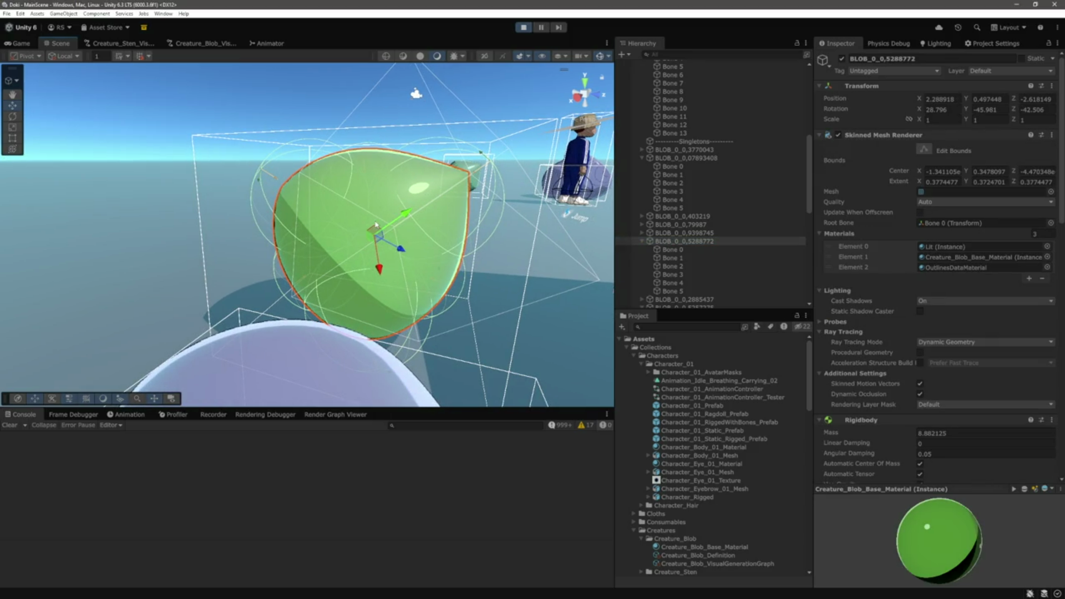
pyautogui.moveTo(409, 221)
pyautogui.mouseDown()
pyautogui.moveTo(426, 213)
pyautogui.moveTo(385, 263)
pyautogui.mouseUp()
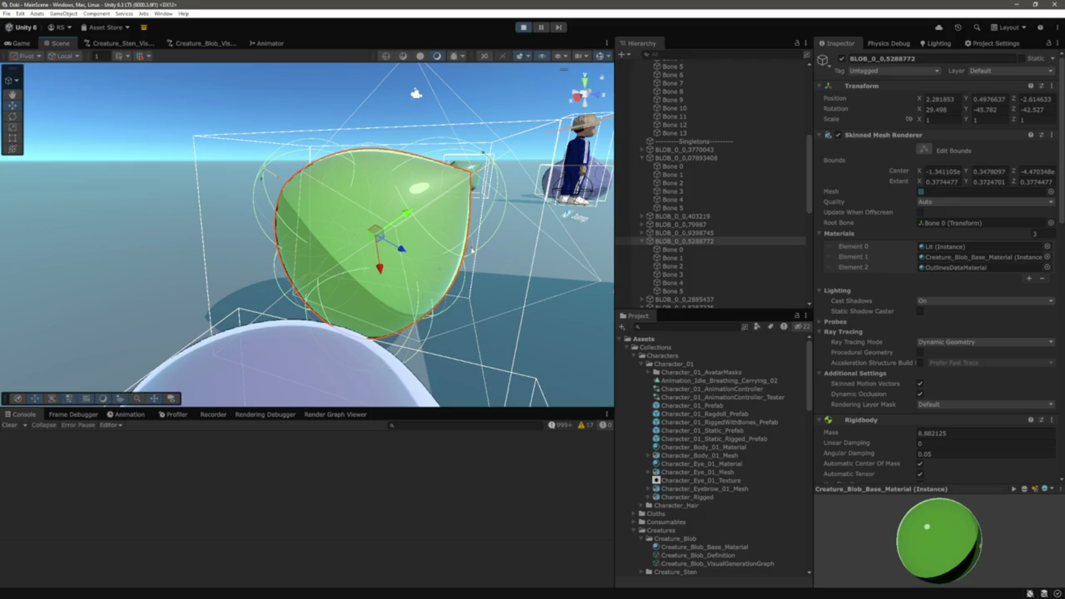
# Step through Bone 0 to Bone 5 to inspect each bone's physics settings
pyautogui.click(689, 250)
pyautogui.click(690, 258)
pyautogui.click(689, 266)
pyautogui.click(689, 274)
pyautogui.click(688, 283)
pyautogui.click(687, 291)
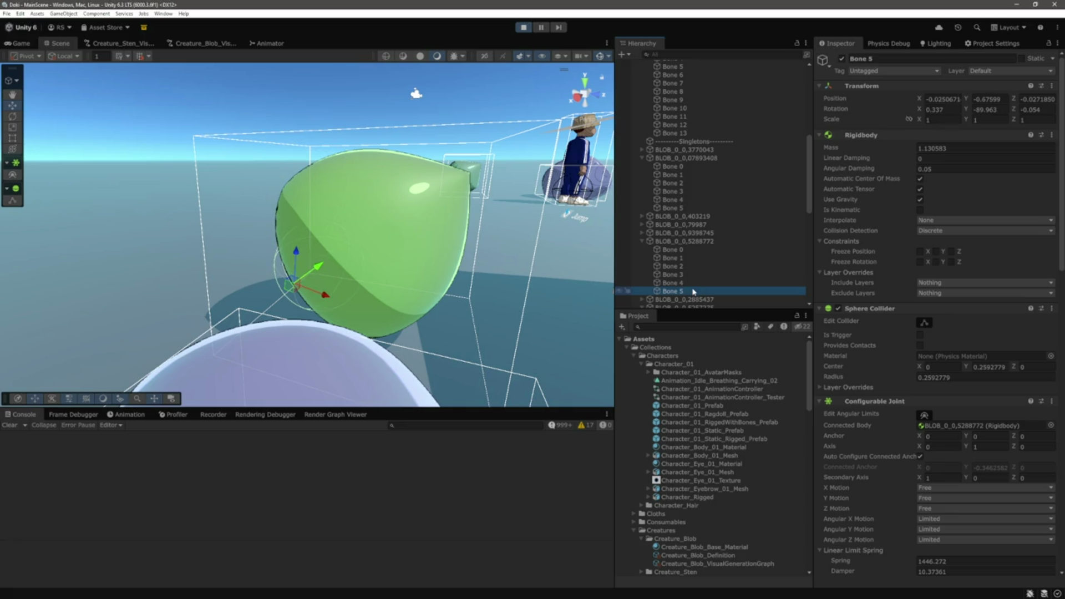
# Orbit closer, select the whole green blob, and zoom out over the scene
pyautogui.moveTo(351, 205); pyautogui.dragTo(394, 273)
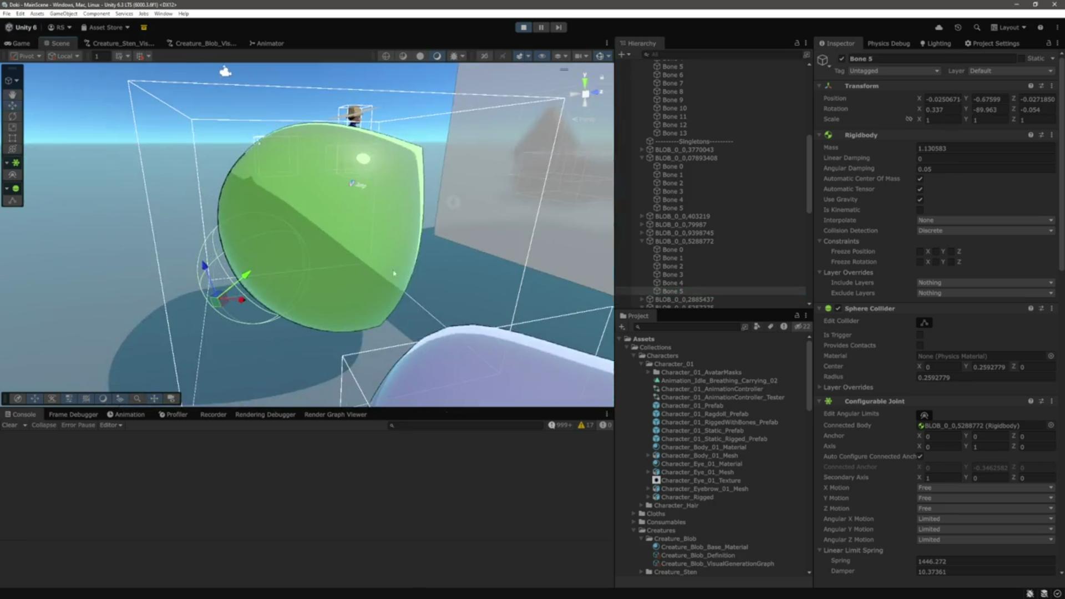
pyautogui.click(409, 188)
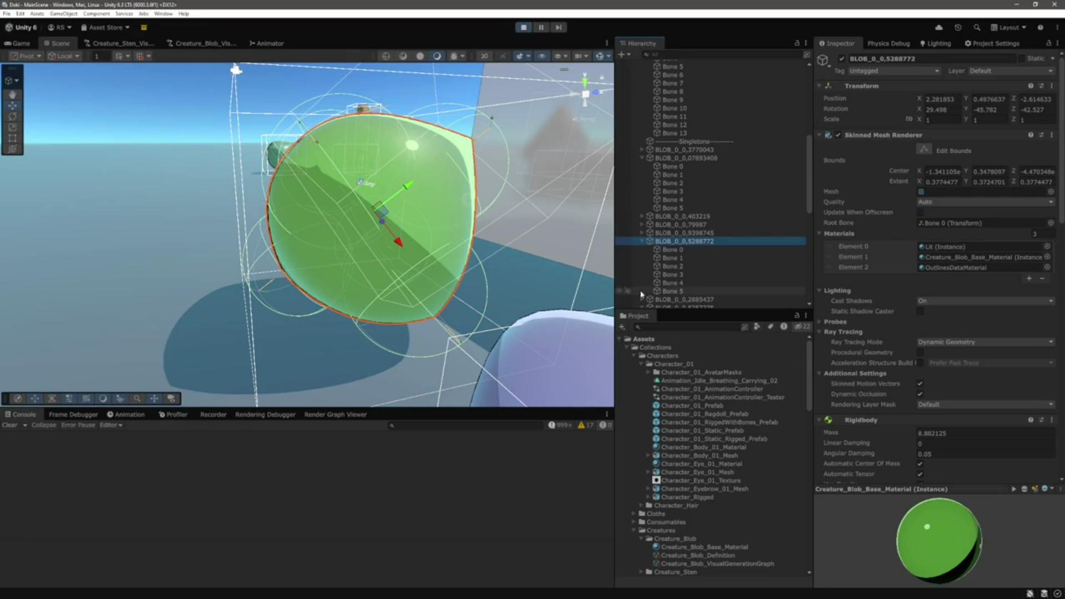
pyautogui.scroll(-5, 431, 210)
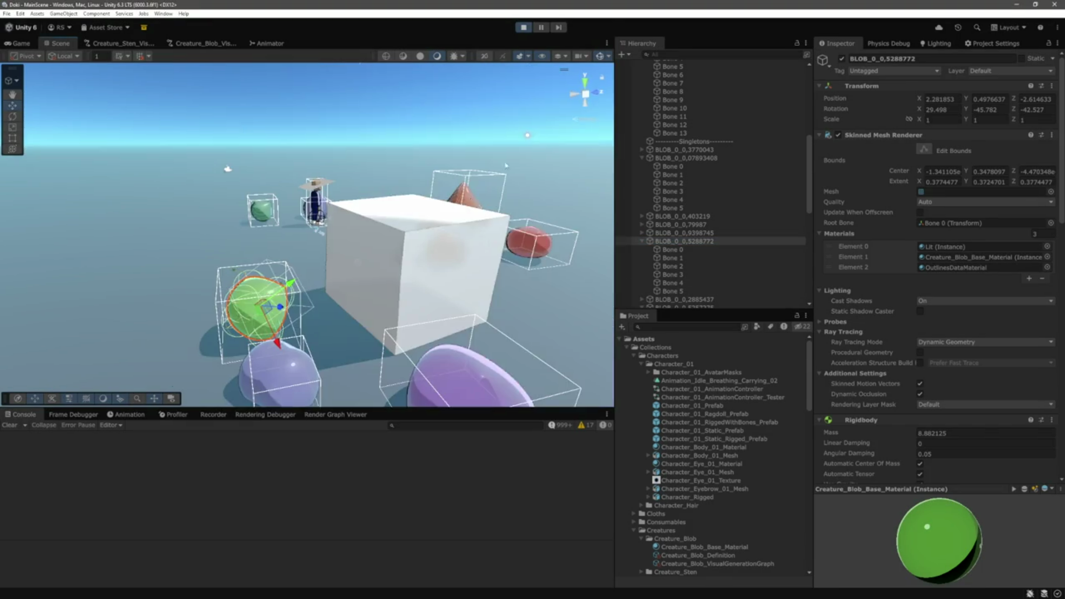
# Stop the running game and turn the Scene view toward the character
pyautogui.click(634, 356)
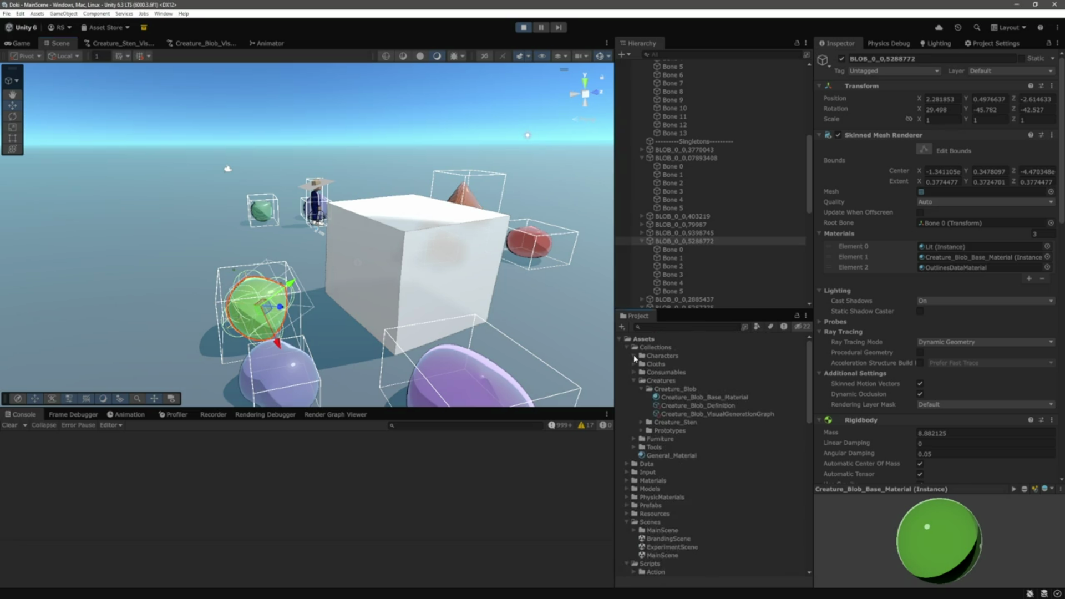
pyautogui.click(530, 31)
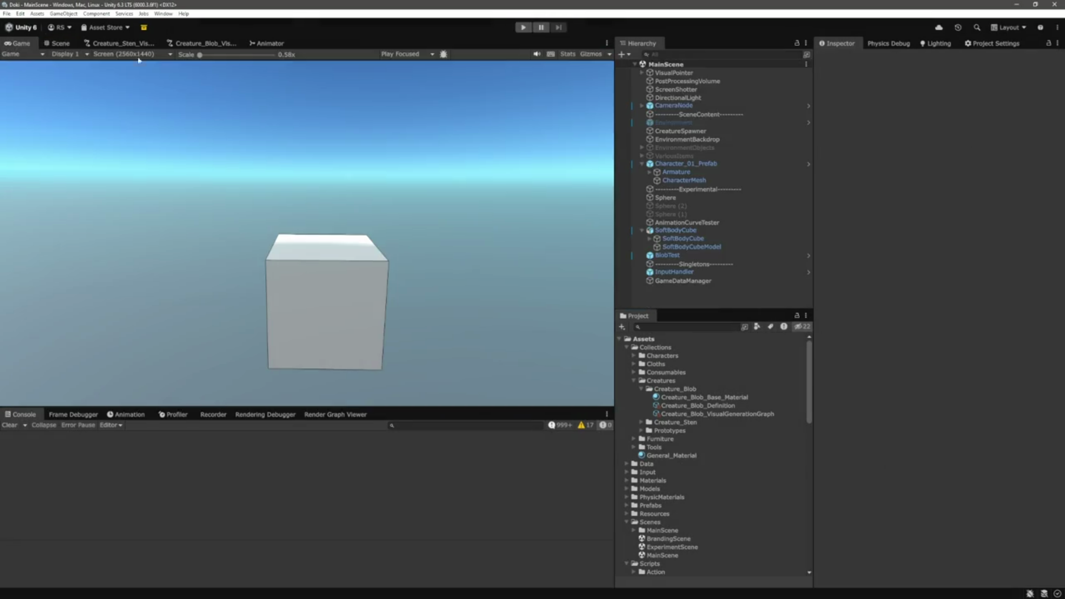
pyautogui.hotkey('ctrl', '1')
pyautogui.scroll(-5, 444, 210)
pyautogui.moveTo(444, 210); pyautogui.dragTo(600, 233)
# Drag Consumable_Leek_Rigged_Prefab from Consumables > Consumable_Leek into MainScene's Hierarchy
pyautogui.click(634, 372)
pyautogui.click(641, 405)
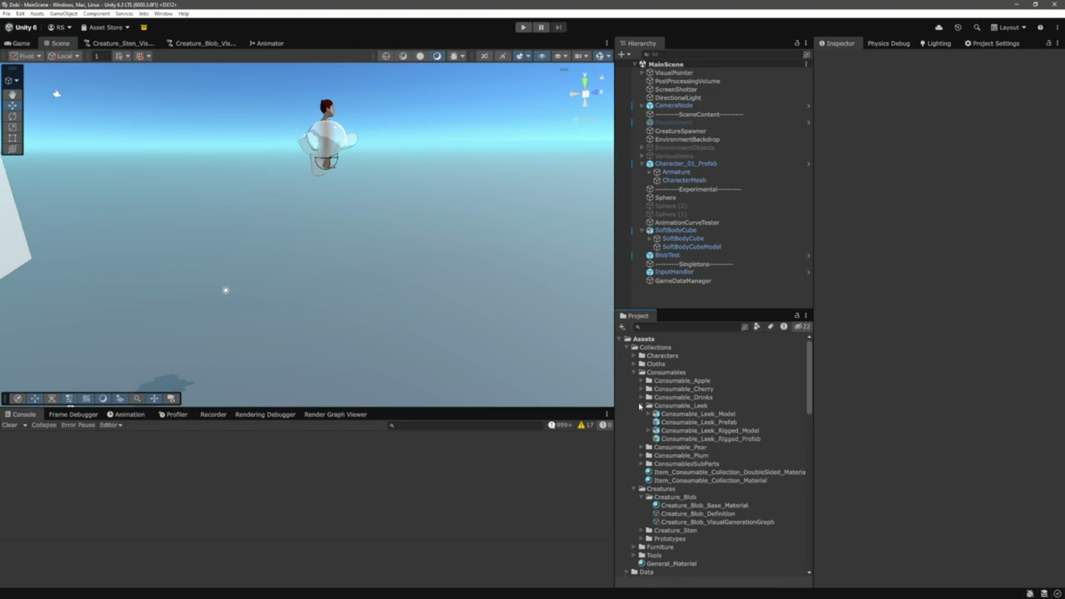
pyautogui.moveTo(689, 440)
pyautogui.mouseDown()
pyautogui.moveTo(735, 304)
pyautogui.moveTo(693, 290)
pyautogui.mouseUp()
pyautogui.moveTo(311, 288)
pyautogui.mouseDown()
pyautogui.moveTo(297, 290)
pyautogui.moveTo(399, 278)
pyautogui.moveTo(334, 266)
pyautogui.moveTo(253, 273)
pyautogui.mouseUp()
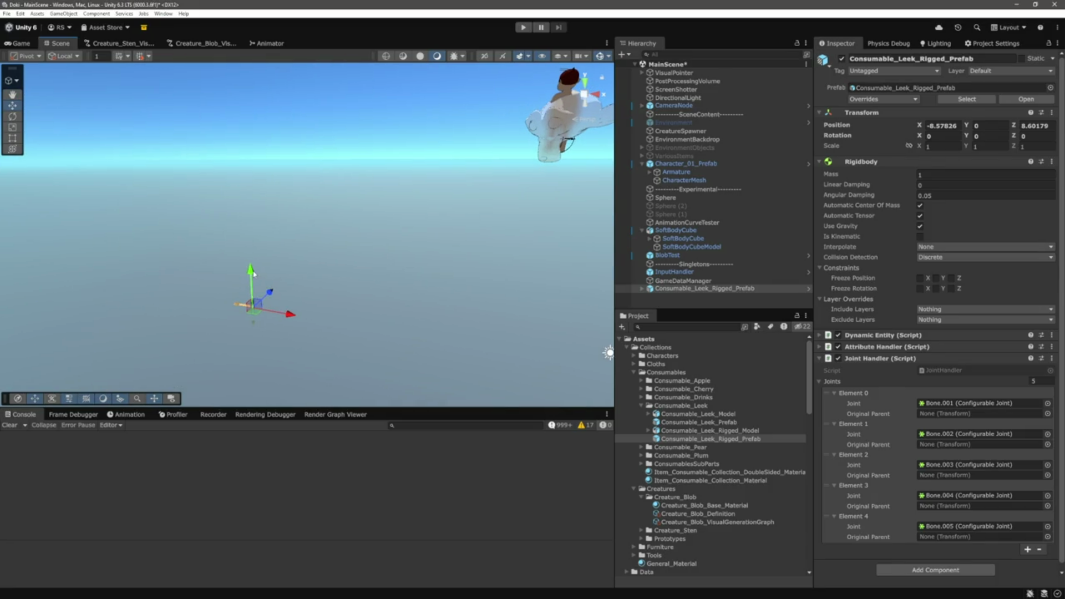
# Start play mode and walk the character around with the WASD keys
pyautogui.click(523, 28)
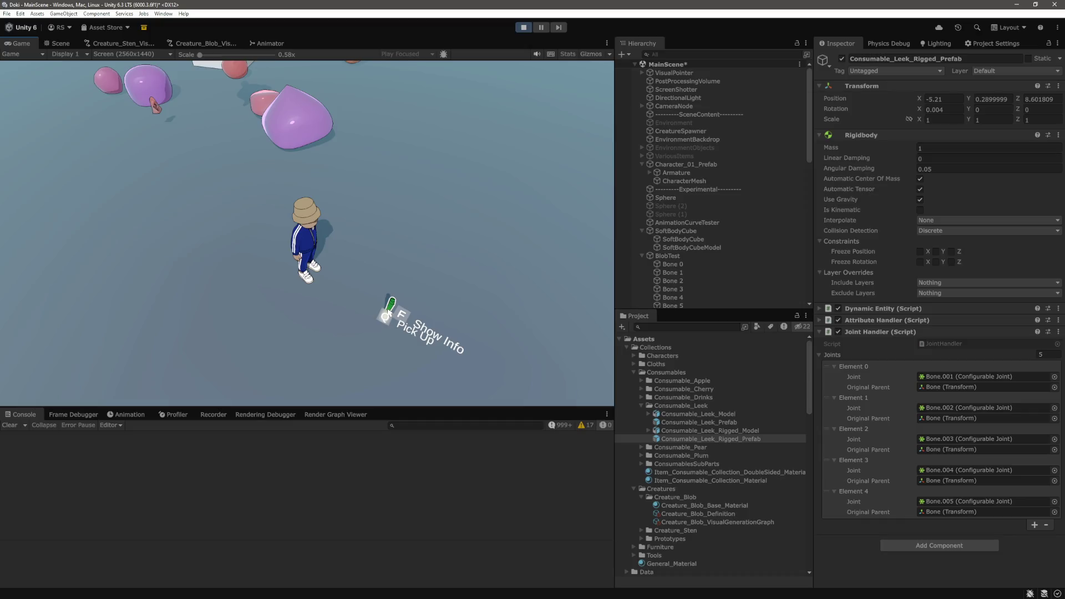
pyautogui.click(435, 180)
pyautogui.press('w')
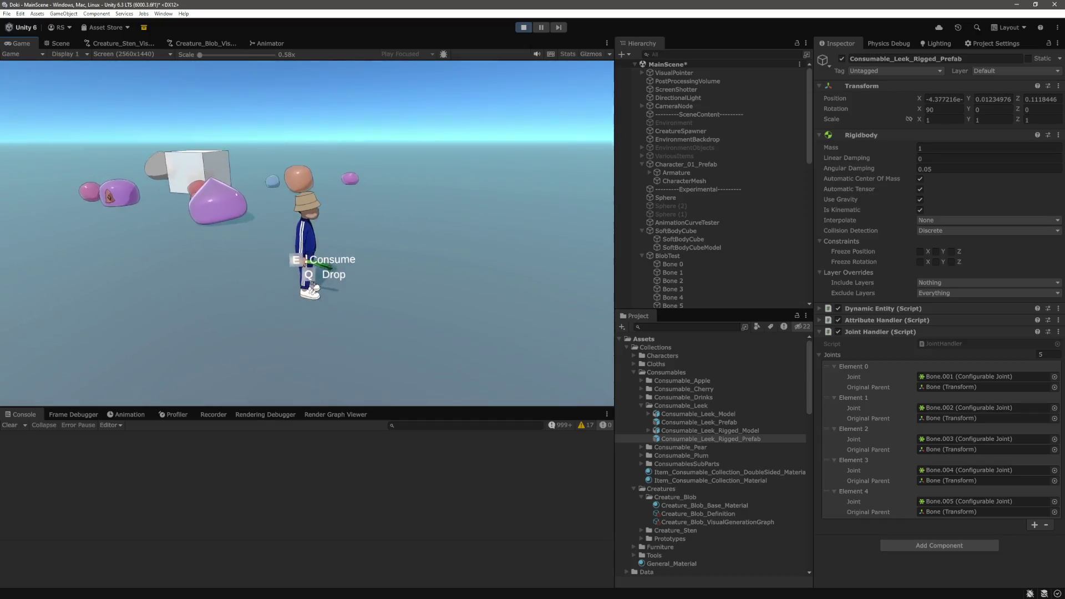
pyautogui.press('s')
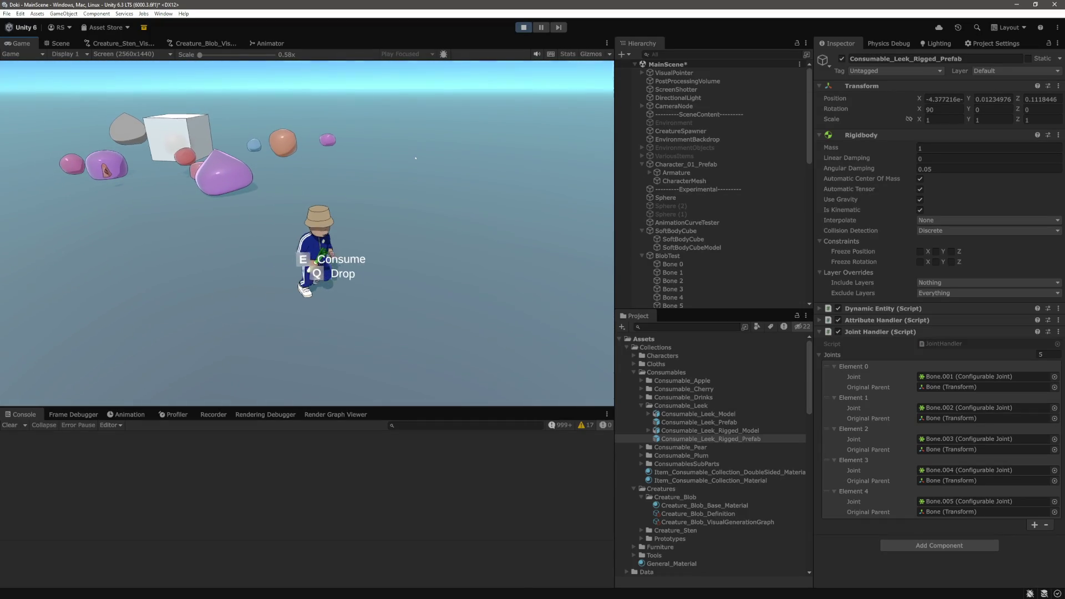
pyautogui.press('d')
pyautogui.press('a')
pyautogui.press('a')
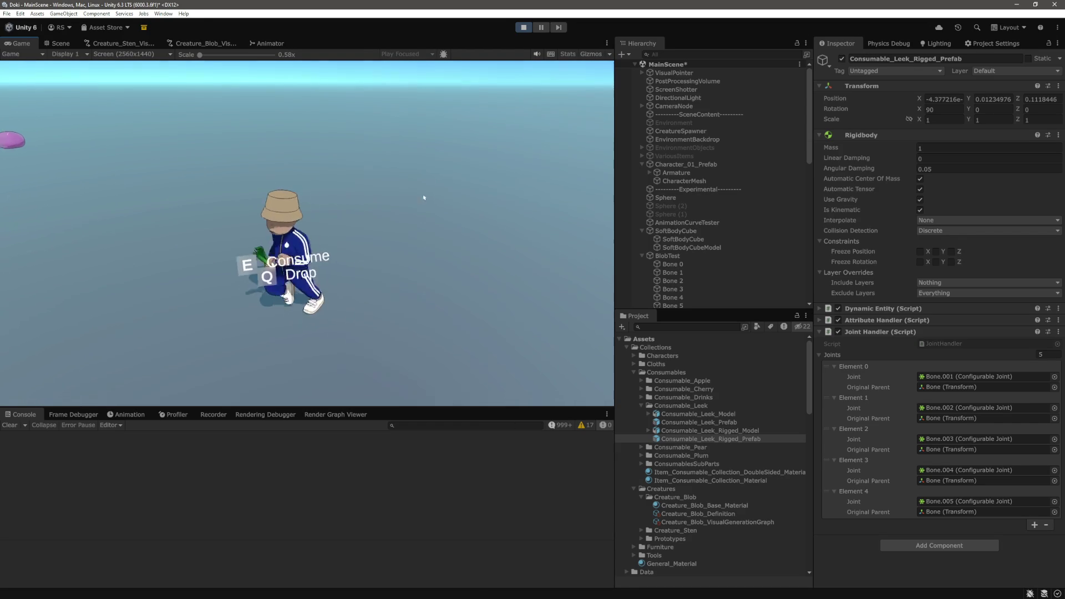
pyautogui.press('d')
pyautogui.press('s')
pyautogui.press('a')
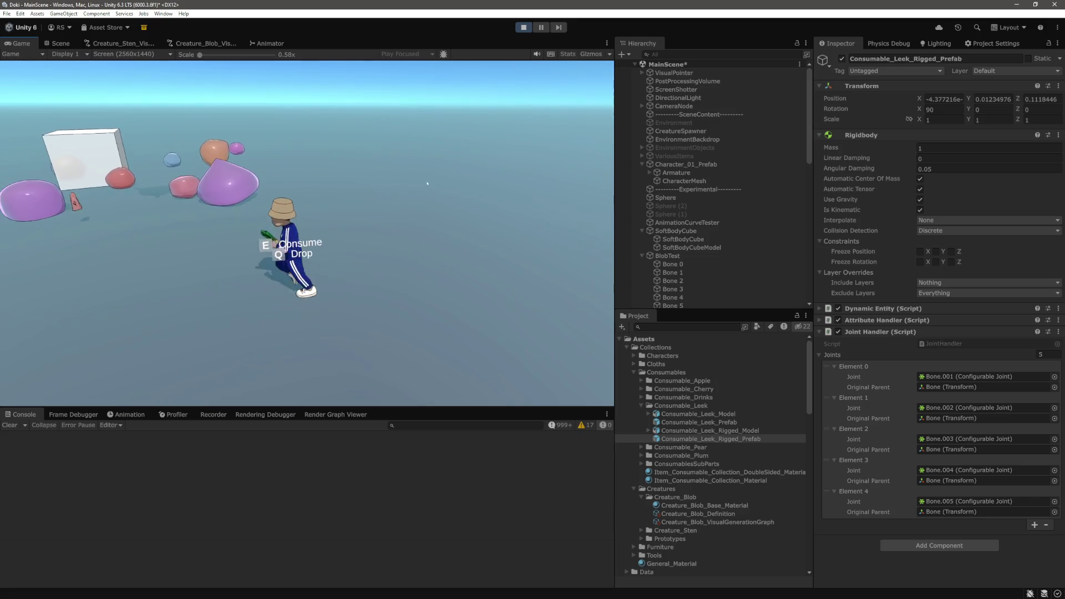
# Drop the leek with Q, walk back, pick it up with E, then stop the game
pyautogui.press('q')
pyautogui.press('w')
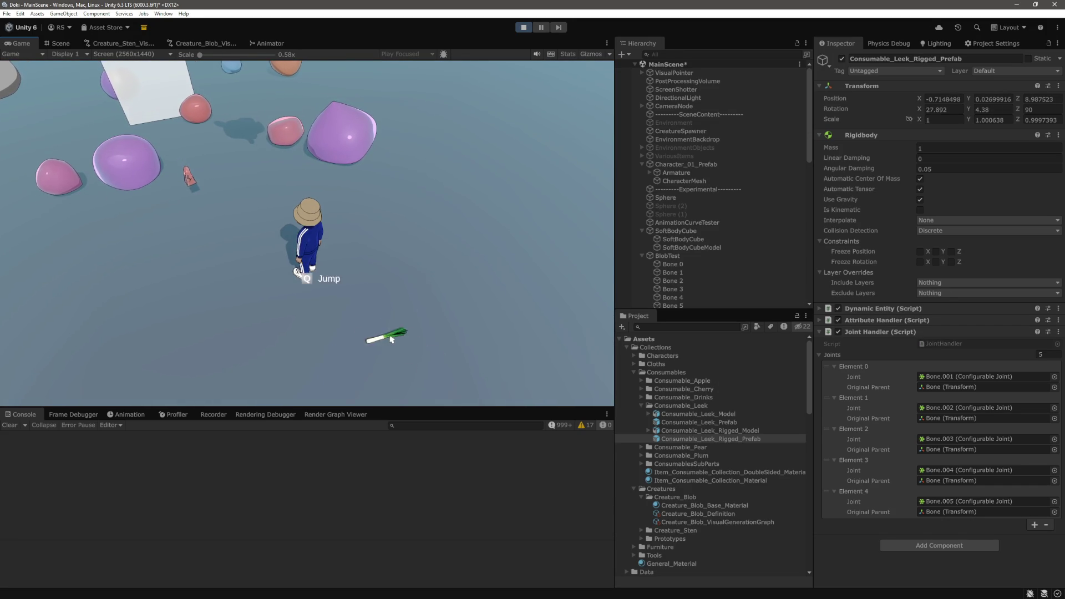
pyautogui.press('w')
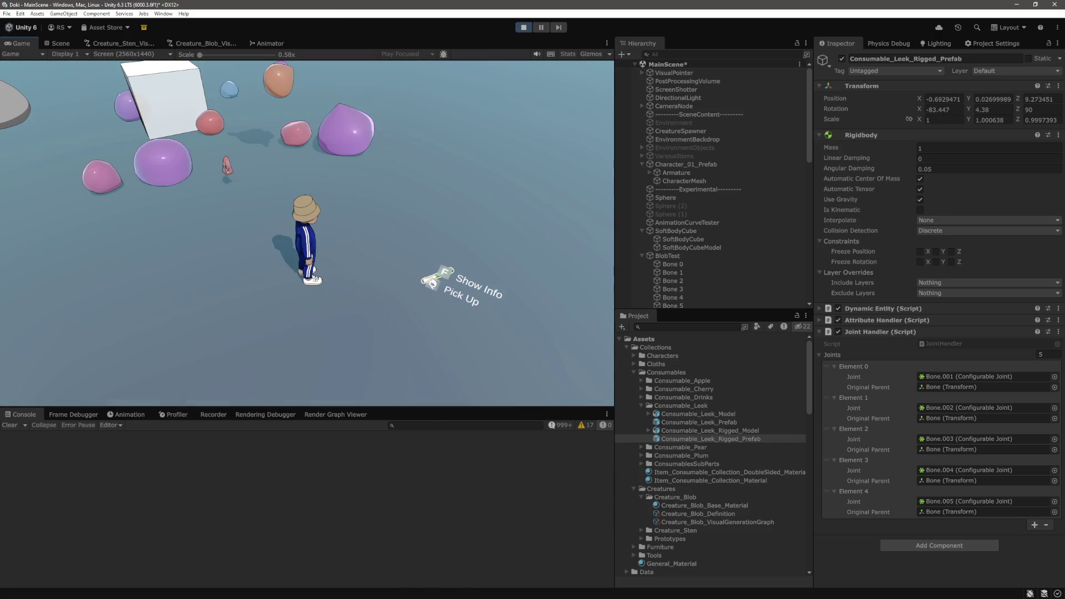
pyautogui.press('e')
pyautogui.press('d')
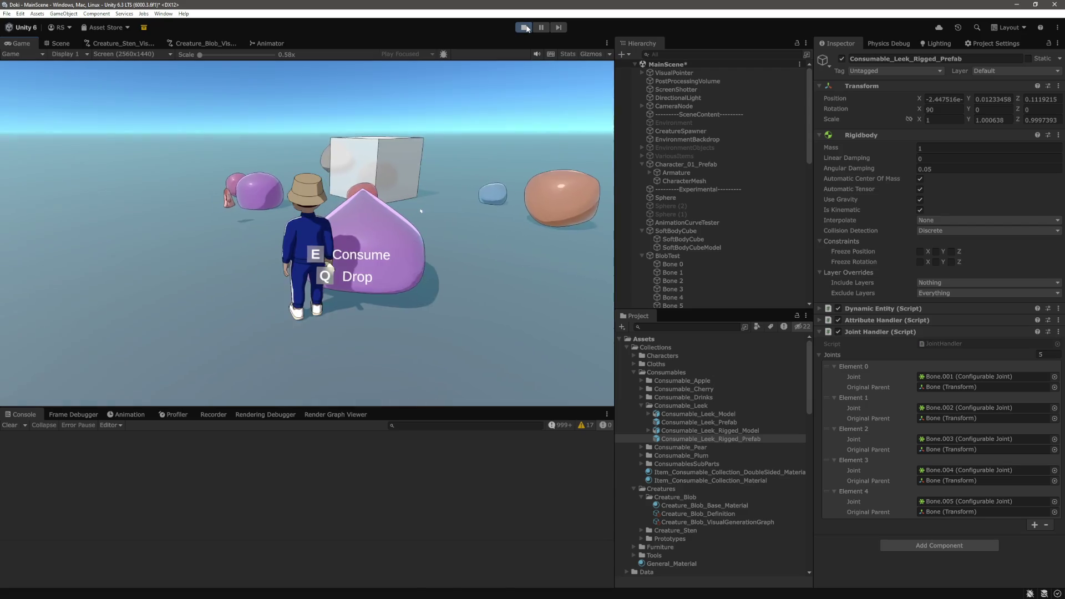
pyautogui.click(525, 27)
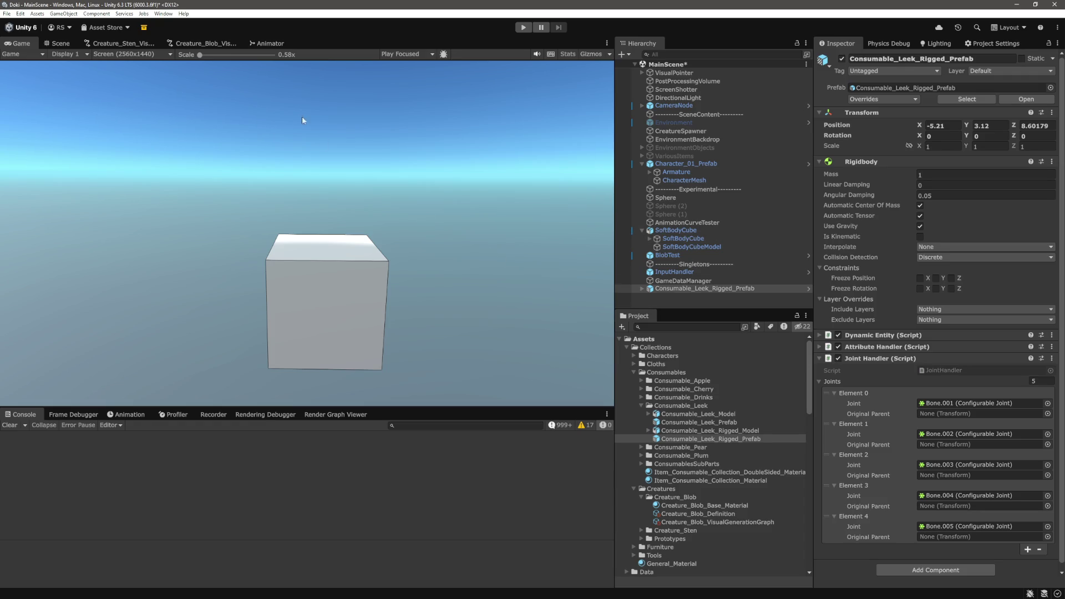
# Align MainCamera under CameraNode with the Scene view, check the Game view, and save MainScene
pyautogui.click(58, 43)
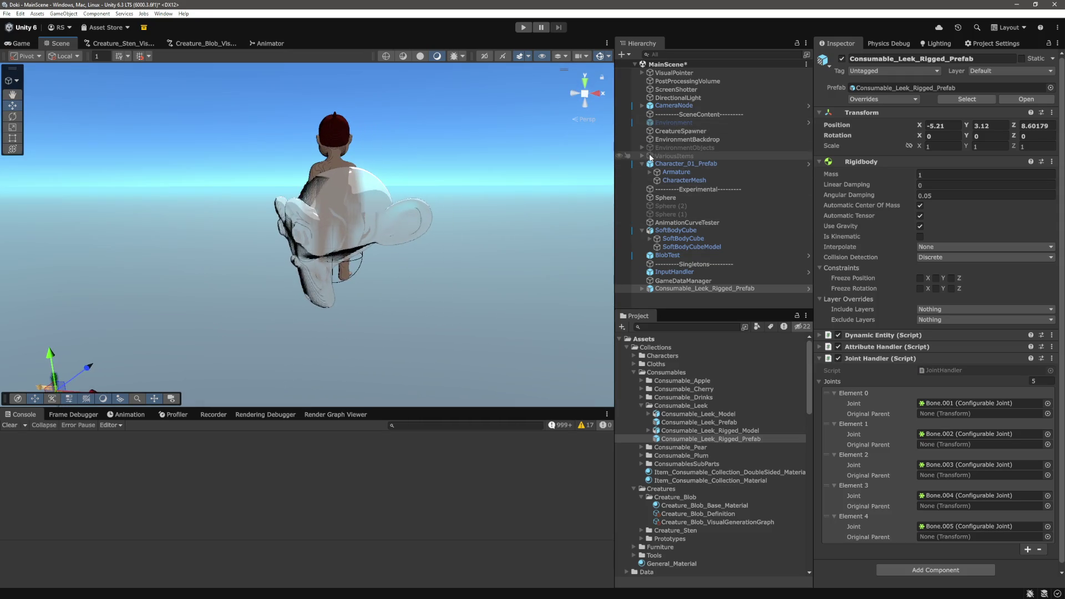
pyautogui.click(642, 106)
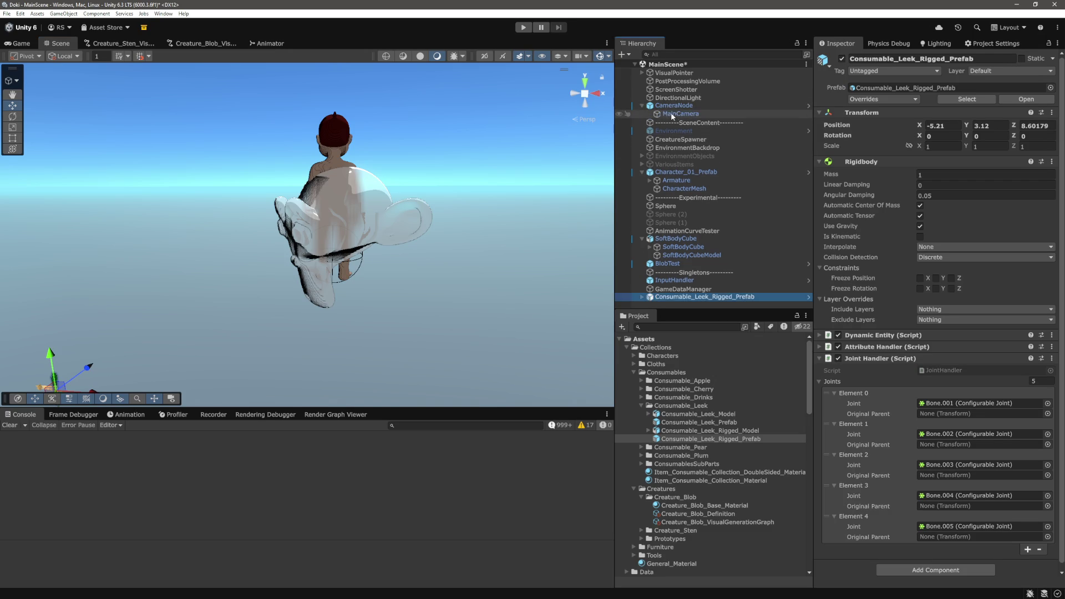
pyautogui.rightClick(674, 113)
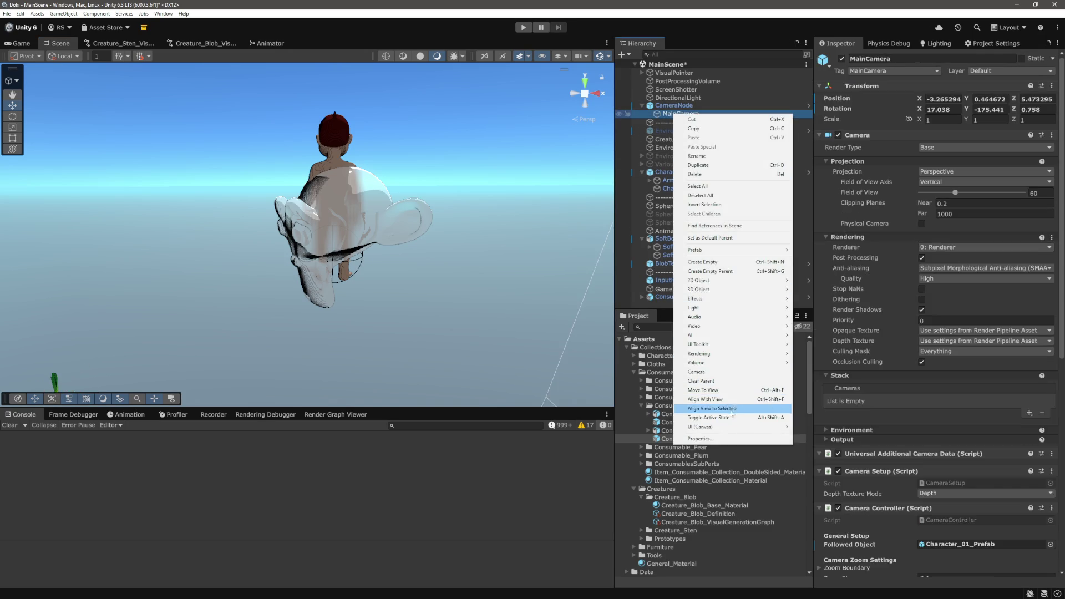
pyautogui.click(719, 400)
pyautogui.click(22, 44)
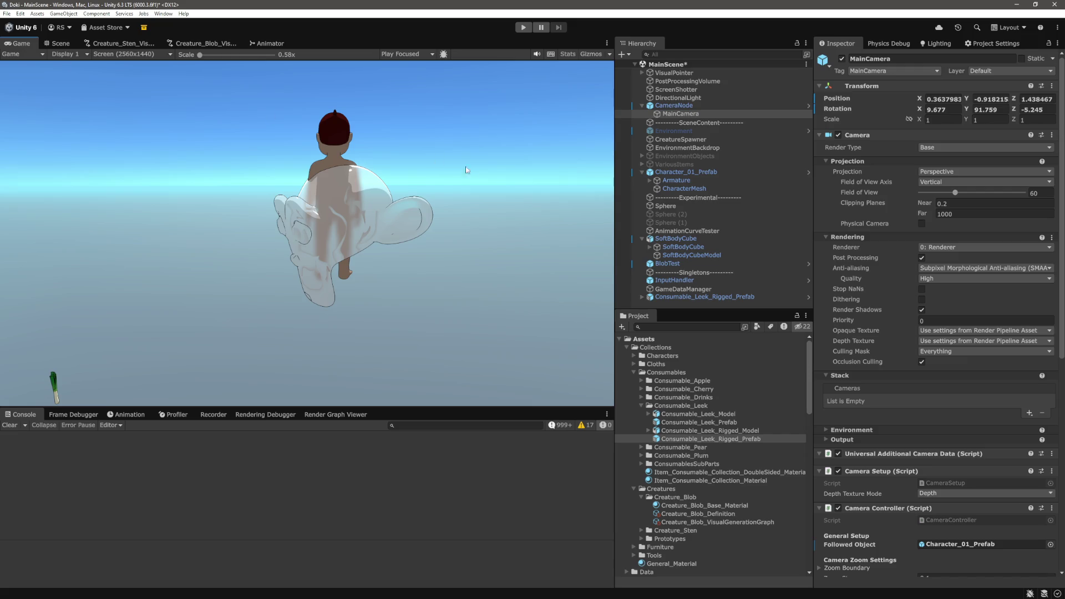
pyautogui.hotkey('ctrl', 's')
pyautogui.hotkey('alt', 'Tab')
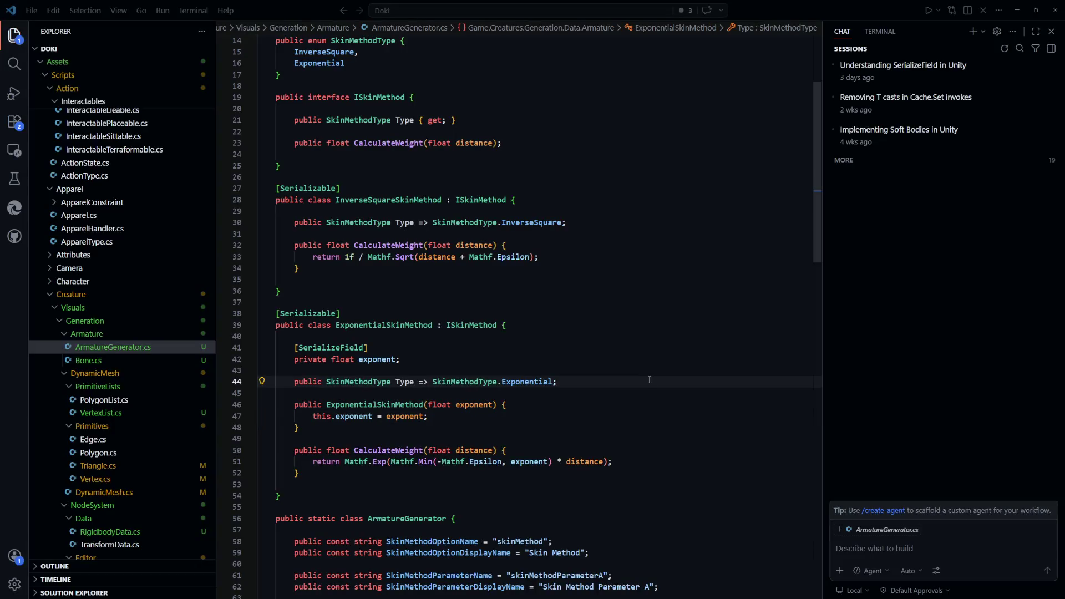
# Open SetMeshRuntimeNode.cs in Visual Studio Code via the 'setmesh' quick search
pyautogui.hotkey('alt', 'Tab')
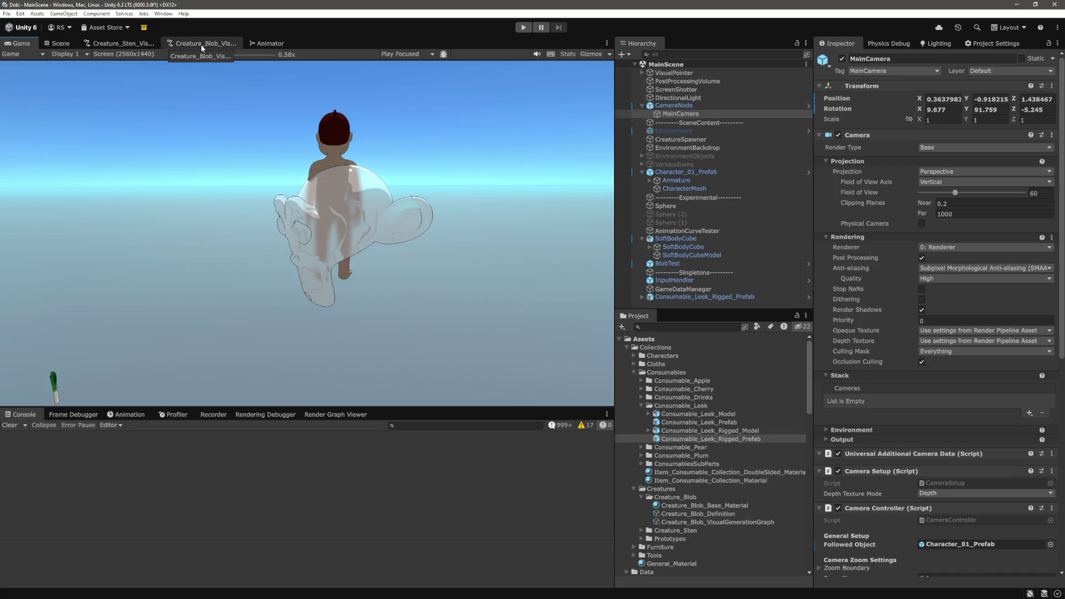
pyautogui.click(475, 327)
pyautogui.hotkey('alt', 'Tab')
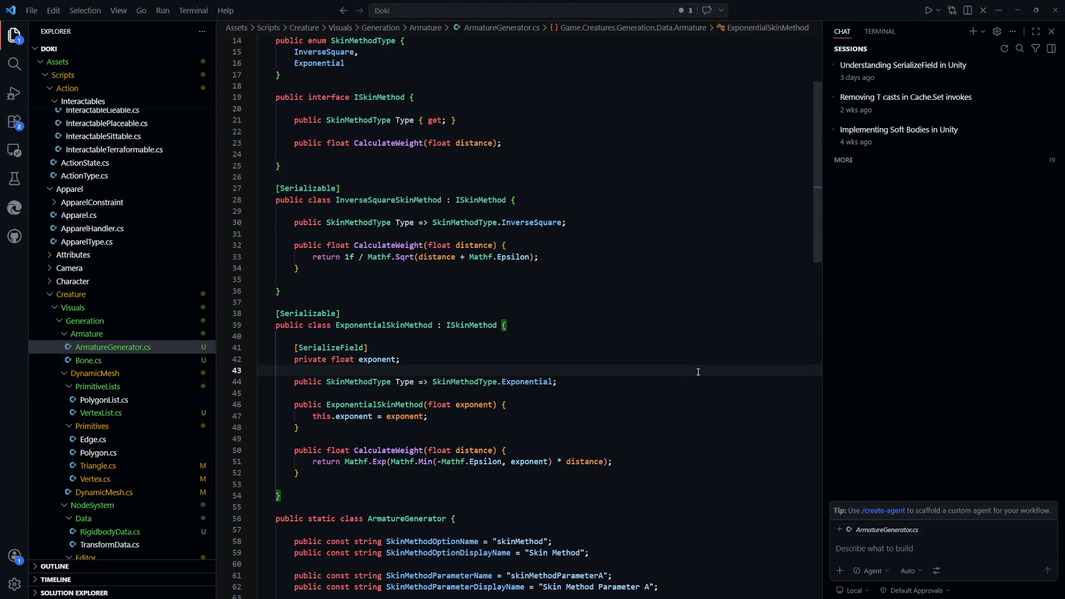
pyautogui.hotkey('ctrl', 'p')
pyautogui.write('setmesh')
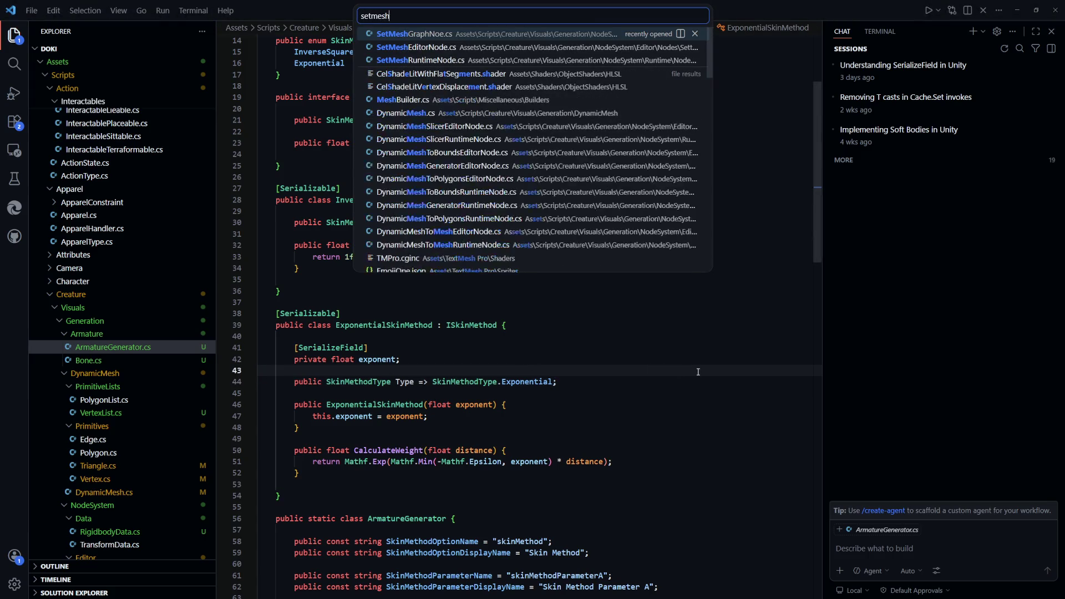
pyautogui.press('Down')
pyautogui.press('Down')
pyautogui.press('Return')
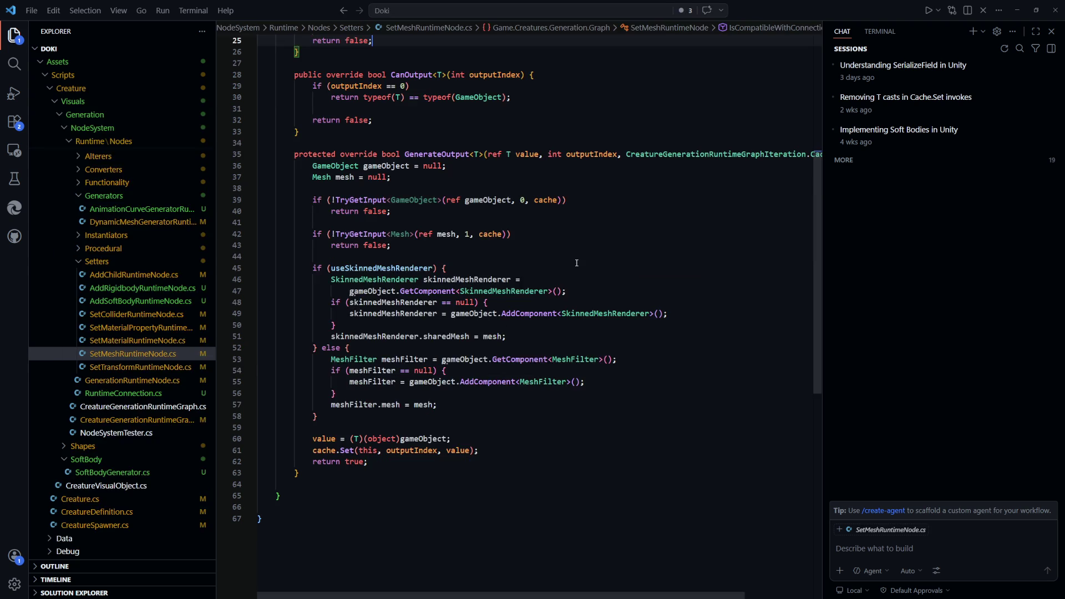
# Review the useSkinnedMeshRenderer flag, GetComponent lookup and AddComponent line, then show Creature_Blob_VisualGenerationGraph
pyautogui.doubleClick(371, 270)
pyautogui.moveTo(566, 290)
pyautogui.mouseDown()
pyautogui.moveTo(349, 291)
pyautogui.moveTo(333, 281)
pyautogui.mouseUp()
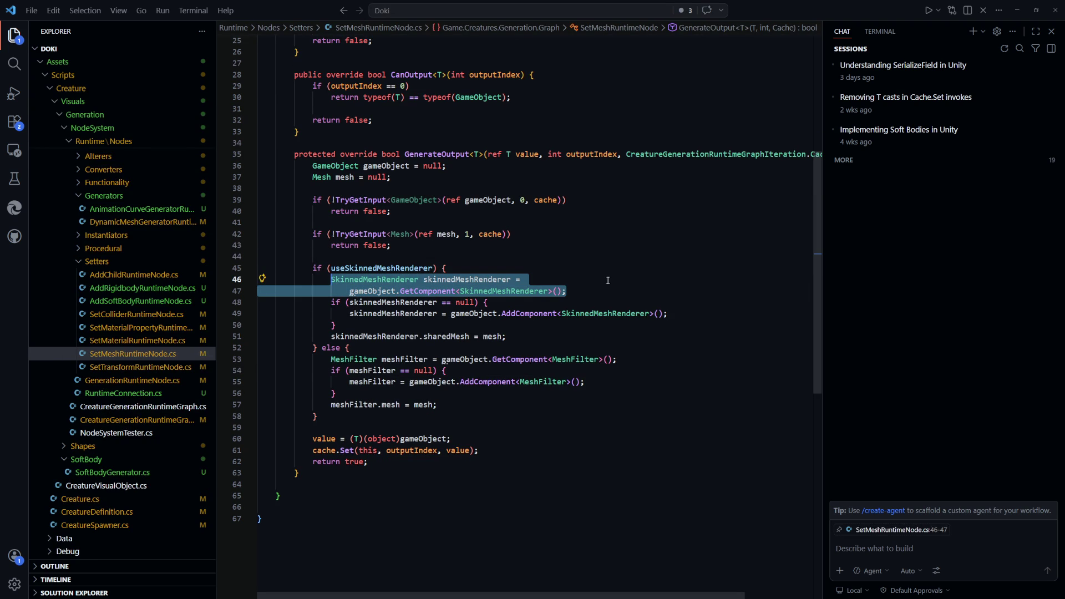
pyautogui.moveTo(605, 291); pyautogui.dragTo(349, 280)
pyautogui.moveTo(667, 313); pyautogui.dragTo(400, 312)
pyautogui.moveTo(562, 313); pyautogui.dragTo(649, 314)
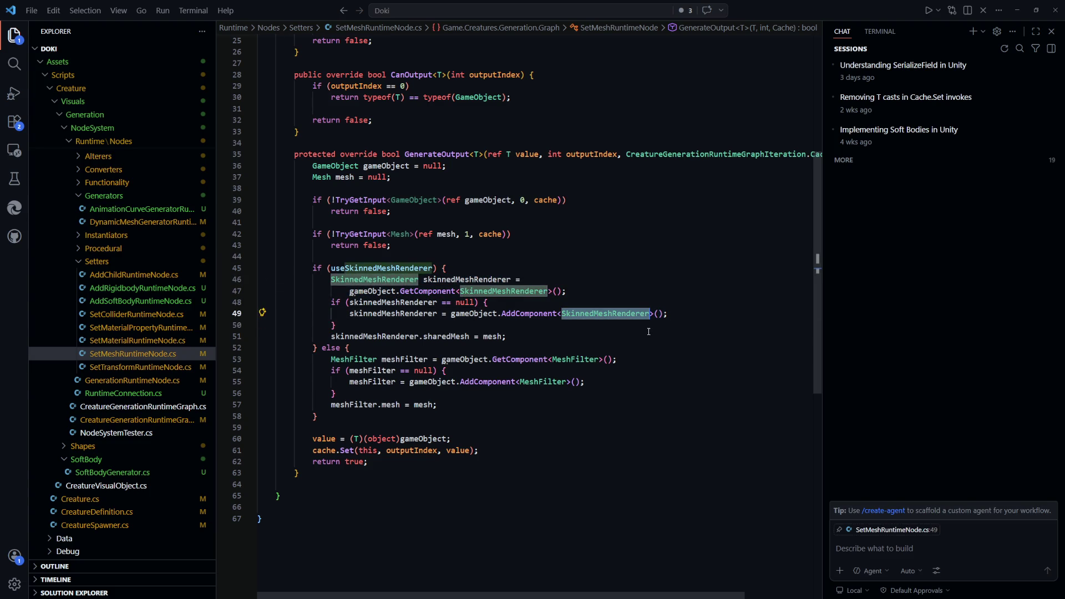
pyautogui.click(649, 332)
pyautogui.moveTo(668, 314); pyautogui.dragTo(350, 314)
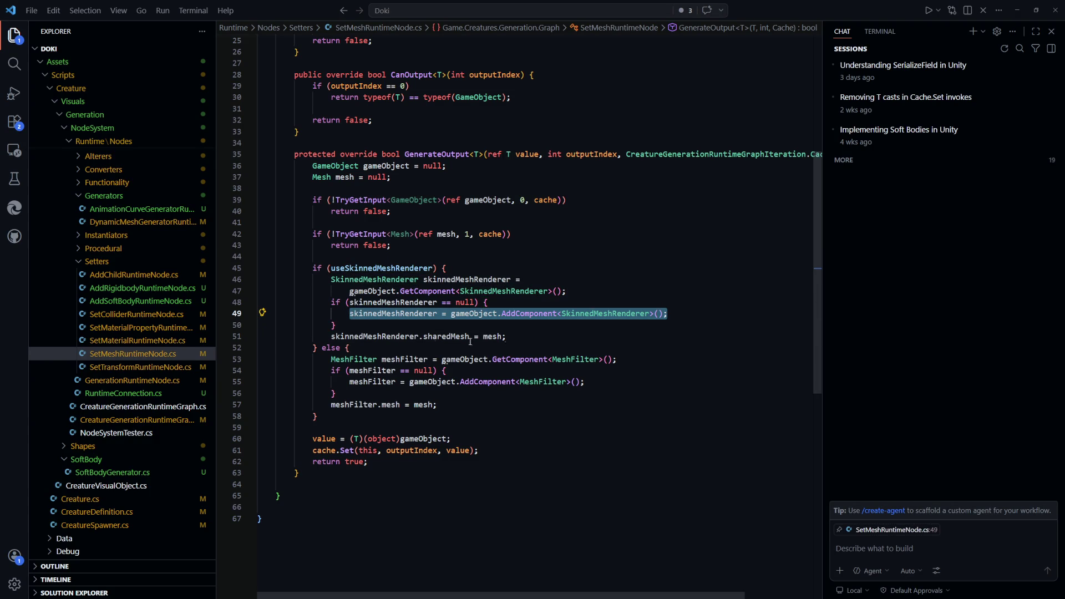
pyautogui.click(644, 352)
pyautogui.hotkey('alt', 'Tab')
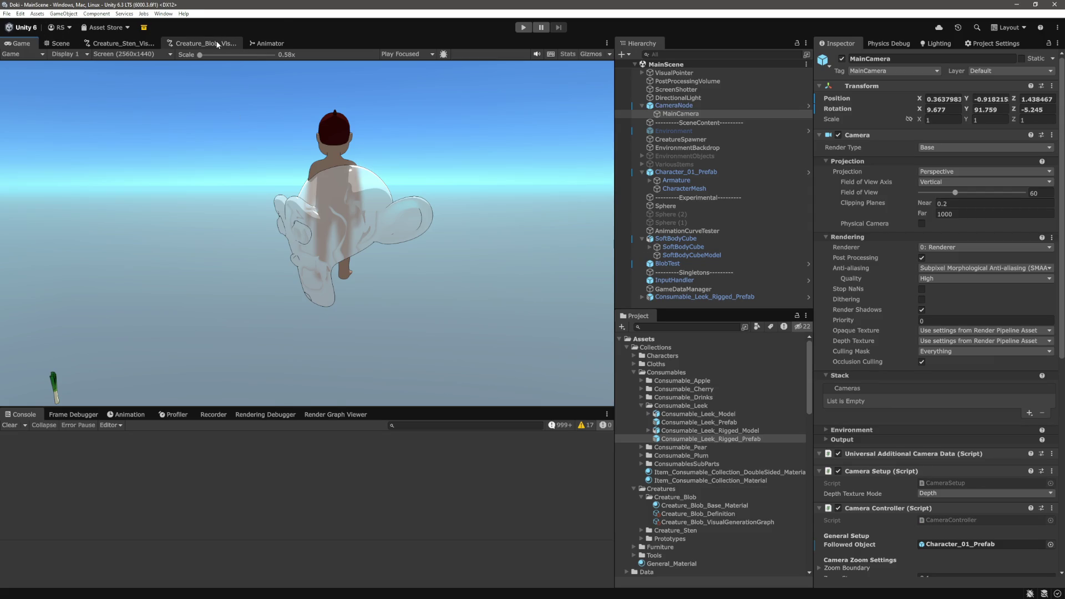
pyautogui.click(210, 43)
pyautogui.scroll(5, 292, 200)
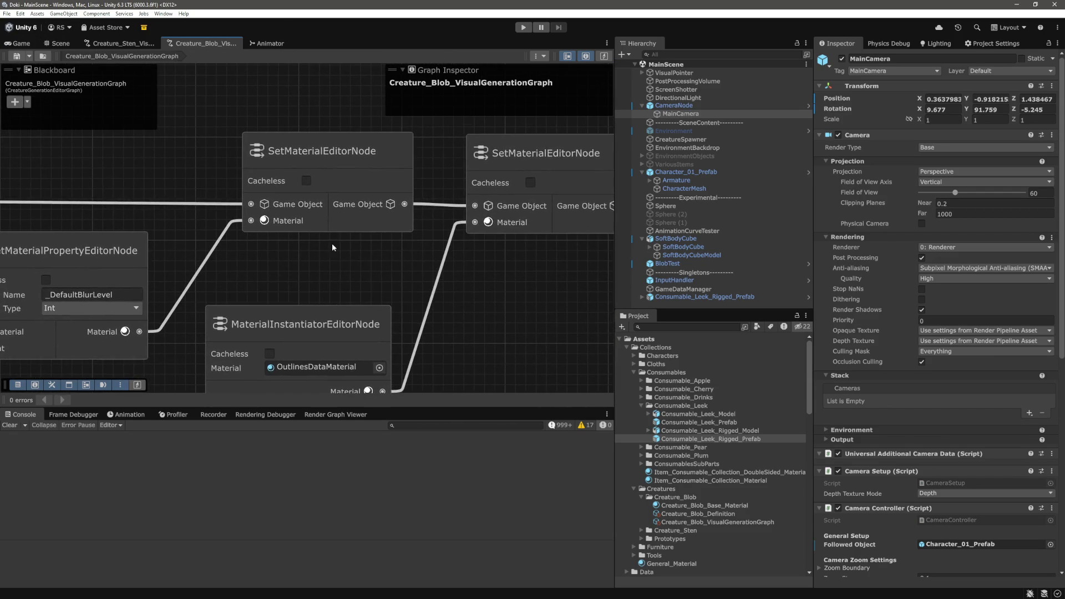
pyautogui.scroll(-2, 332, 243)
pyautogui.click(276, 154)
pyautogui.moveTo(276, 155); pyautogui.dragTo(391, 156)
pyautogui.scroll(1, 421, 235)
pyautogui.click(193, 272)
pyautogui.scroll(-3, 199, 248)
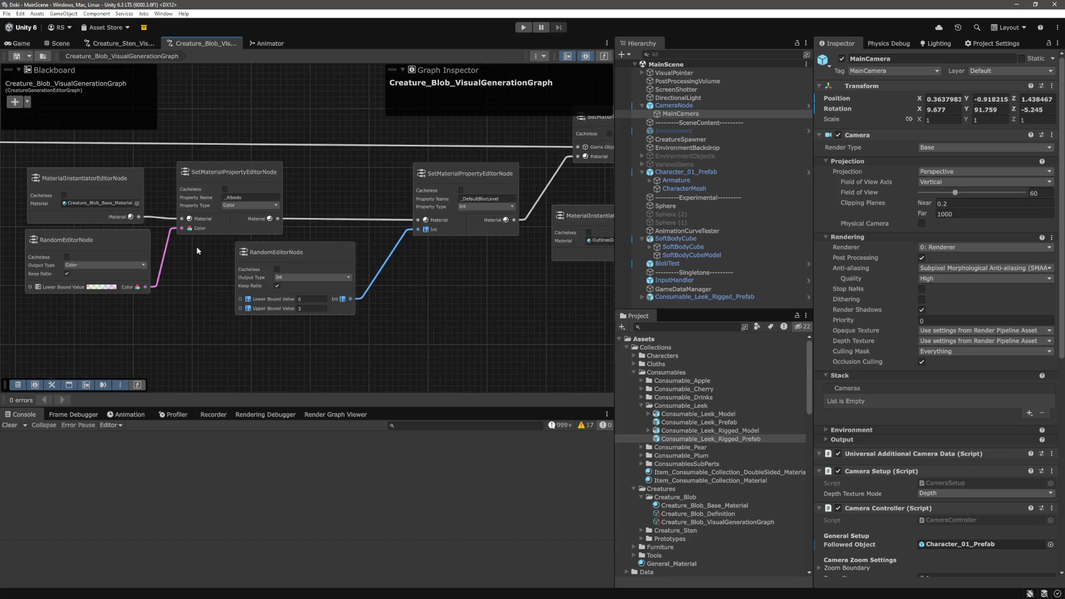
pyautogui.scroll(4, 275, 179)
pyautogui.click(396, 270)
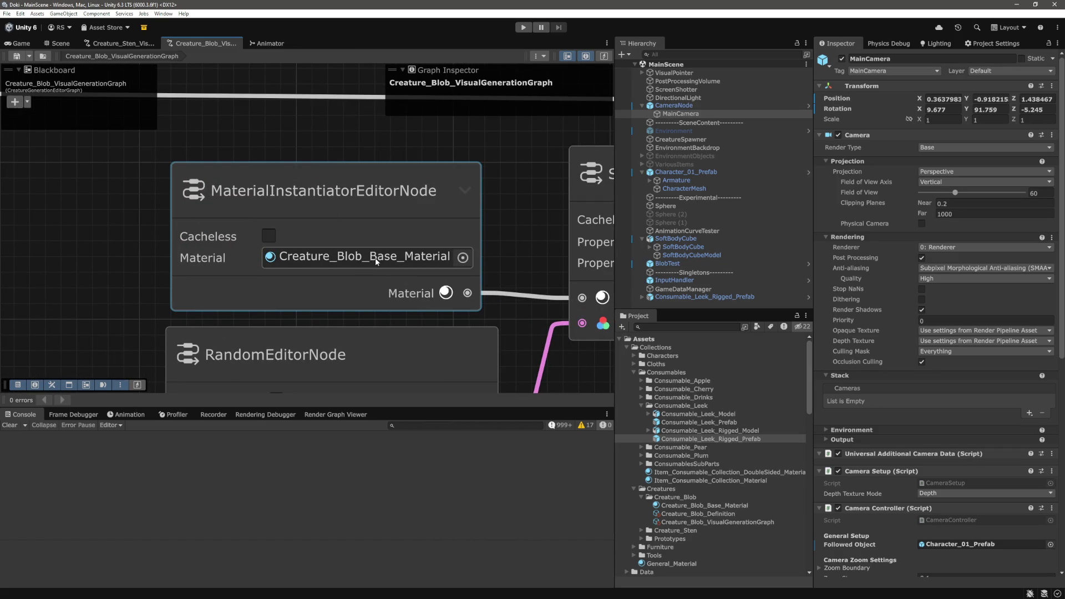
pyautogui.scroll(-3, 368, 262)
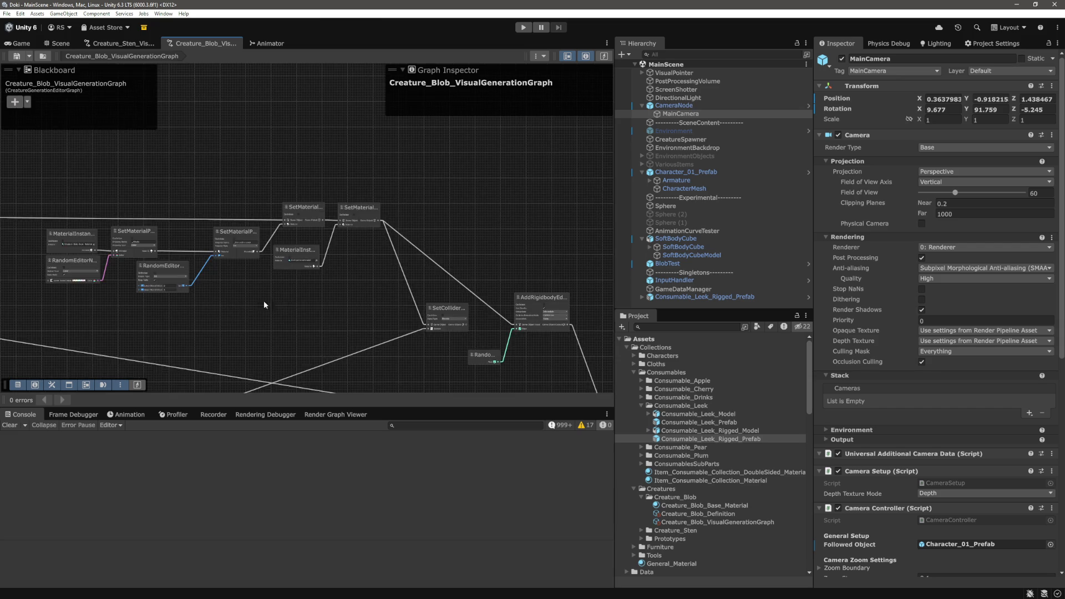
pyautogui.scroll(4, 347, 254)
pyautogui.moveTo(395, 262); pyautogui.dragTo(415, 323)
pyautogui.scroll(1, 394, 299)
pyautogui.scroll(-2, 388, 254)
pyautogui.moveTo(213, 226); pyautogui.dragTo(360, 302)
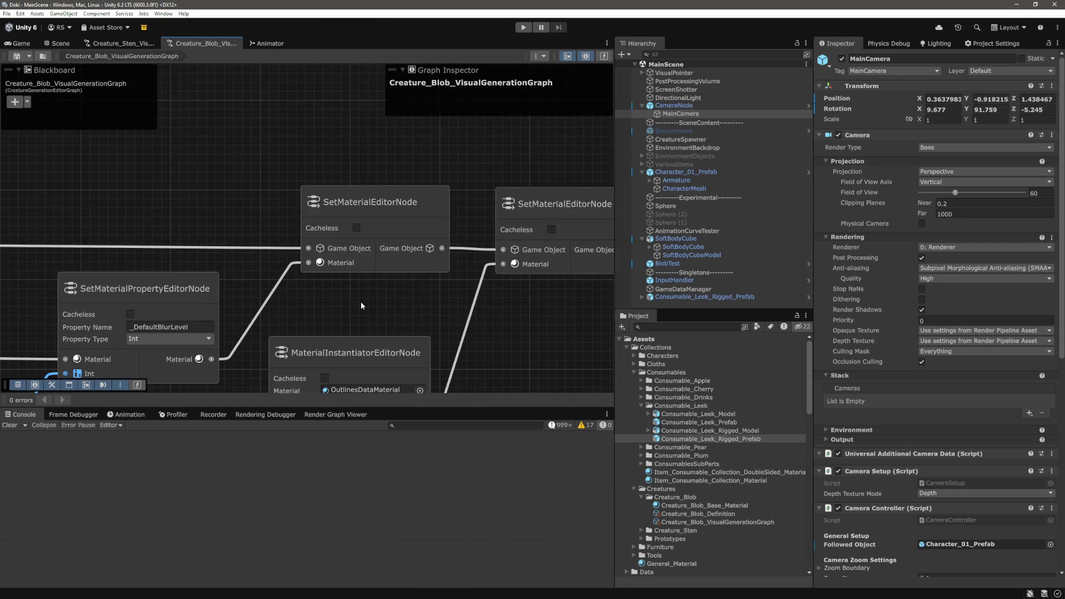
pyautogui.hotkey('alt', 'Tab')
# Open SetMaterialRuntimeNode.cs via 'setmater' and highlight every use of the replace flag
pyautogui.click(647, 379)
pyautogui.hotkey('ctrl', 'p')
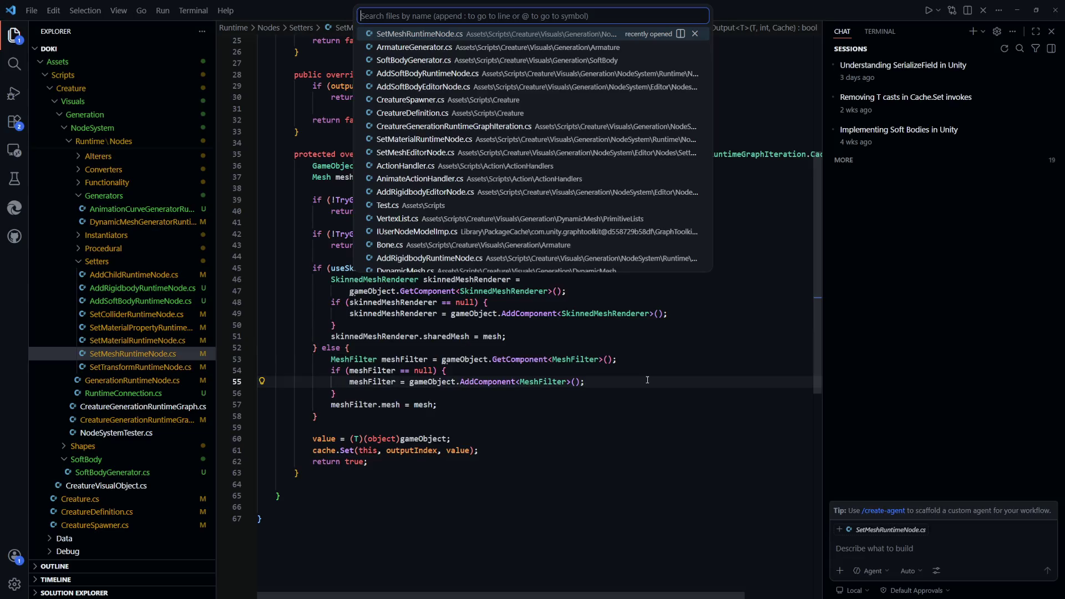
pyautogui.write('setmater')
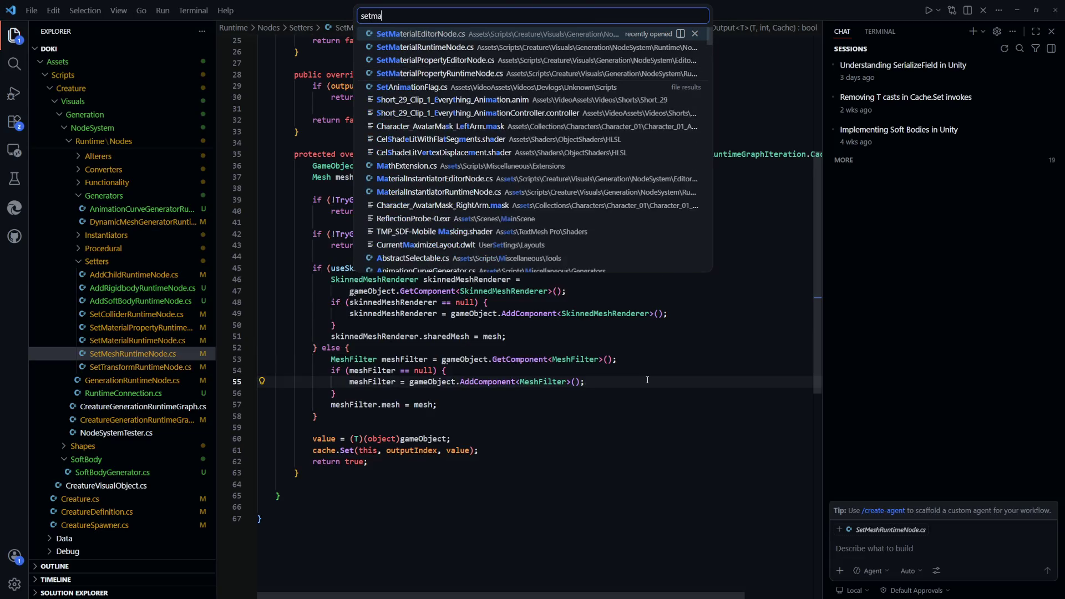
pyautogui.press('Down')
pyautogui.press('Return')
pyautogui.press('Up')
pyautogui.press('Up')
pyautogui.doubleClick(352, 297)
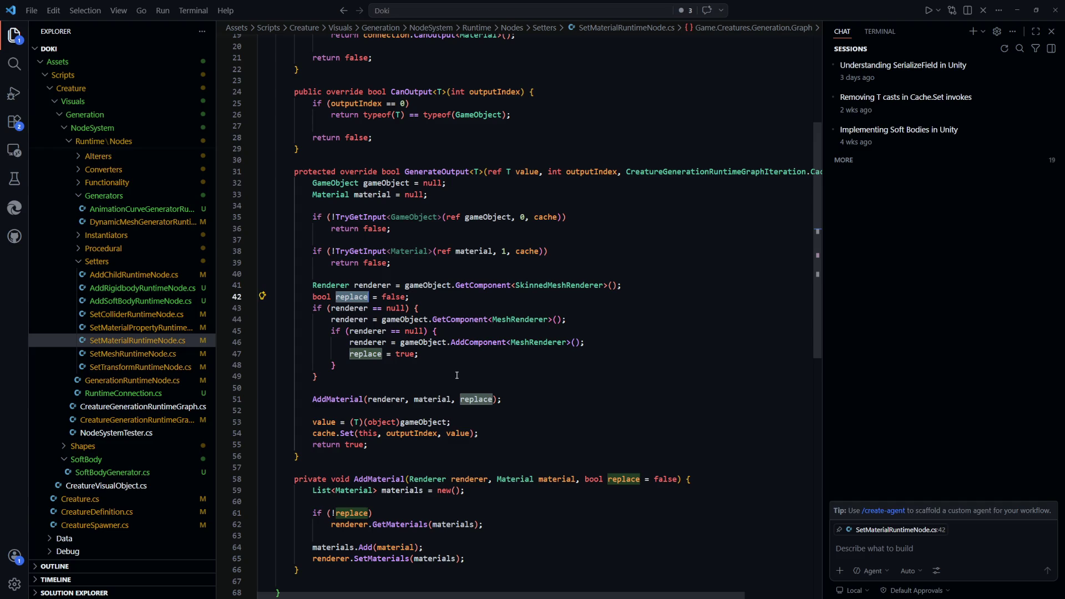
# Inspect the GetMaterials call in AddMaterial and the replace check, then return to Unity
pyautogui.scroll(-1, 458, 375)
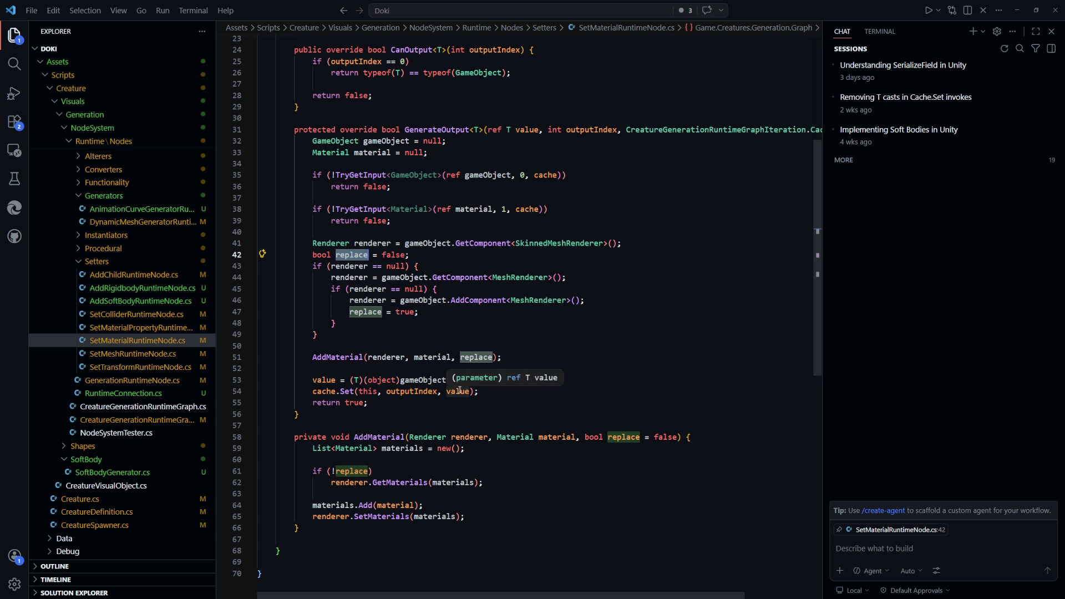
pyautogui.scroll(-1, 557, 499)
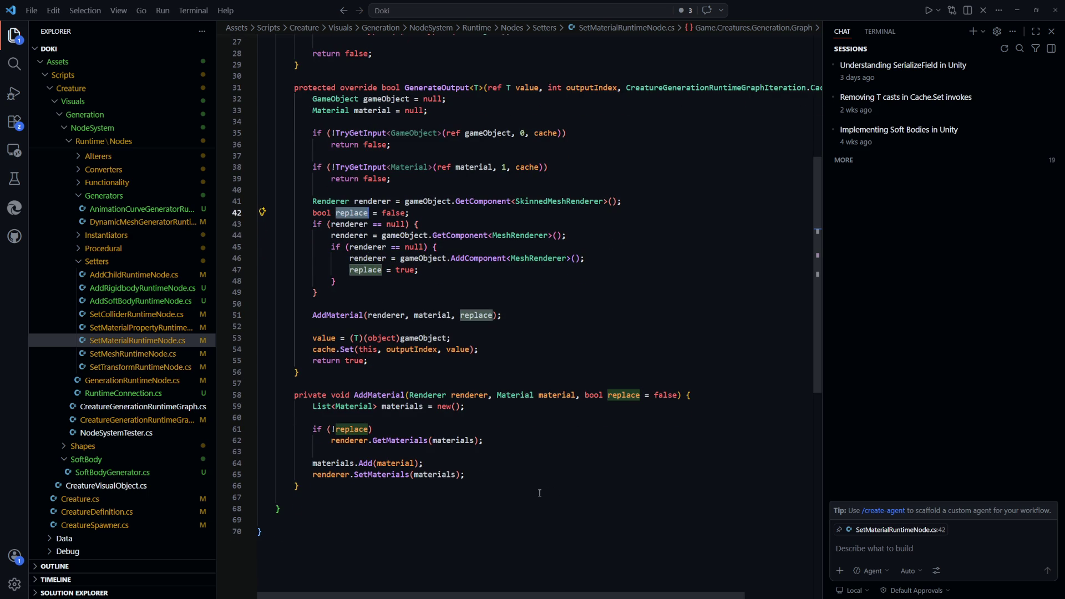
pyautogui.click(489, 486)
pyautogui.moveTo(484, 441); pyautogui.dragTo(334, 443)
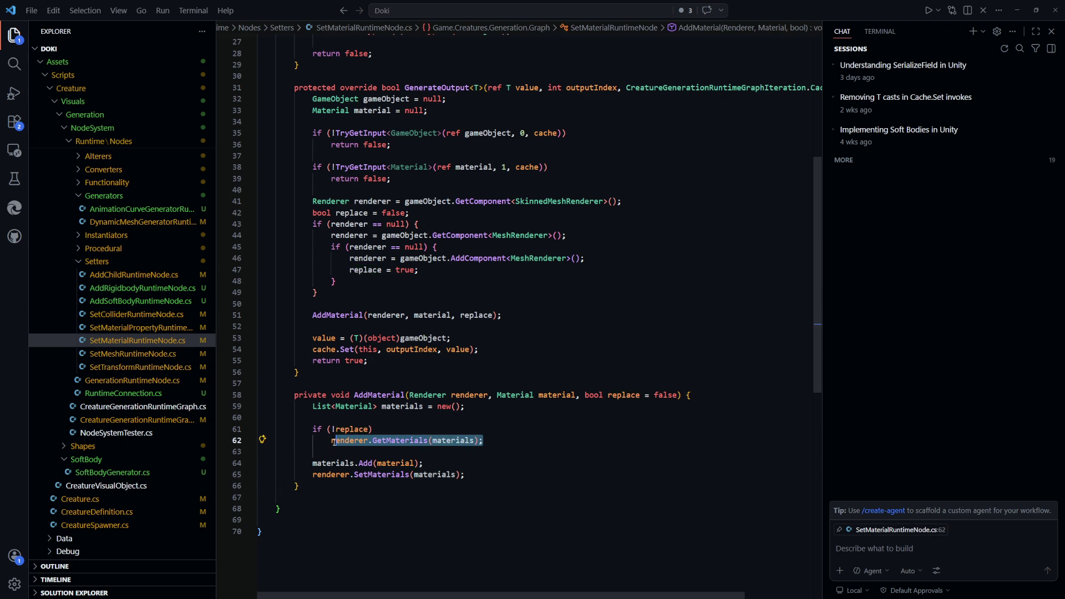
pyautogui.press('Down')
pyautogui.press('Down')
pyautogui.moveTo(484, 440); pyautogui.dragTo(336, 442)
pyautogui.press('Down')
pyautogui.press('Down')
pyautogui.press('Down')
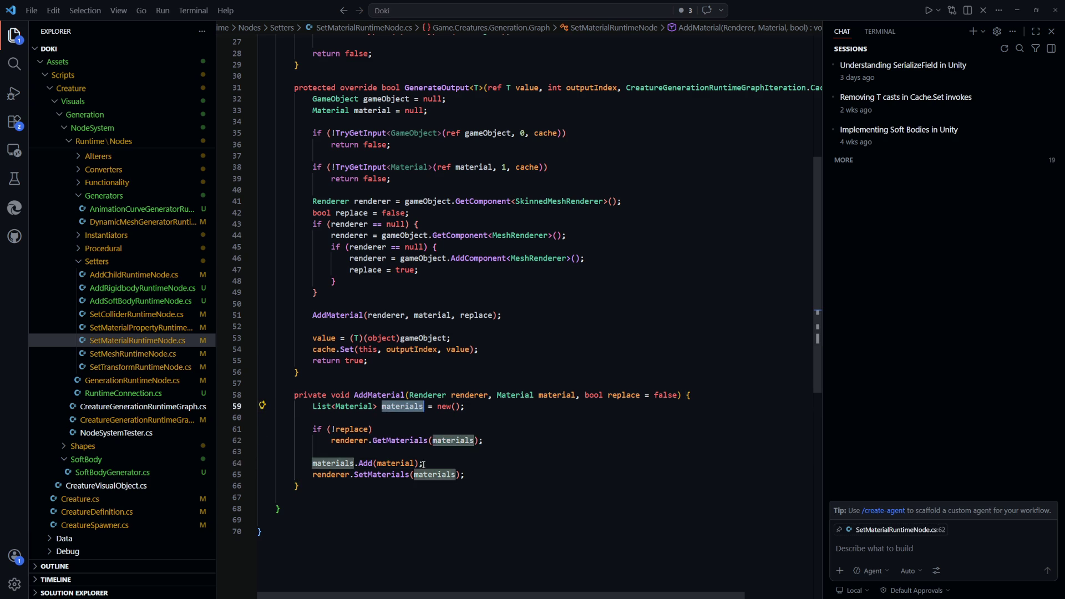
pyautogui.scroll(1, 545, 549)
pyautogui.scroll(3, 545, 549)
pyautogui.click(345, 339)
pyautogui.click(549, 453)
pyautogui.hotkey('alt', 'Tab')
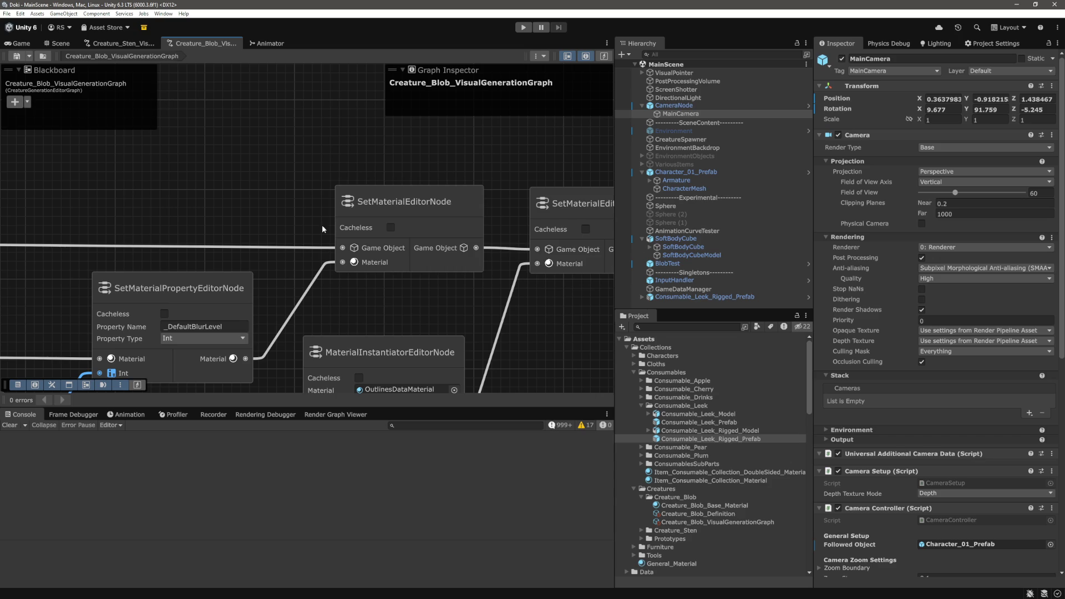
# Zoom around SetMaterialEditorNode in the blob graph and double-click it to open SetMaterialRuntimeNode.cs
pyautogui.scroll(-2, 387, 213)
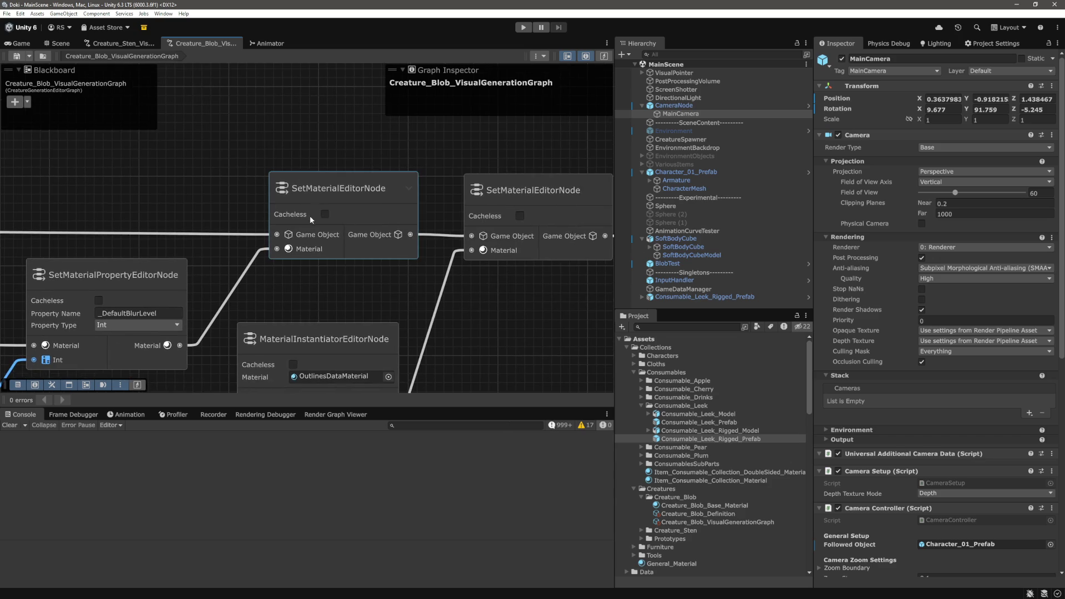
pyautogui.scroll(-1, 355, 152)
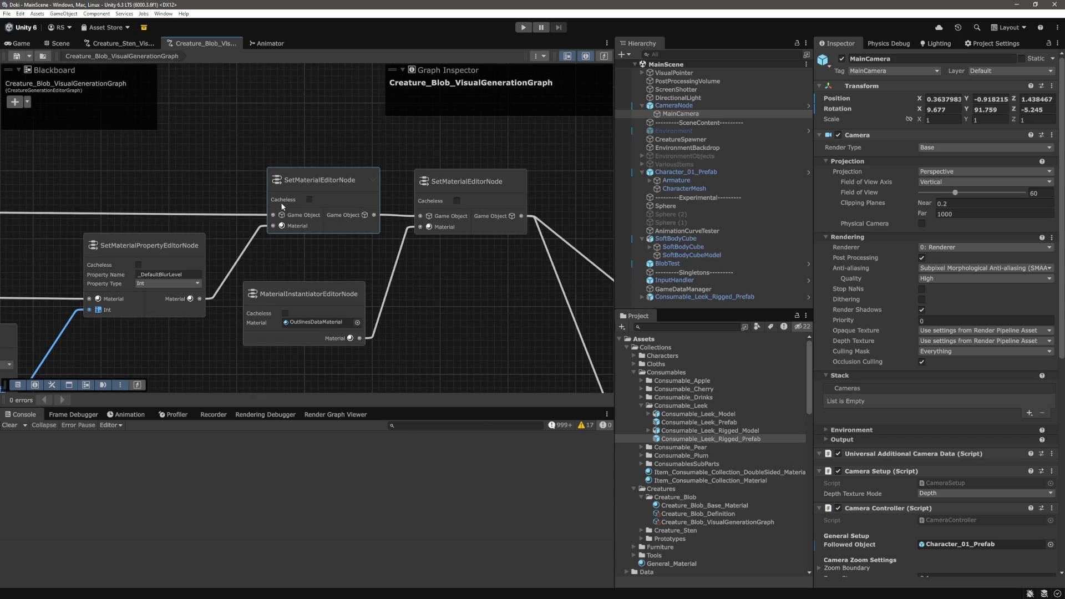
pyautogui.scroll(3, 285, 204)
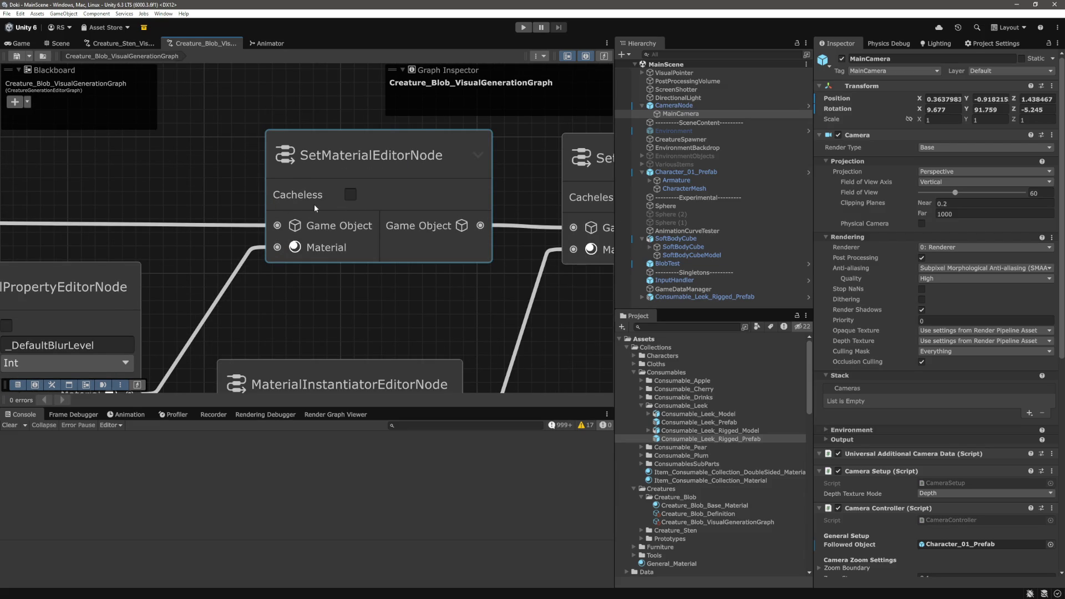
pyautogui.scroll(-3, 314, 206)
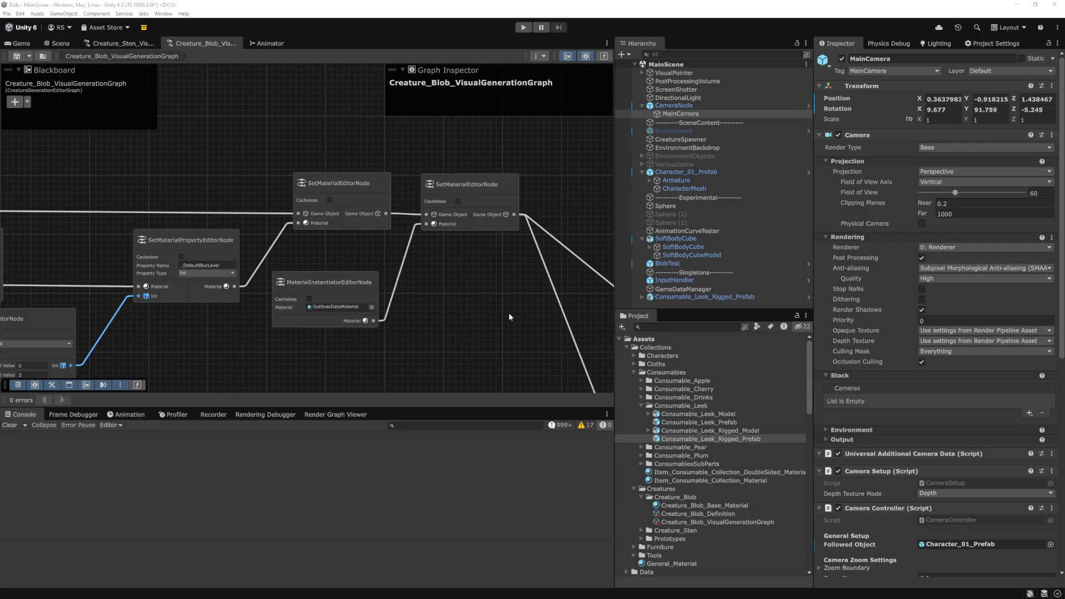
pyautogui.doubleClick(508, 313)
pyautogui.click(604, 304)
pyautogui.scroll(5, 603, 304)
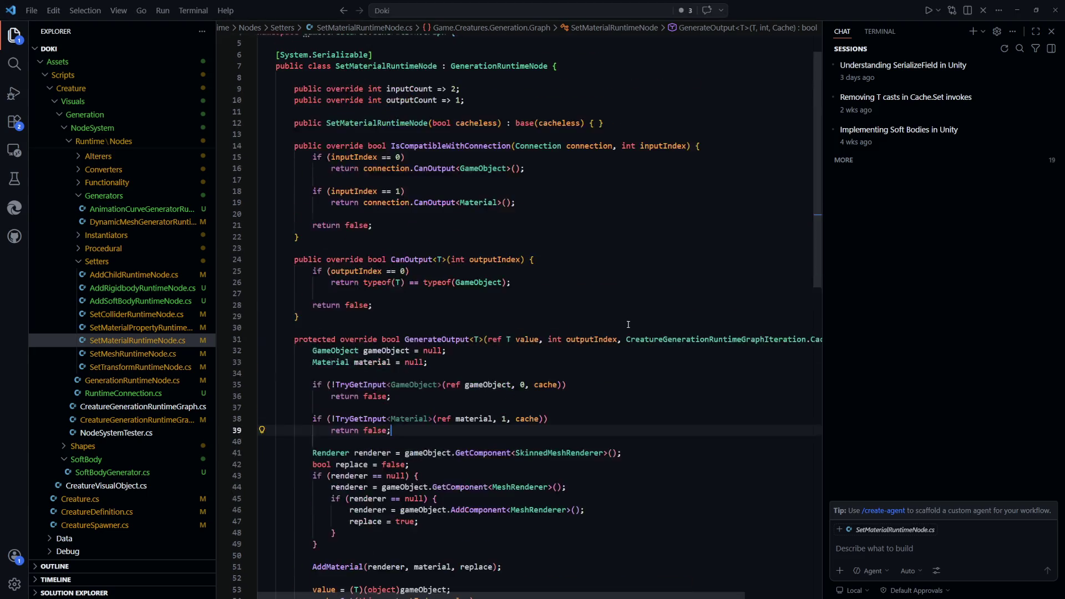
# Open SetMaterialEditorNode.cs via the 'setma' quick search, then go to GitHub issue #217
pyautogui.scroll(-5, 629, 324)
pyautogui.click(633, 315)
pyautogui.hotkey('ctrl', 'p')
pyautogui.write('setma')
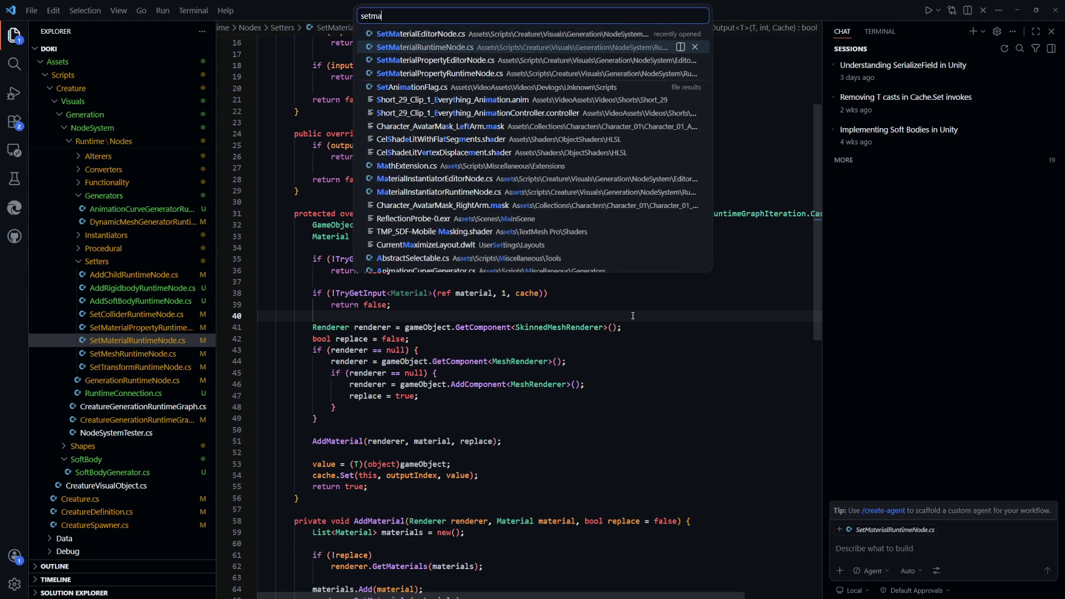
pyautogui.press('Return')
pyautogui.hotkey('alt', 'Tab')
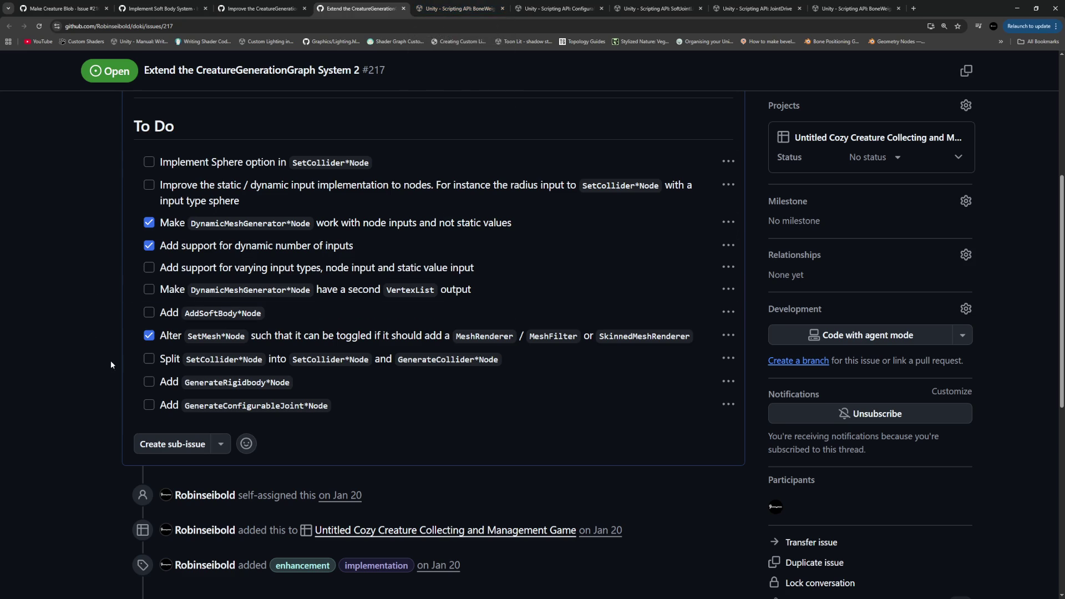
# Edit the issue description and start a new To Do line beginning 'Add'
pyautogui.scroll(1, 582, 225)
pyautogui.scroll(2, 581, 225)
pyautogui.click(731, 111)
pyautogui.click(693, 167)
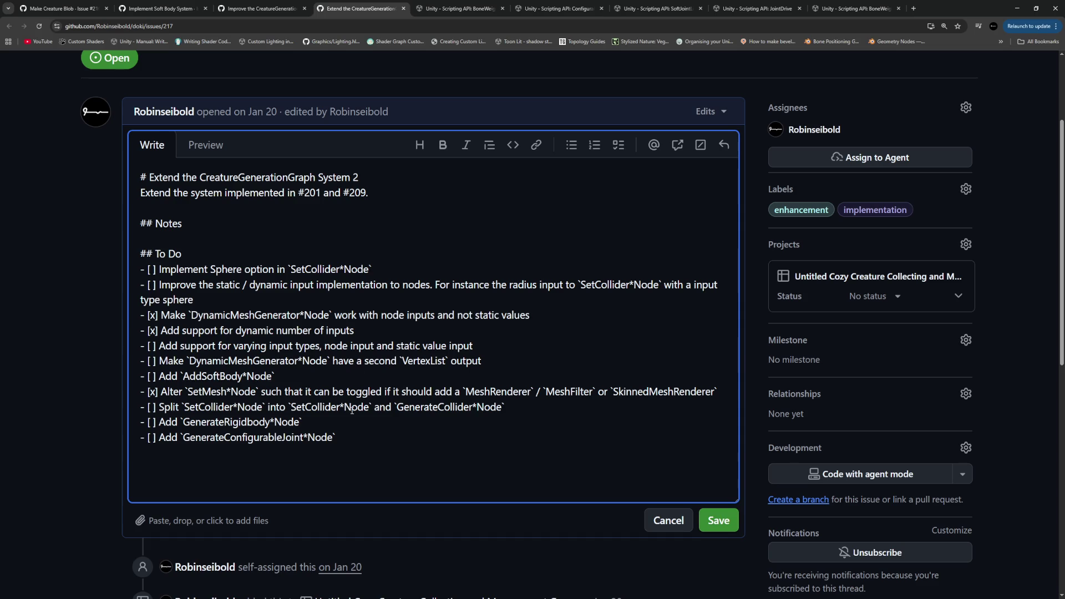
pyautogui.press('Return')
pyautogui.write('Add')
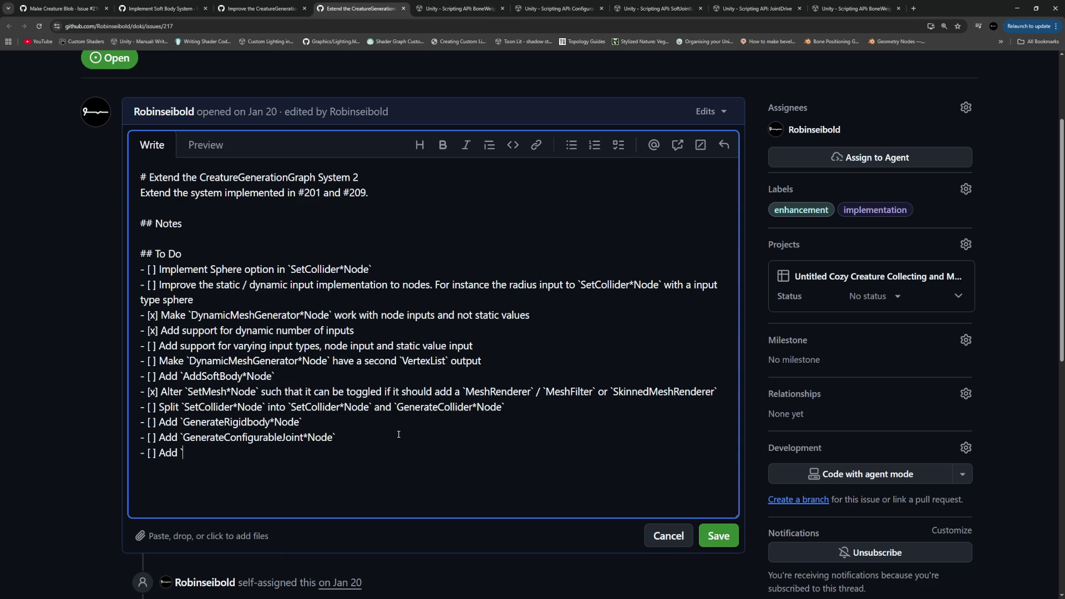
# Glance at AddSoftBodyEditorNode.cs in Visual Studio Code before returning to the issue
pyautogui.hotkey('alt', 'Tab')
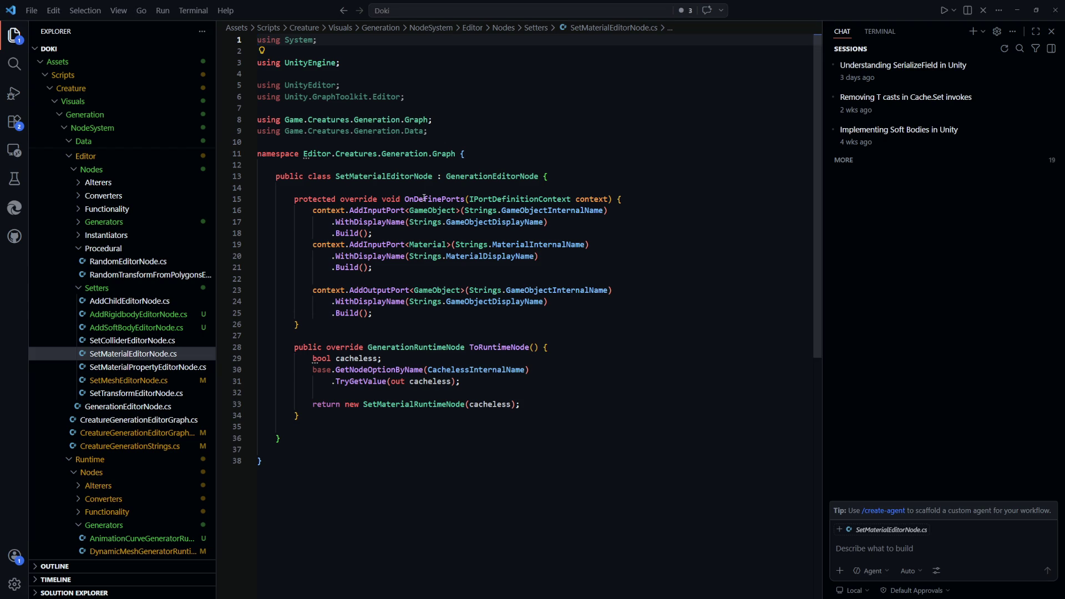
pyautogui.click(634, 337)
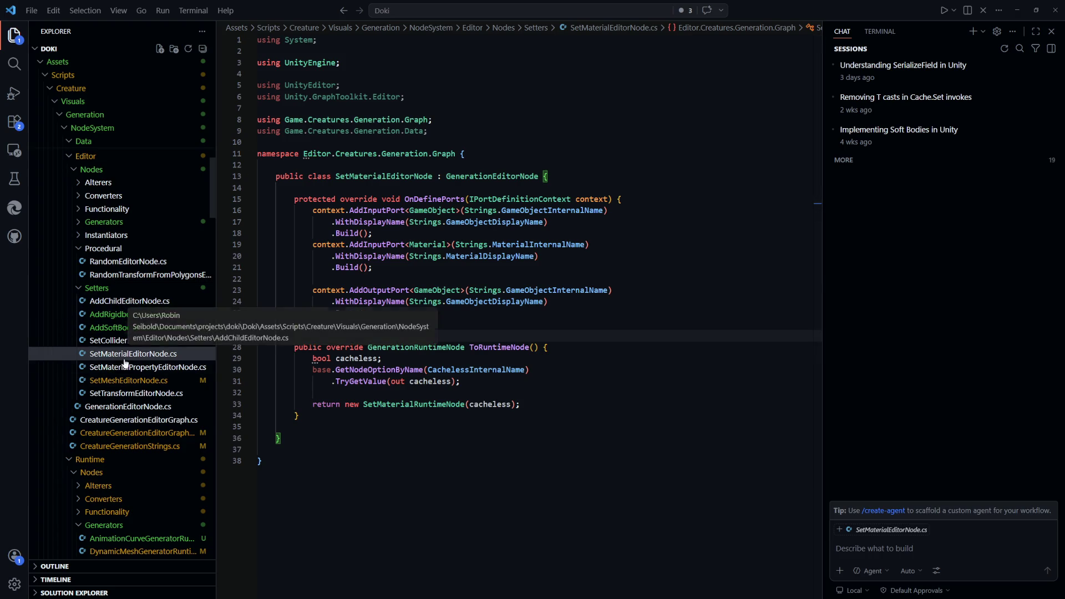
pyautogui.click(155, 329)
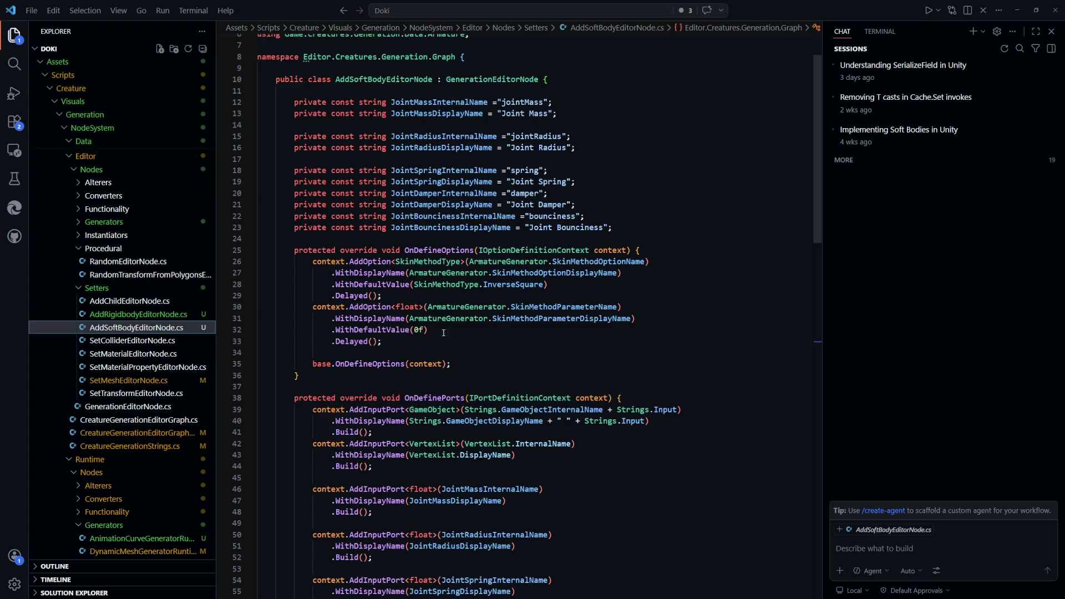
pyautogui.hotkey('alt', 'Tab')
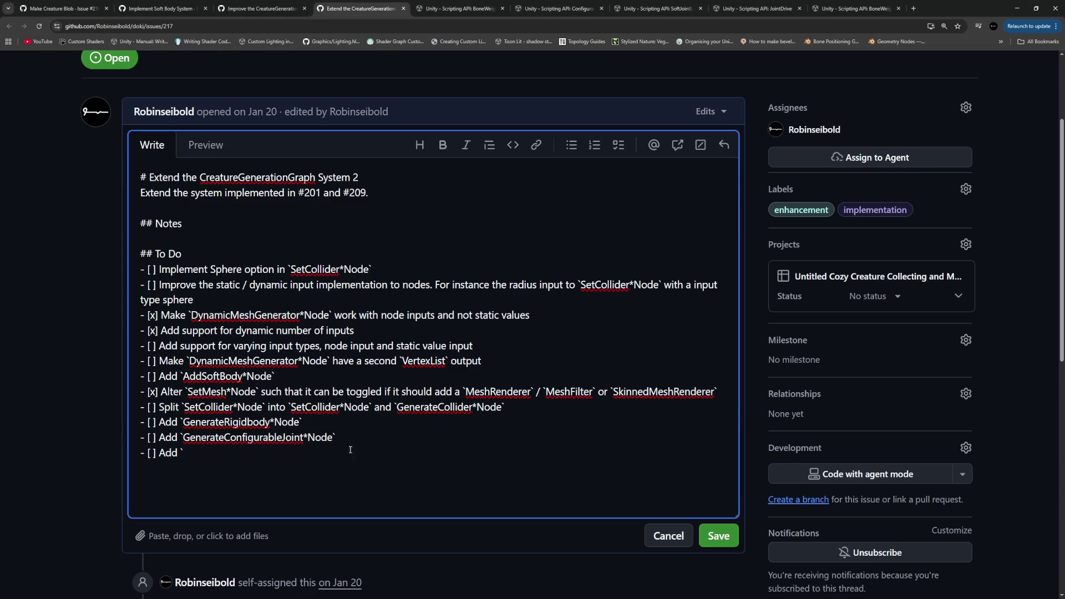
# Finish the task 'Add node option `replace` to `SetMaterial*Node`' and save the description
pyautogui.press('BackSpace')
pyautogui.write('node option `repl')
pyautogui.write('ace` to `')
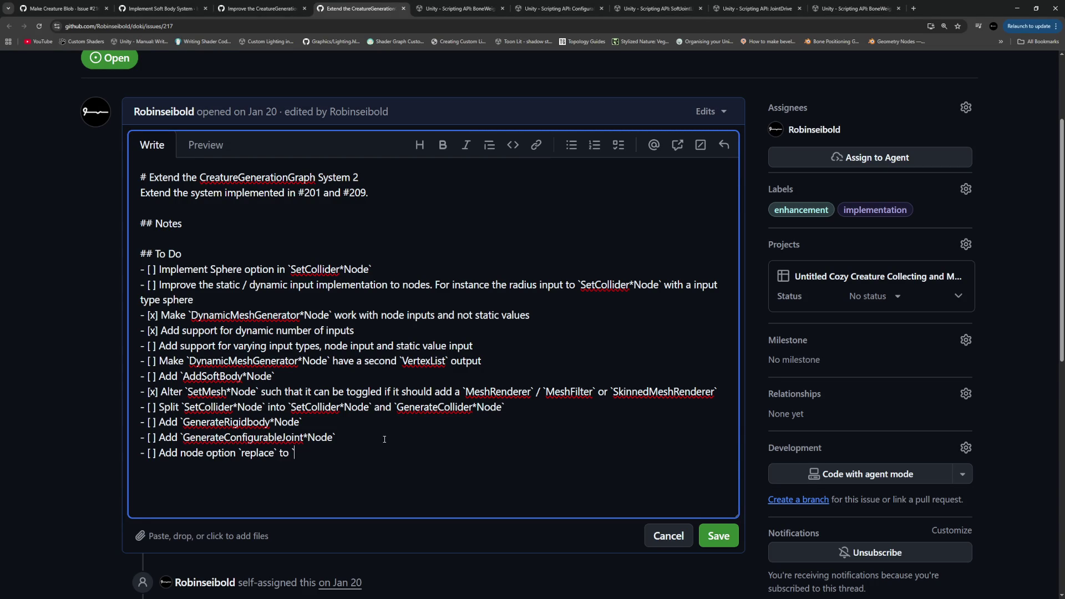
pyautogui.write('SetMaterial')
pyautogui.write('*Node`')
pyautogui.hotkey('ctrl', 'Return')
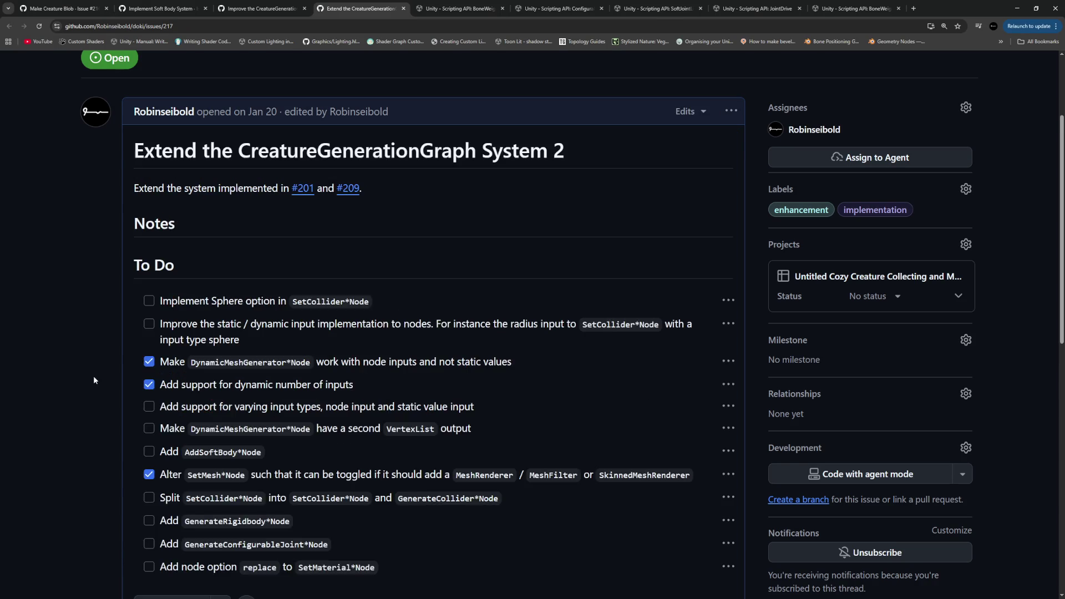
pyautogui.scroll(-10, 92, 378)
pyautogui.hotkey('alt', 'Tab')
pyautogui.click(618, 369)
# Copy the OnDefineOptions method from AddSoftBodyEditorNode.cs and paste it into SetMaterialEditorNode.cs
pyautogui.scroll(-1, 617, 369)
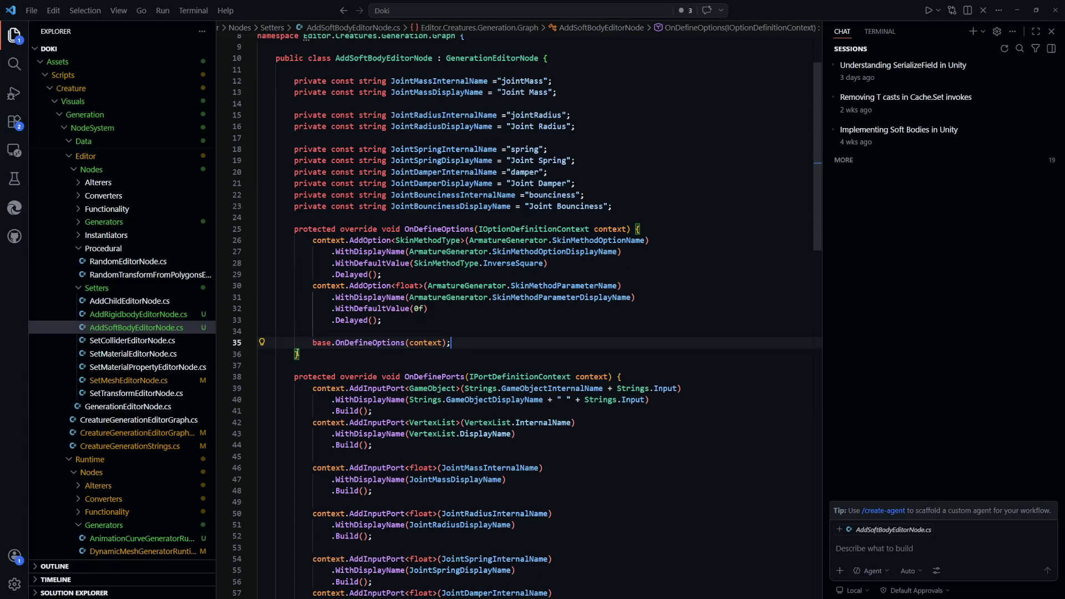
pyautogui.hotkey('shift', 'alt', 'Right')
pyautogui.hotkey('shift', 'alt', 'Right')
pyautogui.hotkey('shift', 'alt', 'Right')
pyautogui.click(618, 348)
pyautogui.hotkey('ctrl', 'Tab')
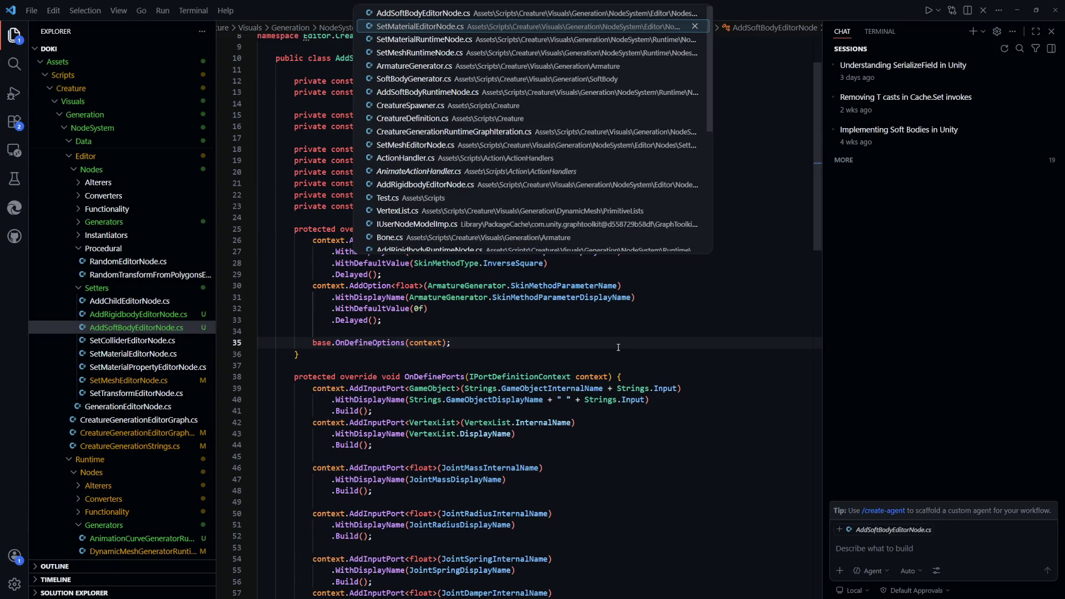
pyautogui.click(575, 181)
pyautogui.press('Return')
pyautogui.press('Return')
pyautogui.write('protected override void OnDefineOptions(IOptionDefinitionContext context) {             context.AddOption<SkinMethodType>(ArmatureGenerator.SkinMethodOptionName)                 .WithDisplayName(ArmatureGenerator.SkinMethodOptionDisplayName)                 .WithDefaultValue(SkinMethodType.InverseSquare)                 .Delayed();             context.AddOption<float>(ArmatureGenerator.SkinMethodParameterName)                 .WithDisplayName(ArmatureGenerator.SkinMethodParameterDisplayName)                 .WithDefaultValue(0f)                 .Delayed();              base.OnDefineOptions(context);         }')
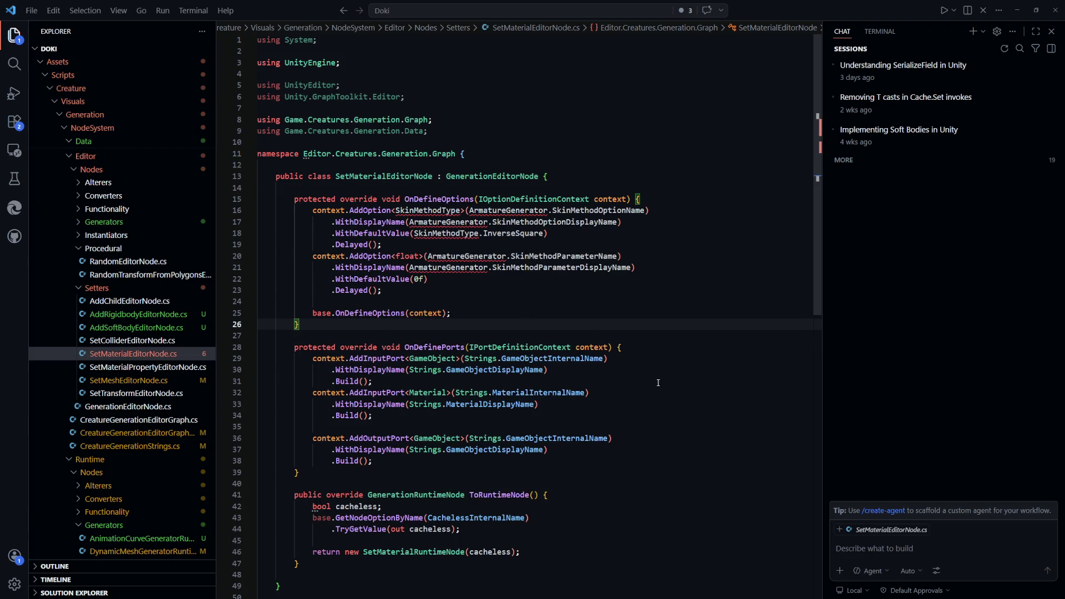
# Copy the two JointMass name constants from AddSoftBodyEditorNode.cs under SetMaterialEditorNode's class declaration
pyautogui.click(585, 181)
pyautogui.press('Return')
pyautogui.press('Return')
pyautogui.click(136, 327)
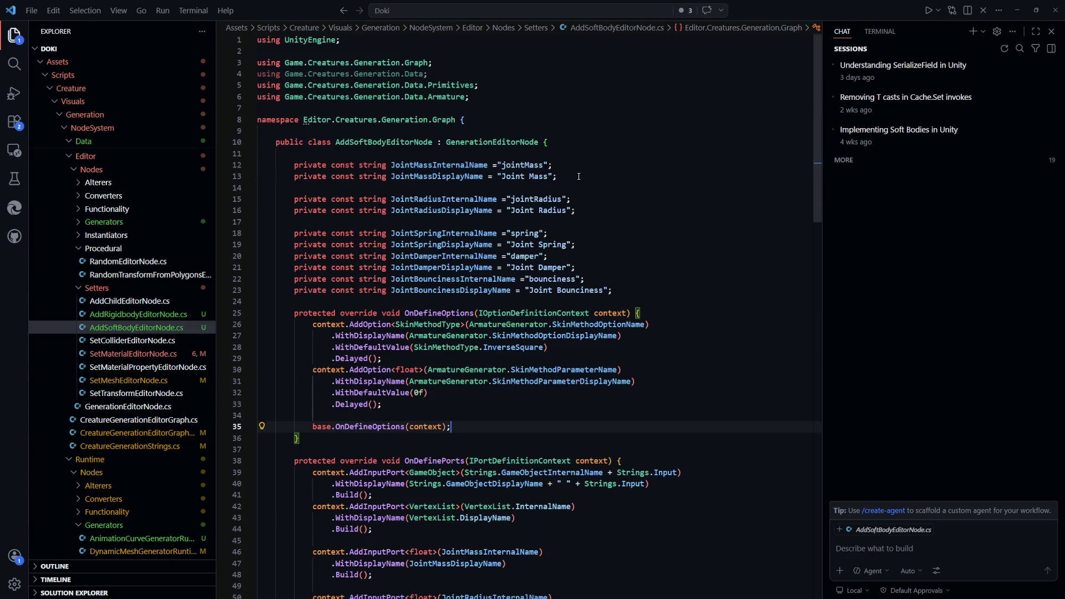
pyautogui.moveTo(557, 176); pyautogui.dragTo(294, 165)
pyautogui.hotkey('ctrl', 'c')
pyautogui.click(134, 353)
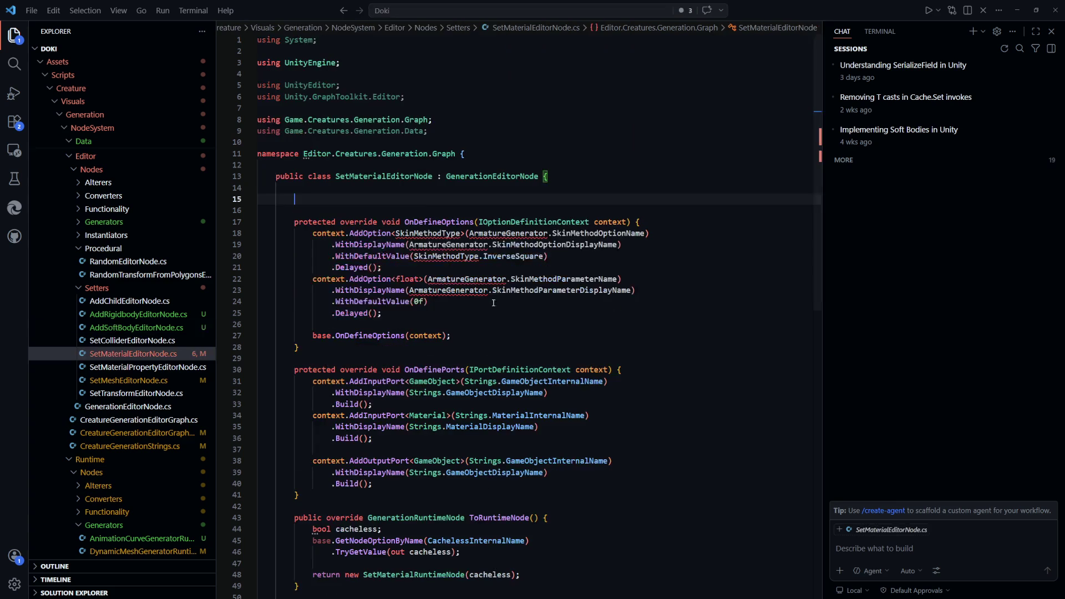
pyautogui.hotkey('ctrl', 'v')
pyautogui.press('Return')
# Add a JointMassTooltip constant, rename all three constants to the ReplaceOption prefix, and save
pyautogui.write('private const string Joint')
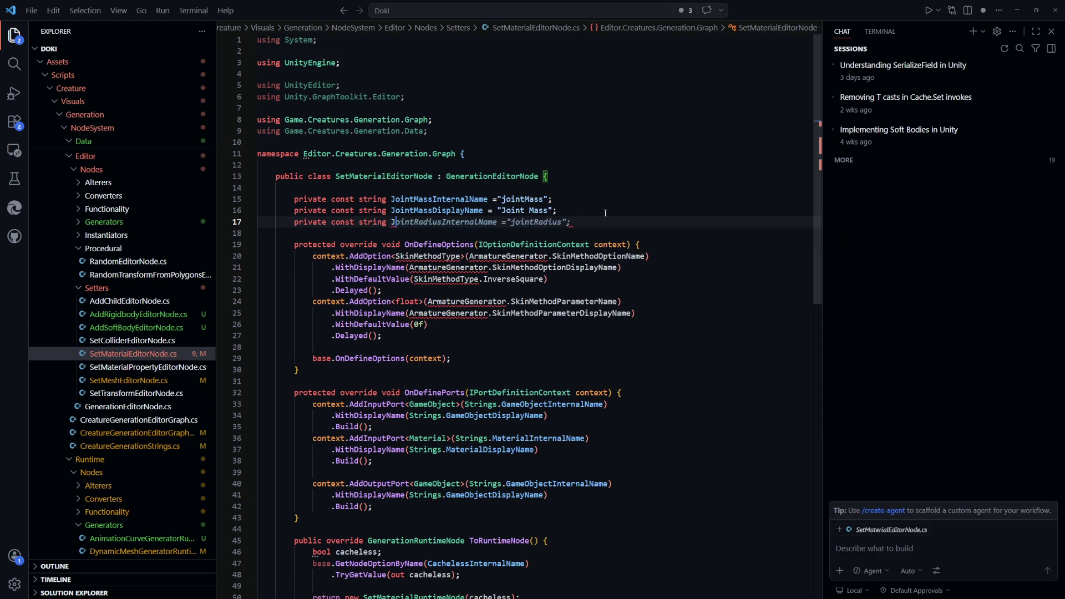
pyautogui.write('MassT')
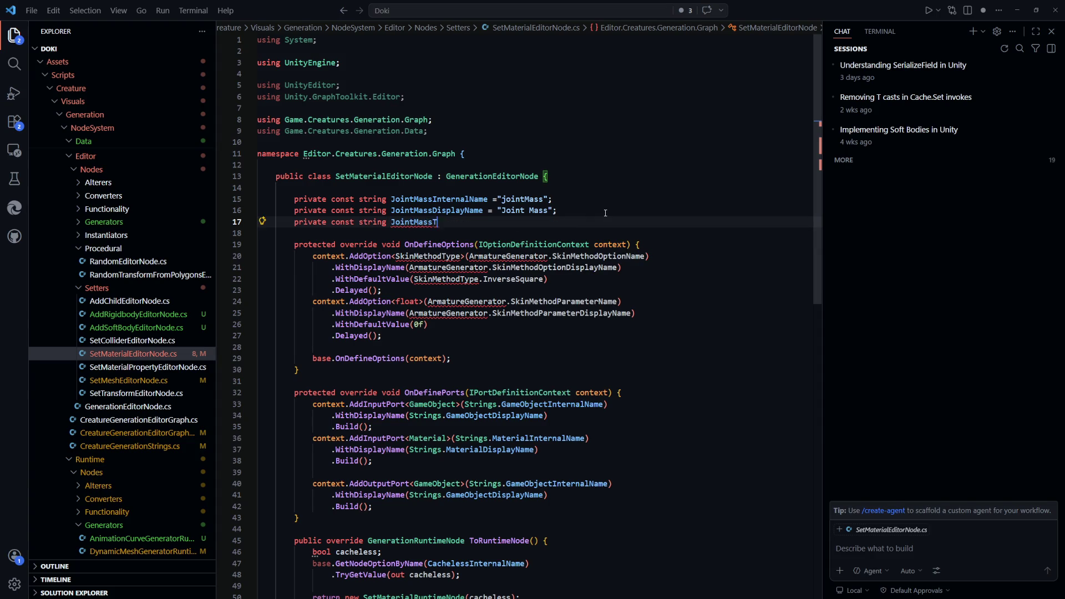
pyautogui.write('ooltip = "";')
pyautogui.press('Up')
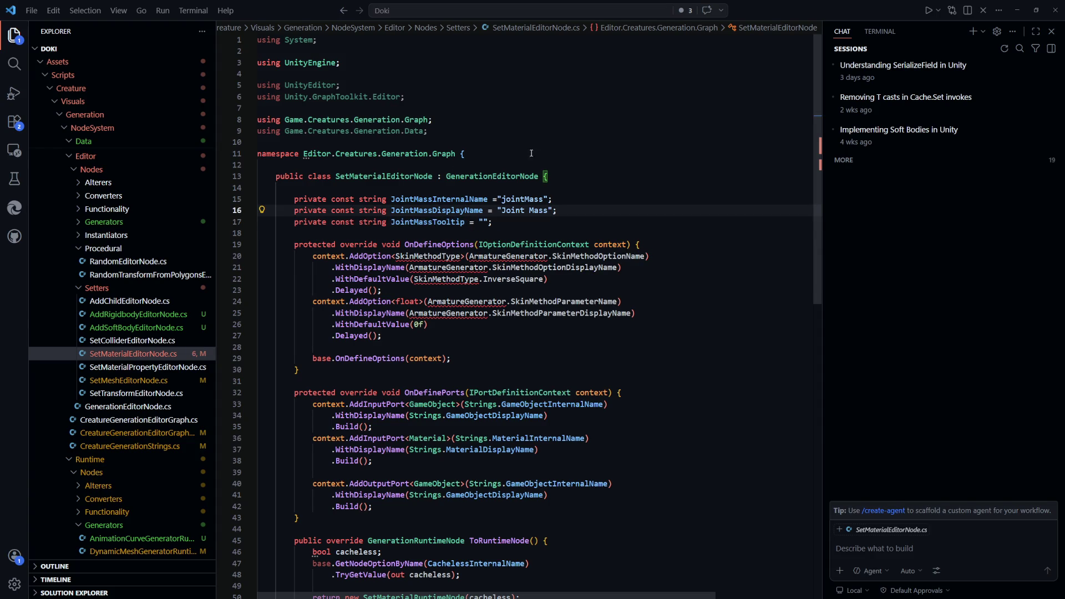
pyautogui.press('Up')
pyautogui.hotkey('ctrl', 'alt', 'Down')
pyautogui.hotkey('ctrl', 'alt', 'Down')
pyautogui.press('BackSpace')
pyautogui.press('BackSpace')
pyautogui.press('BackSpace')
pyautogui.write('ReplaceOption')
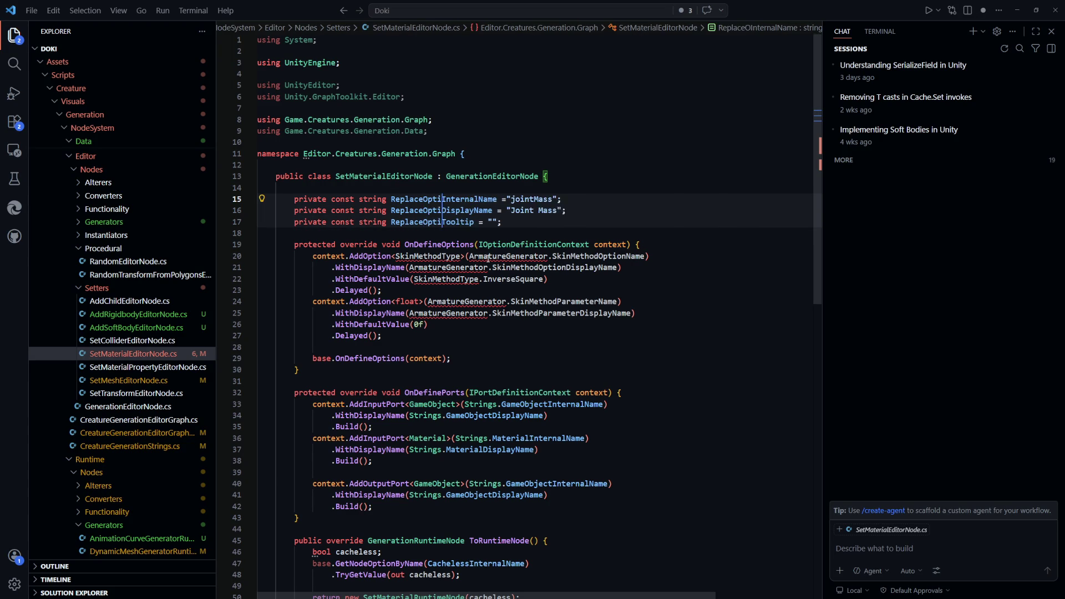
pyautogui.hotkey('ctrl', 's')
# Set the values to 'replace', 'Replace' and a tooltip starting 'If true replaces all materials on t…'
pyautogui.doubleClick(548, 200)
pyautogui.write('replace')
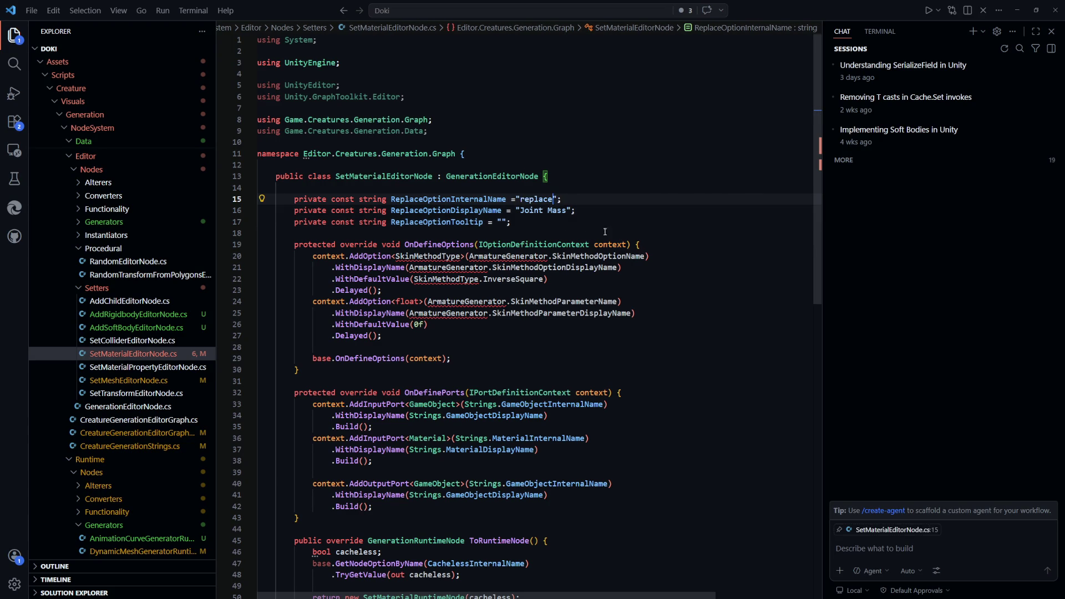
pyautogui.moveTo(567, 210); pyautogui.dragTo(520, 210)
pyautogui.write('Replace')
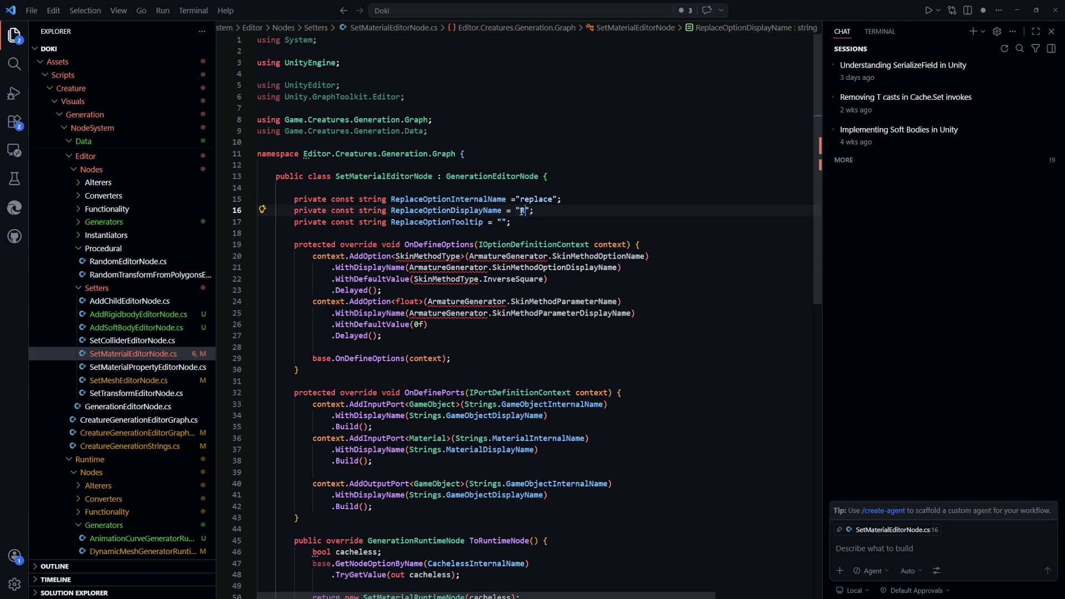
pyautogui.click(660, 228)
pyautogui.press('Left')
pyautogui.press('Left')
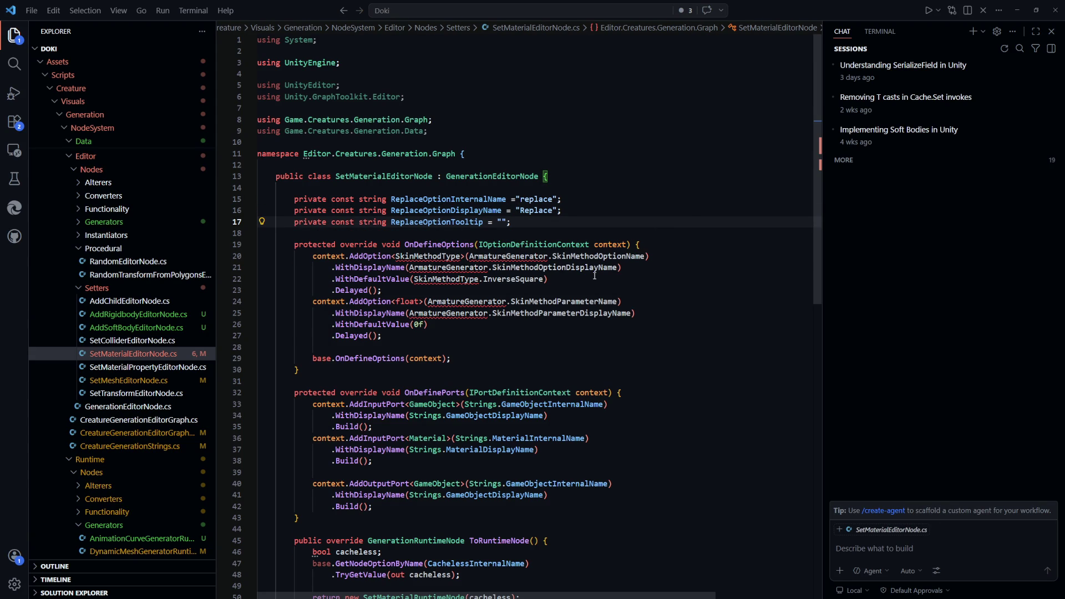
pyautogui.write('If true')
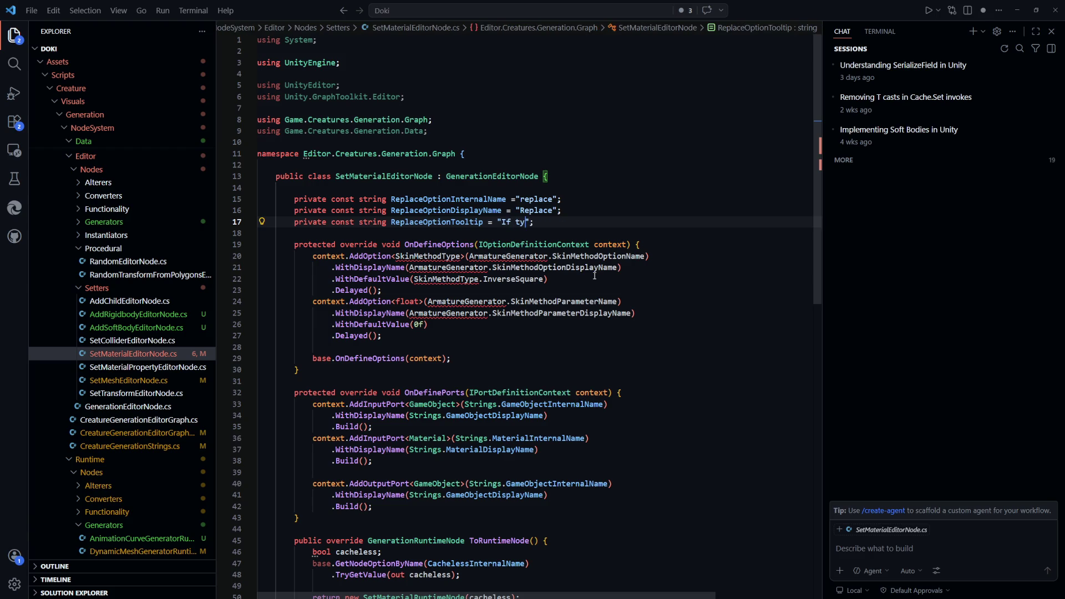
pyautogui.write(' repl')
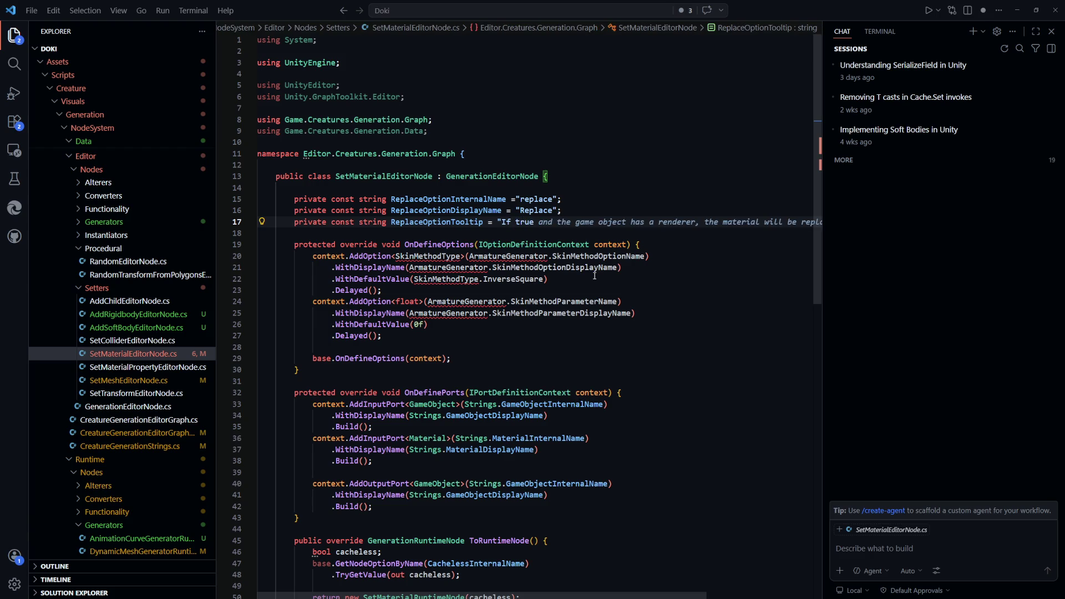
pyautogui.write('aces all materials')
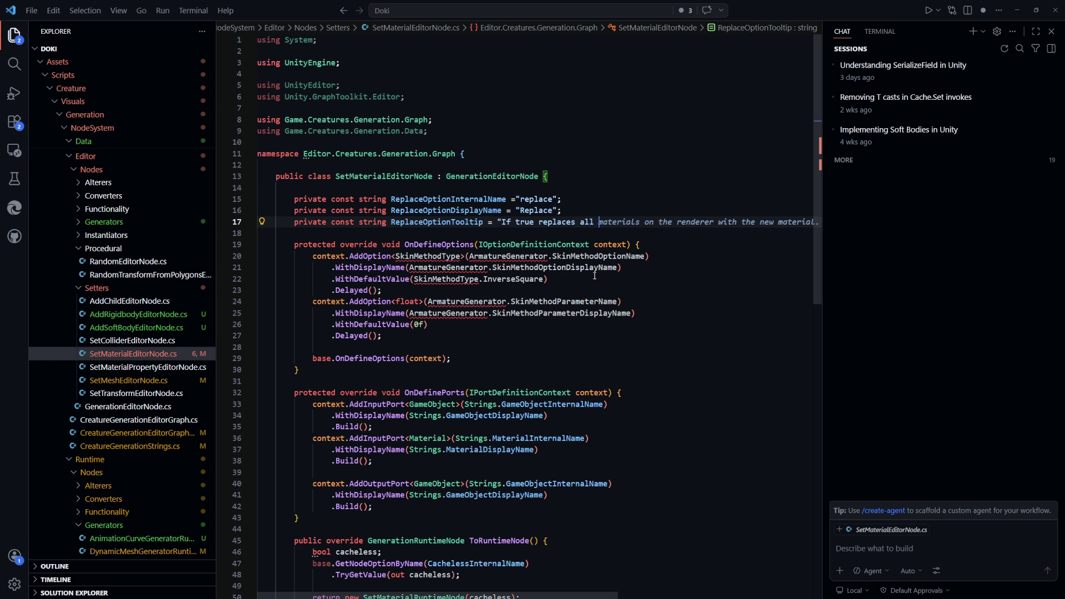
pyautogui.write('on t')
pyautogui.press('Tab')
# Split the long tooltip string into two concatenated lines before 'new'
pyautogui.click(680, 290)
pyautogui.hscroll(5, 624, 577)
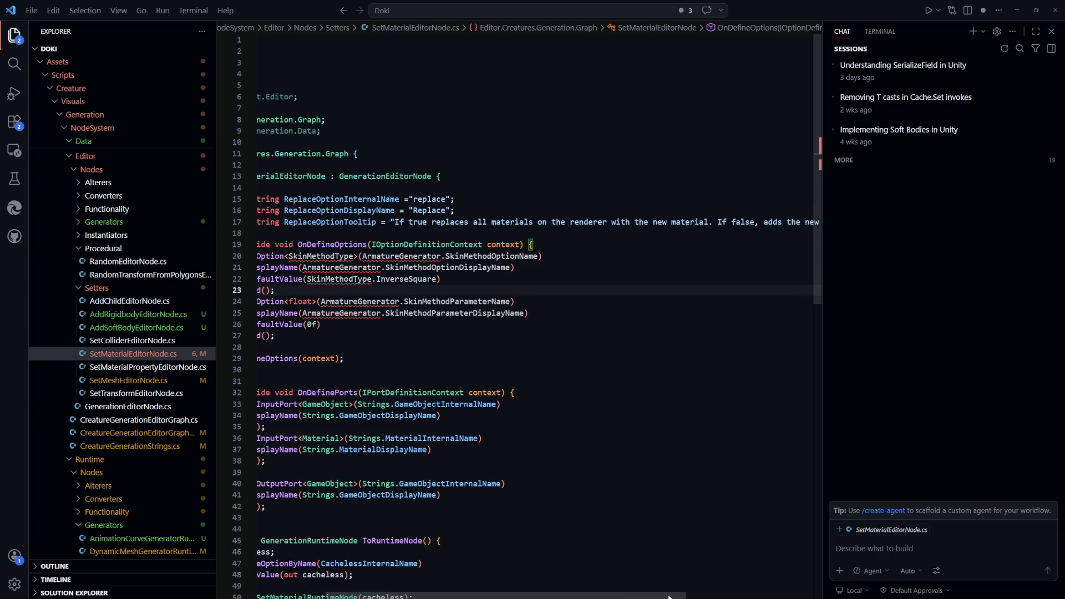
pyautogui.hscroll(-5, 732, 595)
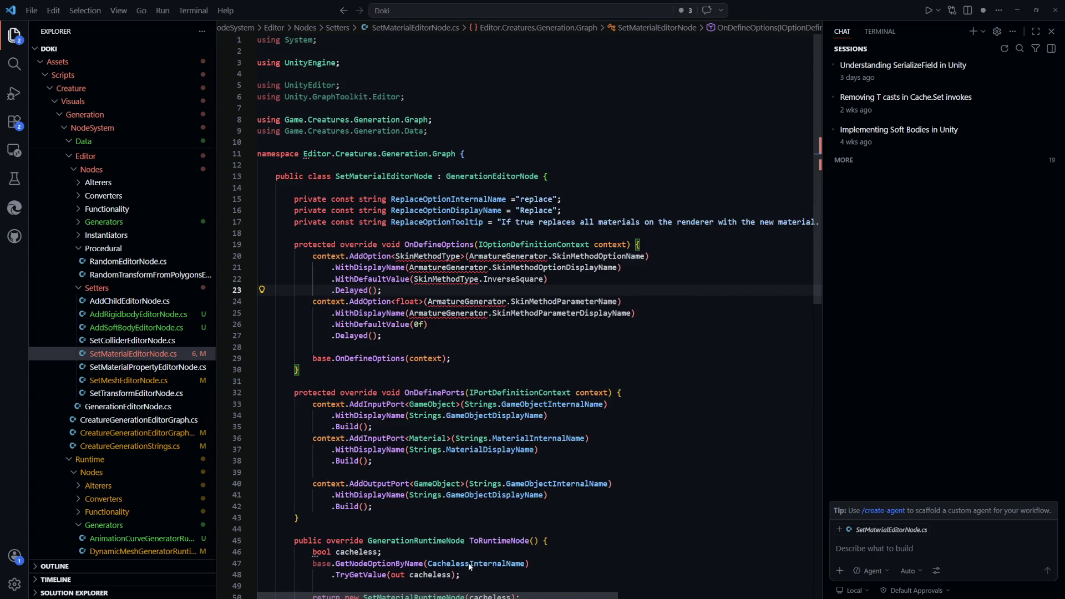
pyautogui.click(762, 222)
pyautogui.press('Return')
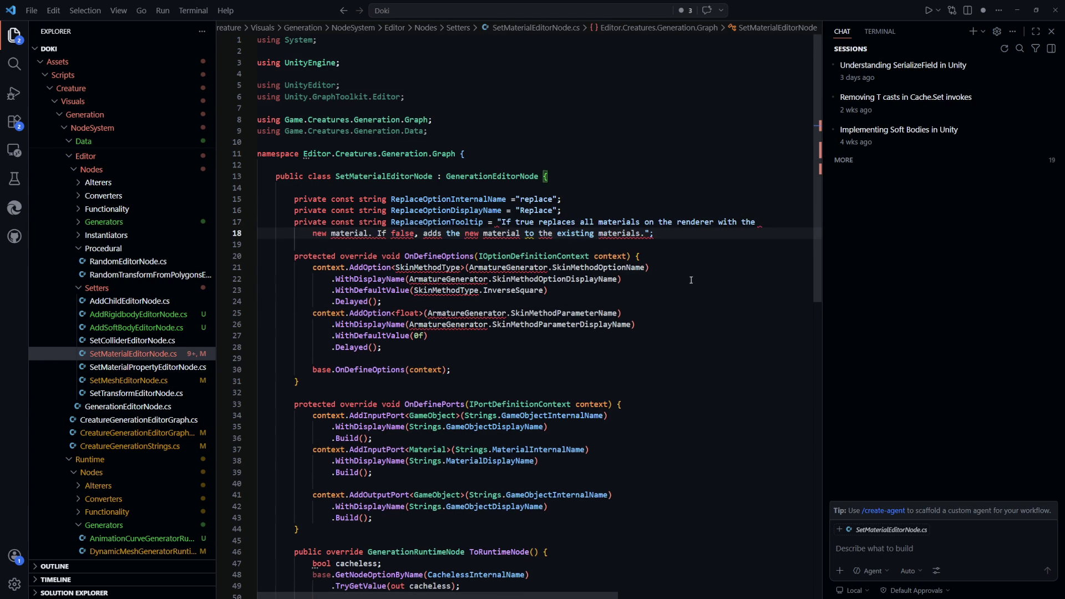
pyautogui.write('"')
pyautogui.press('Tab')
# Delete the float option block and turn the remaining option into a bool Replace option
pyautogui.click(704, 369)
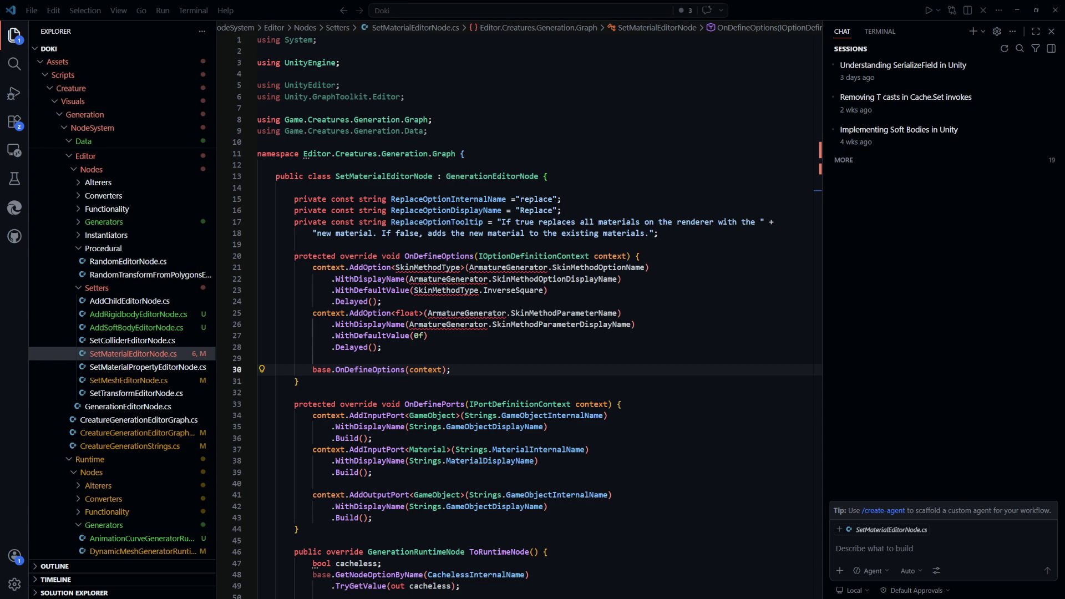
pyautogui.click(602, 339)
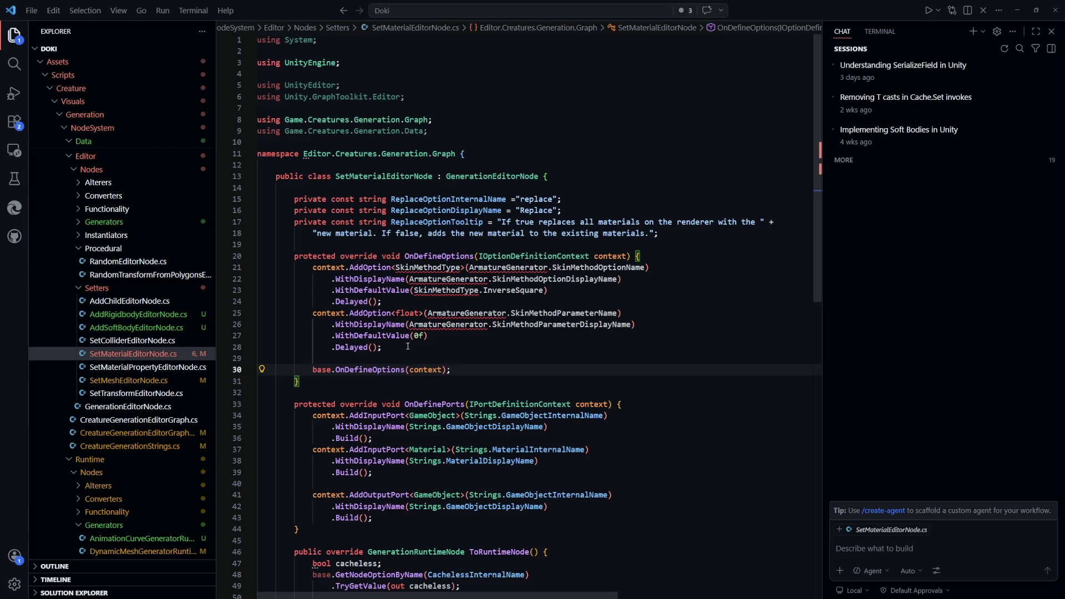
pyautogui.moveTo(383, 347); pyautogui.dragTo(383, 302)
pyautogui.press('BackSpace')
pyautogui.doubleClick(429, 268)
pyautogui.write('bool')
pyautogui.doubleClick(448, 198)
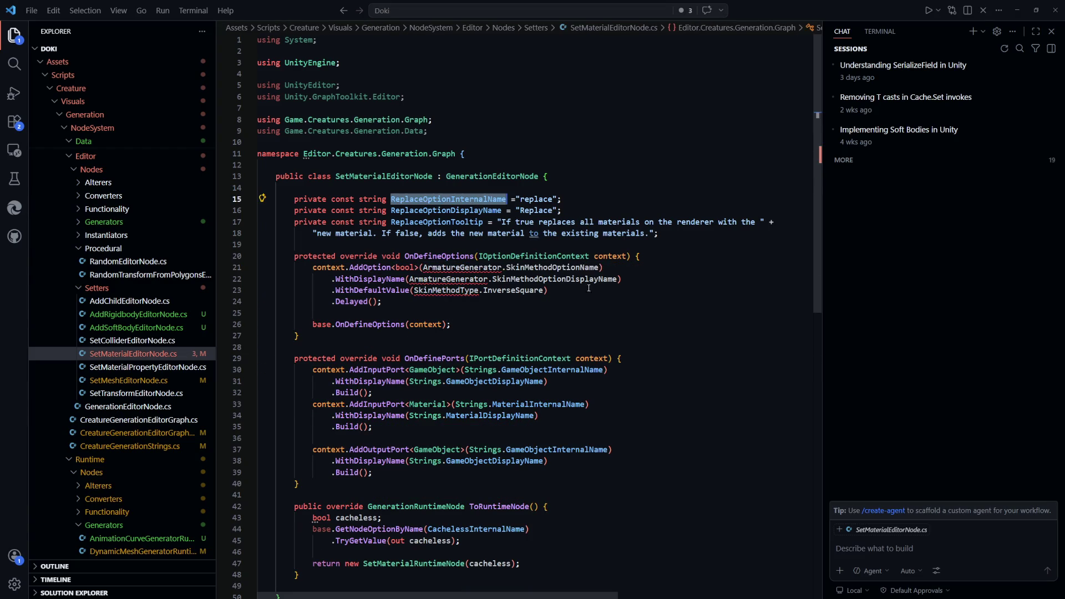
pyautogui.click(601, 268)
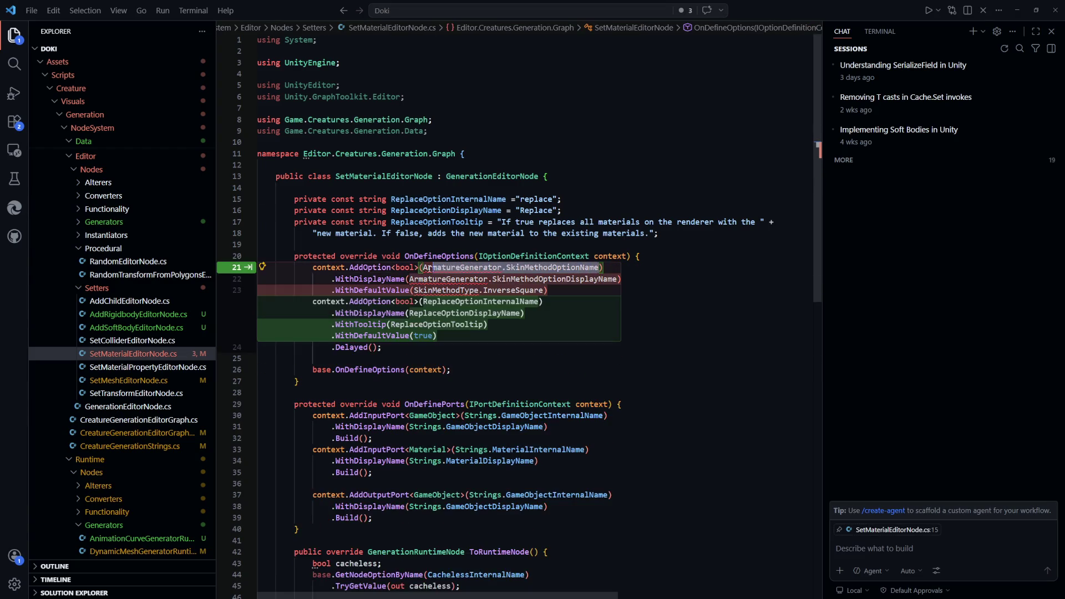
pyautogui.press('Tab')
# Move base.OnDefineOptions to the top of the method and tidy the surrounding blank lines
pyautogui.click(675, 332)
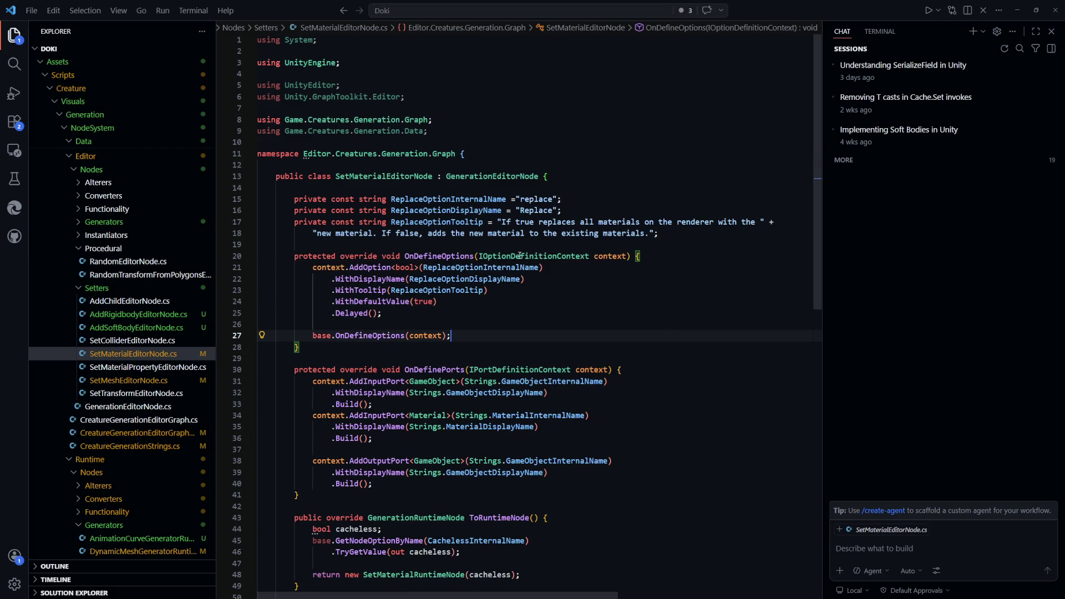
pyautogui.scroll(-2, 456, 306)
pyautogui.click(462, 273)
pyautogui.scroll(-1, 462, 274)
pyautogui.click(316, 273)
pyautogui.hotkey('alt', 'Up')
pyautogui.hotkey('alt', 'Up')
pyautogui.hotkey('alt', 'Up')
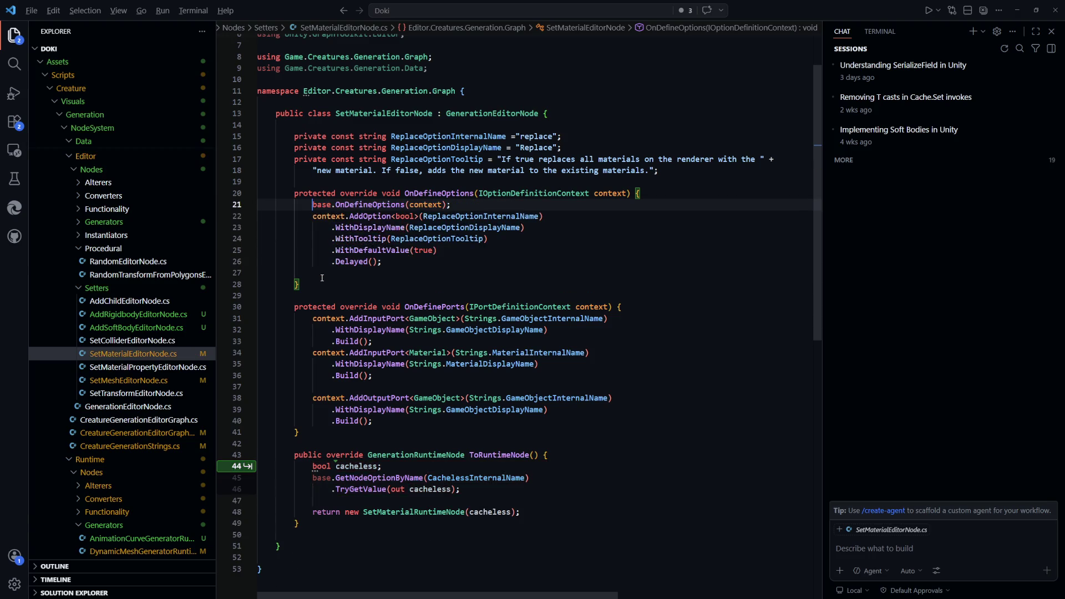
pyautogui.press('End')
pyautogui.press('Return')
pyautogui.click(322, 282)
pyautogui.press('BackSpace')
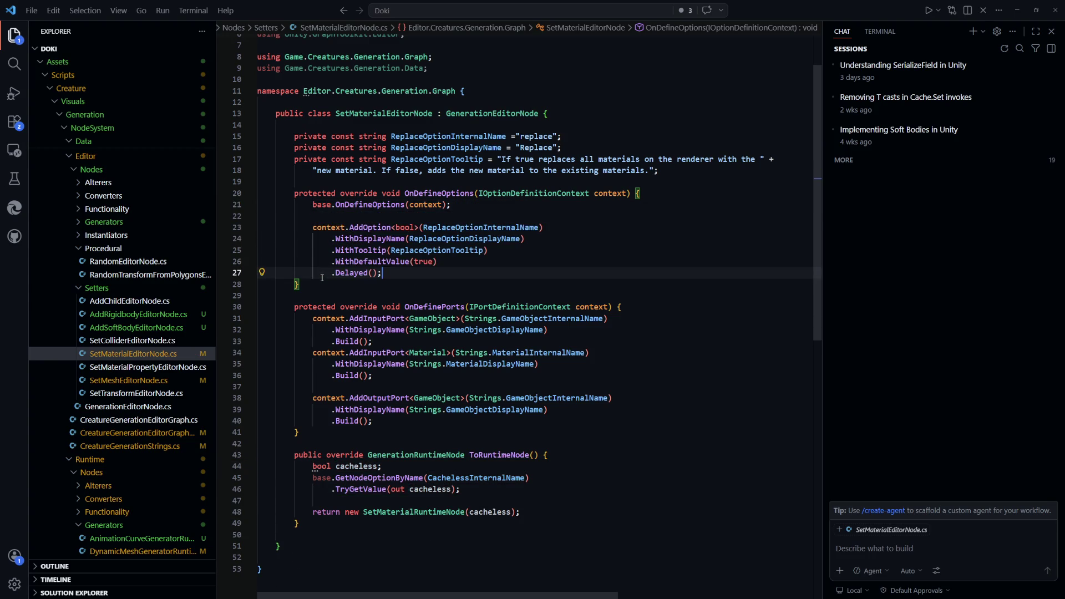
pyautogui.scroll(-3, 558, 410)
pyautogui.click(558, 408)
pyautogui.scroll(-2, 558, 411)
pyautogui.scroll(-1, 558, 411)
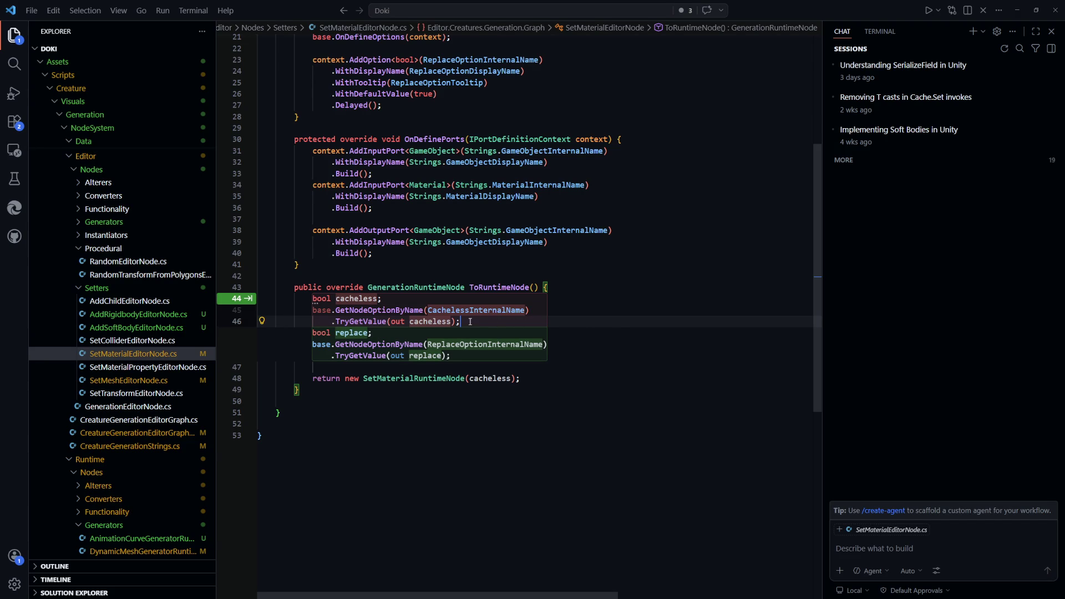
# Change the copied cacheless lookup lines in ToRuntimeNode to read the Replace option into a bool replace
pyautogui.hotkey('shift', 'Up')
pyautogui.hotkey('shift', 'Up')
pyautogui.hotkey('shift', 'Home')
pyautogui.press('Tab')
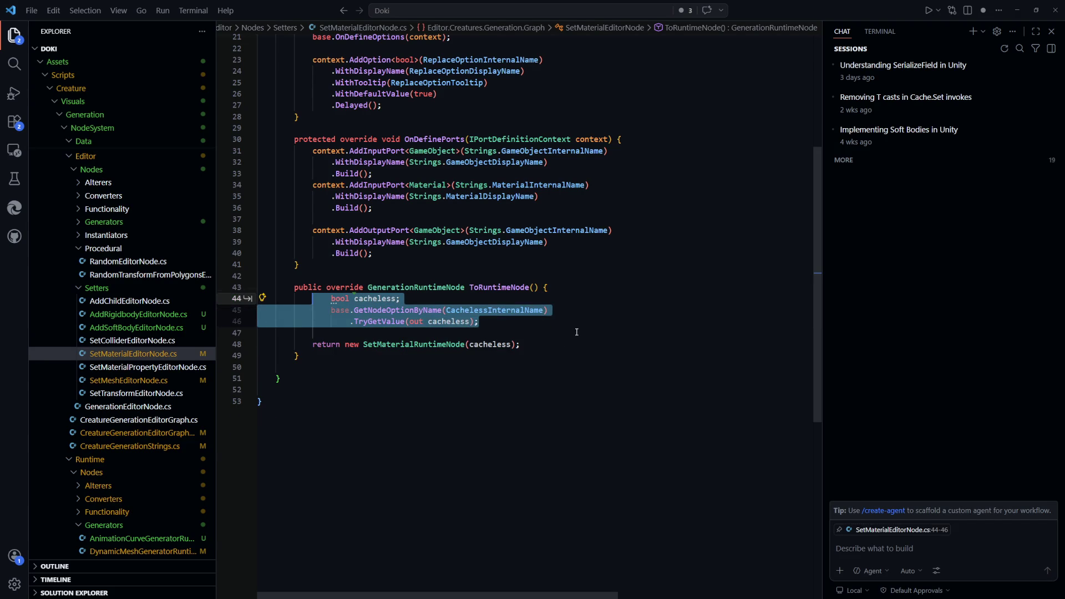
pyautogui.click(557, 288)
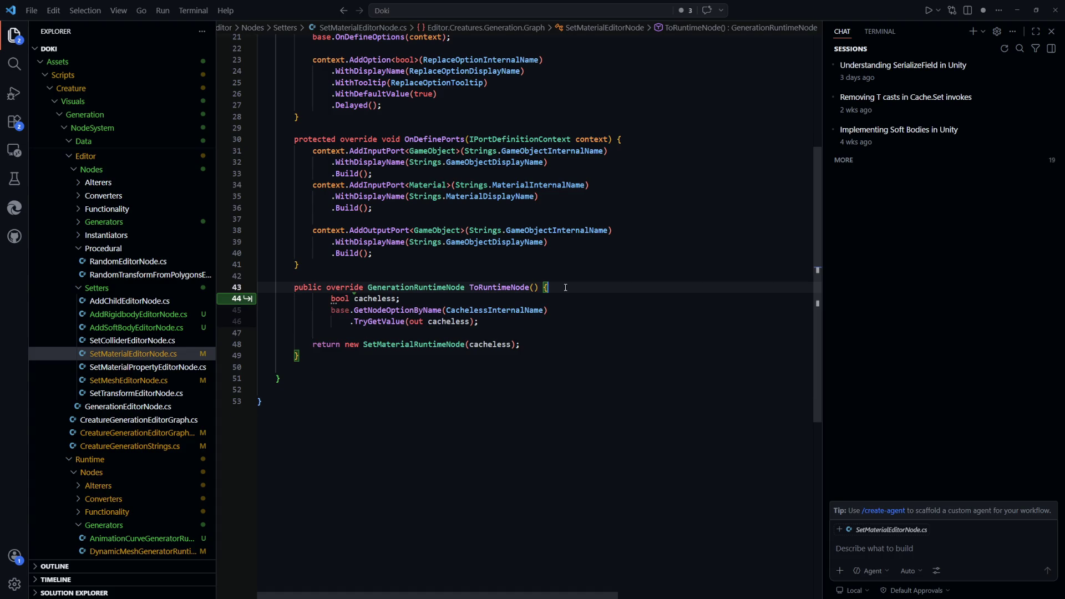
pyautogui.hotkey('shift', 'Down')
pyautogui.hotkey('shift', 'Down')
pyautogui.hotkey('shift', 'Down')
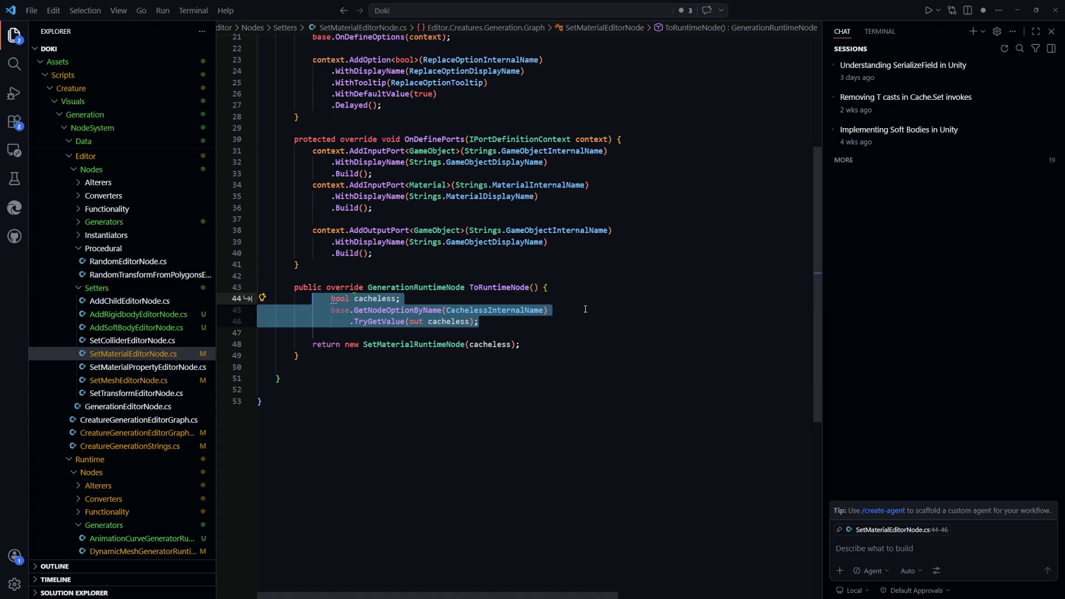
pyautogui.hotkey('shift', 'Tab')
pyautogui.hotkey('ctrl', 'End')
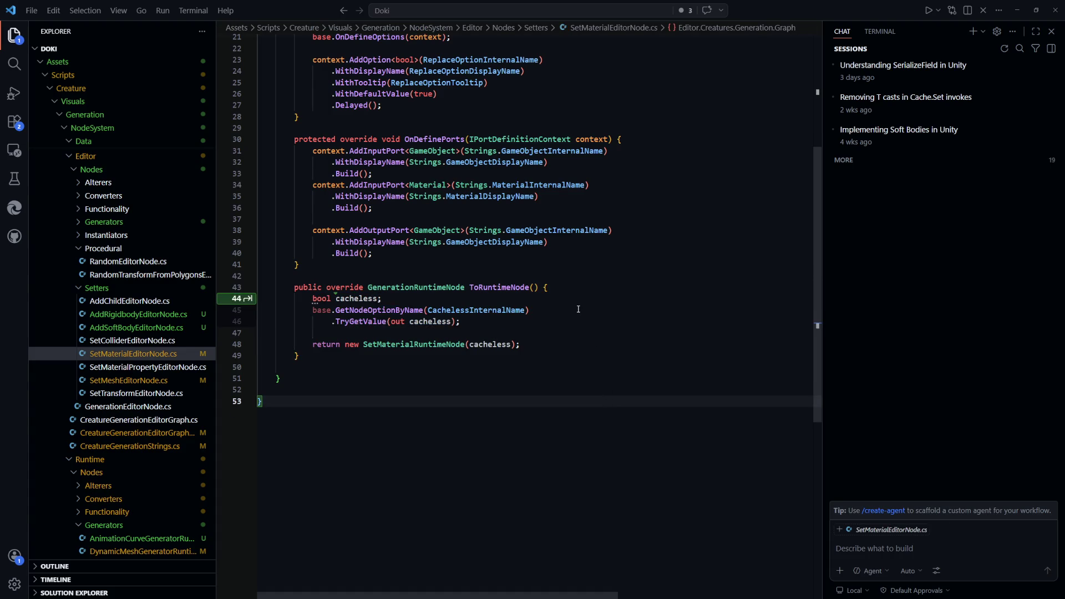
pyautogui.press('Tab')
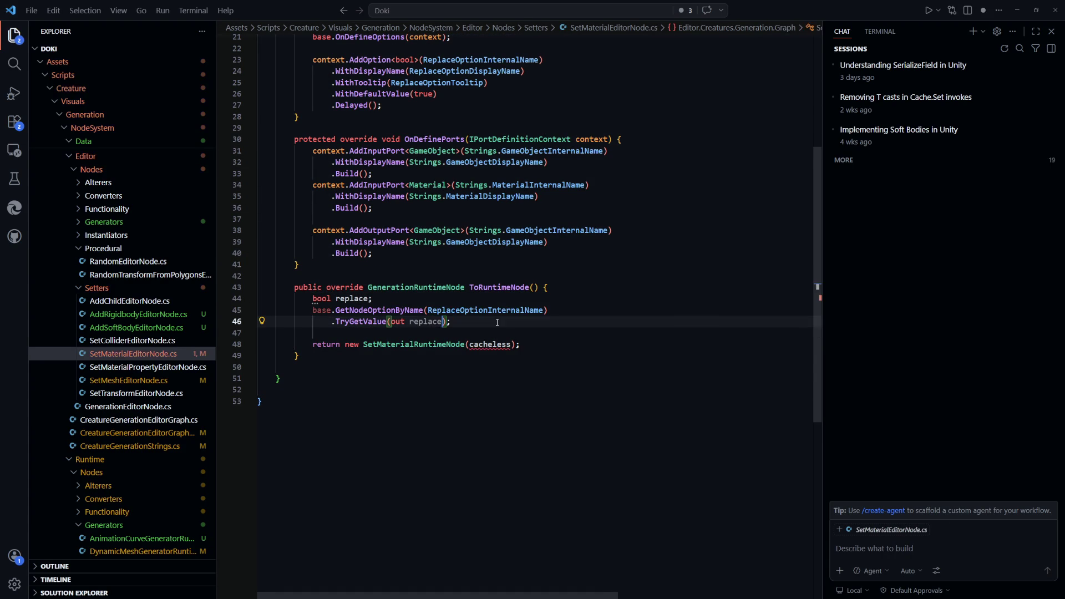
# Restore the cacheless lookup lines at the start of ToRuntimeNode, then switch to AddSoftBodyEditorNode.cs
pyautogui.click(584, 286)
pyautogui.press('Return')
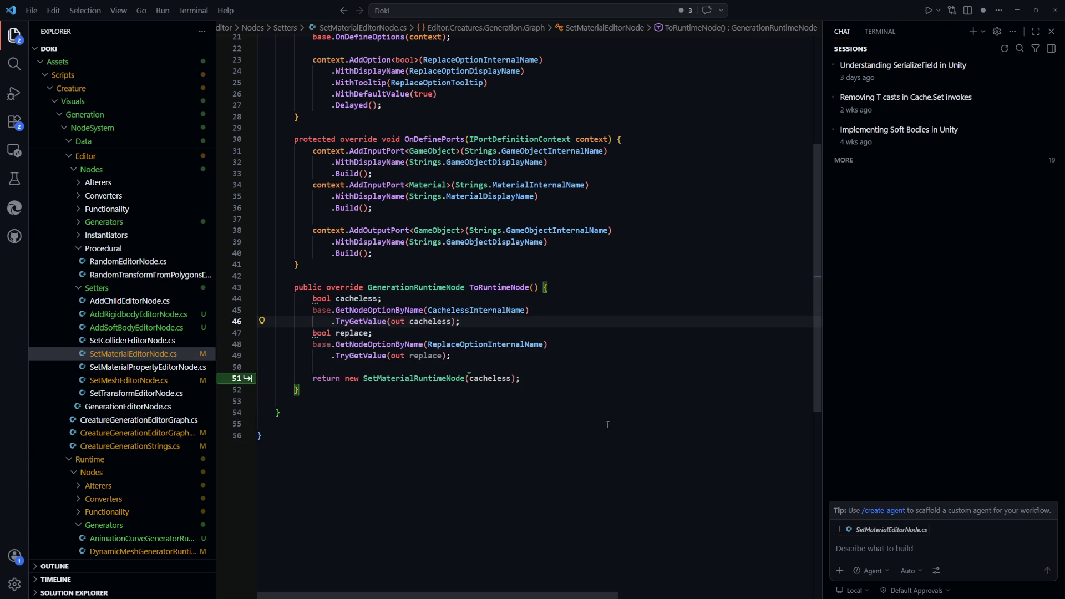
pyautogui.press('Tab')
pyautogui.press('Tab')
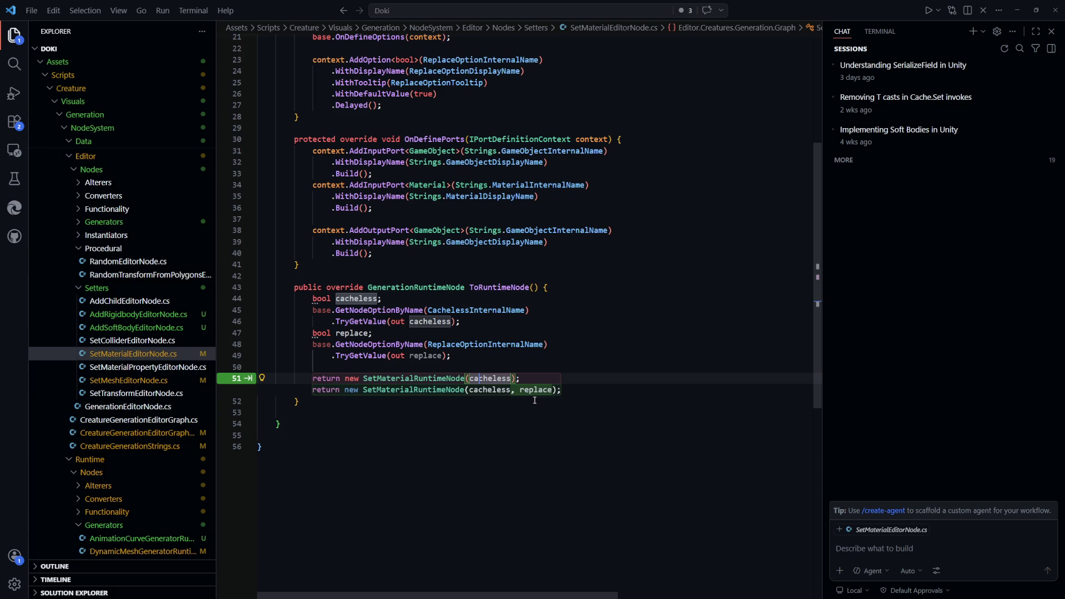
pyautogui.hotkey('ctrl', 'Tab')
pyautogui.scroll(-2, 565, 369)
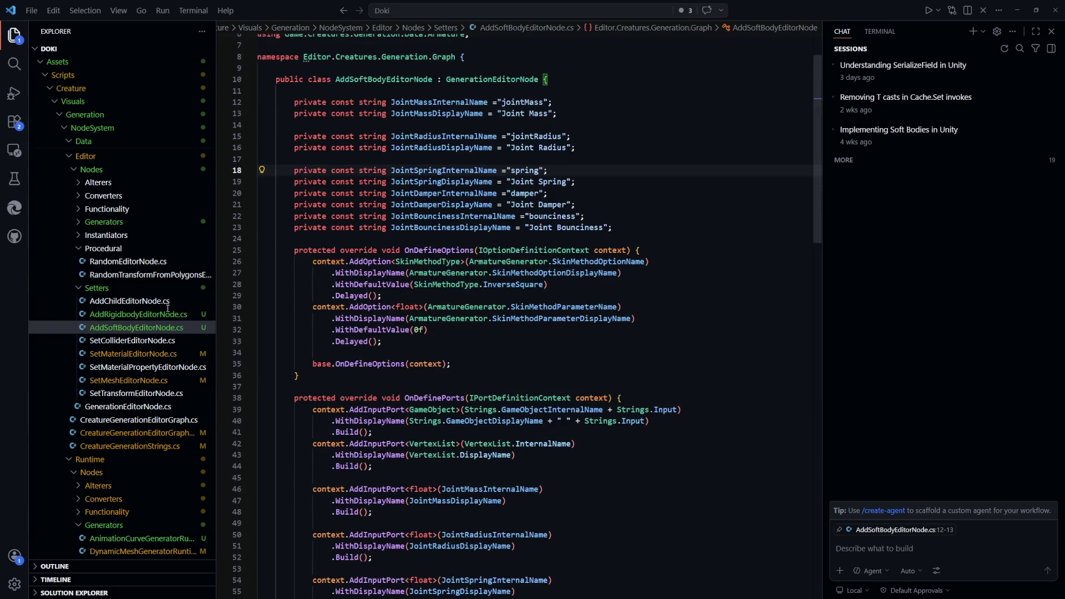
# Look at AddSoftBodyRuntimeNode.cs via quick file search
pyautogui.click(633, 342)
pyautogui.hotkey('ctrl', 'p')
pyautogui.write('addsoftbodyruntime')
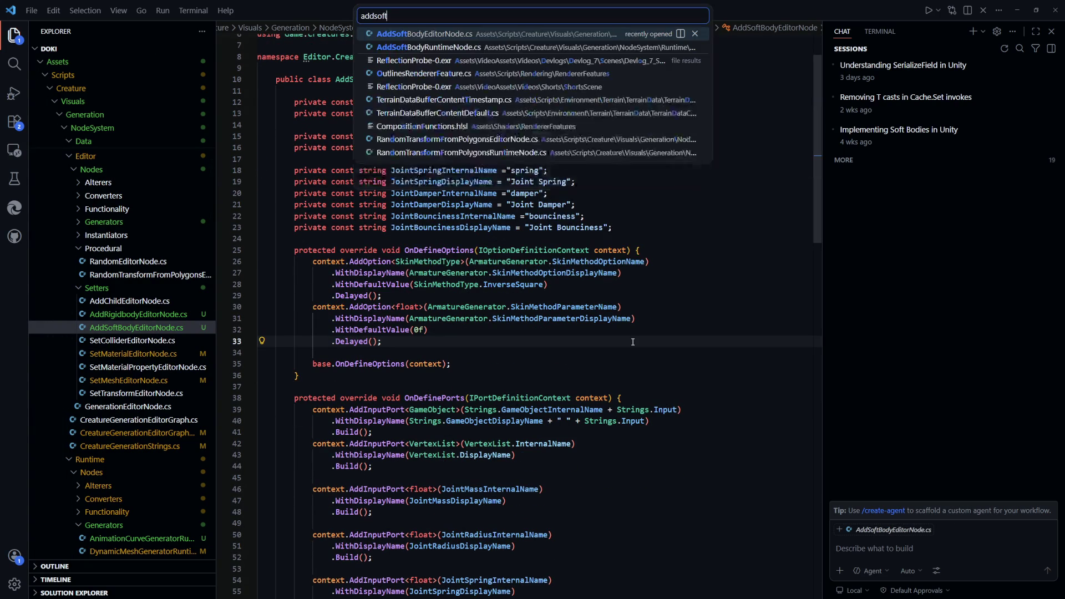
pyautogui.press('Return')
pyautogui.press('Up')
pyautogui.press('Up')
pyautogui.press('Up')
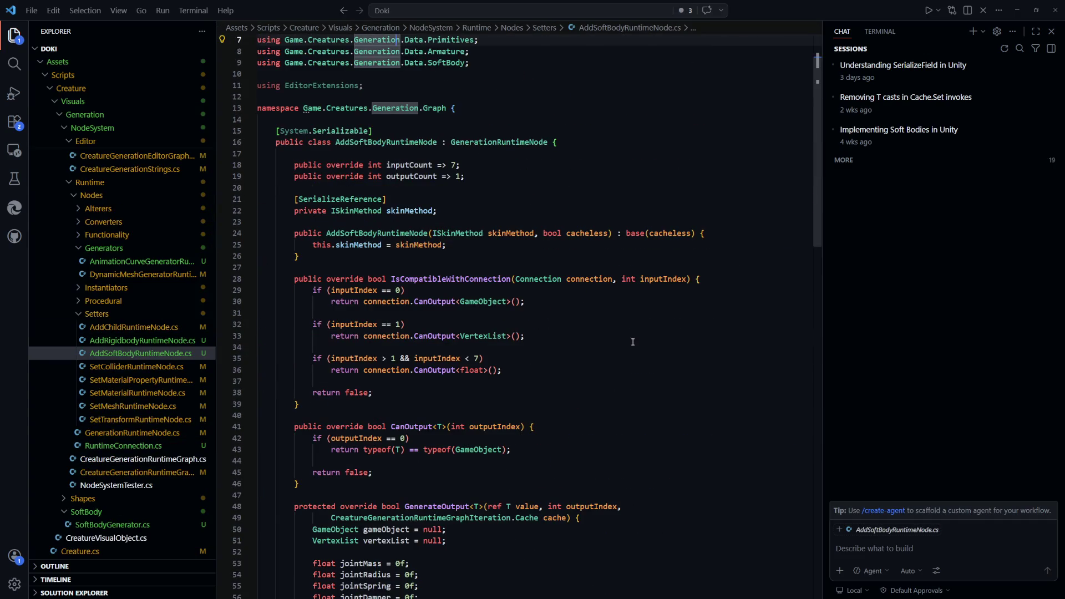
# Return to SetMaterialEditorNode.cs and type 'replace,' before cacheless in the SetMaterialRuntimeNode constructor call
pyautogui.hotkey('ctrl', 'p')
pyautogui.press('Return')
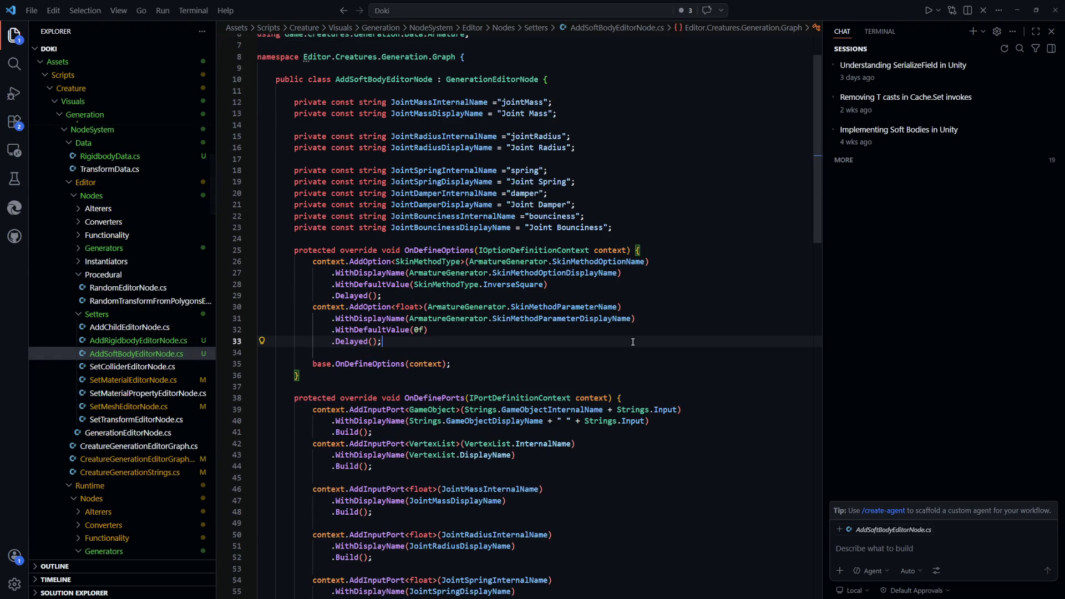
pyautogui.hotkey('ctrl', 'p')
pyautogui.press('Down')
pyautogui.press('Return')
pyautogui.write('replace,')
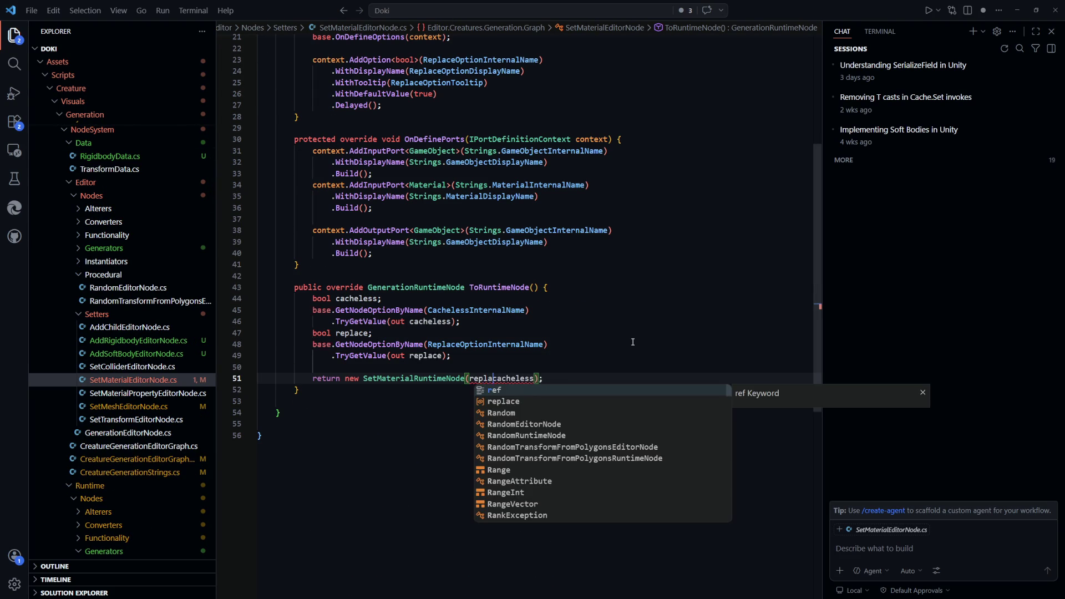
# In SetMaterialRuntimeNode's definition, add a bool replace constructor parameter and accept the suggested field assignment
pyautogui.press('Left')
pyautogui.press('Left')
pyautogui.press('Left')
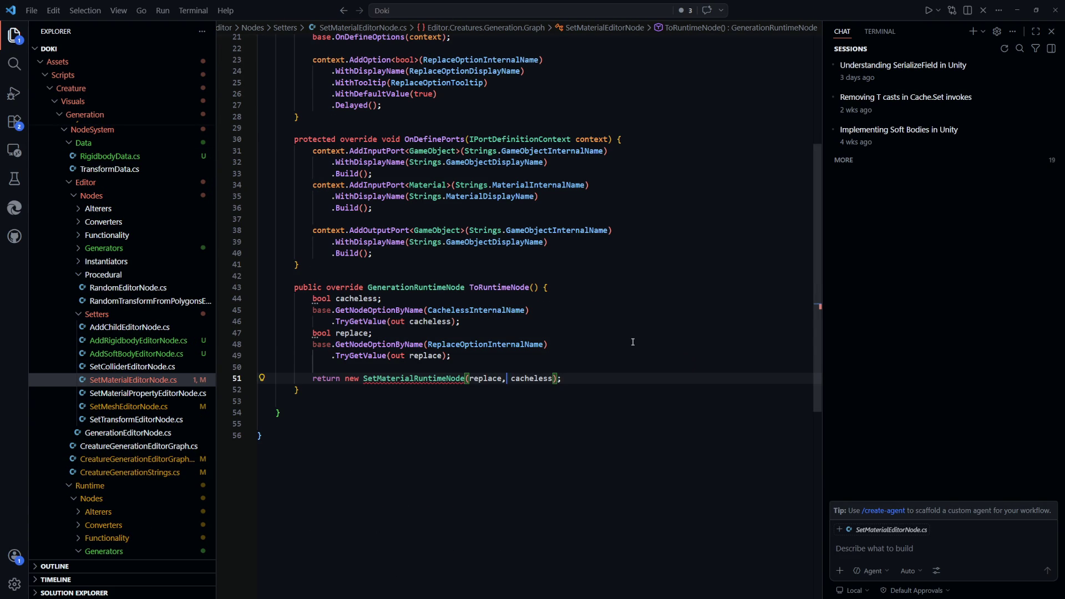
pyautogui.press('Left')
pyautogui.press('Left')
pyautogui.press('Left')
pyautogui.press('F12')
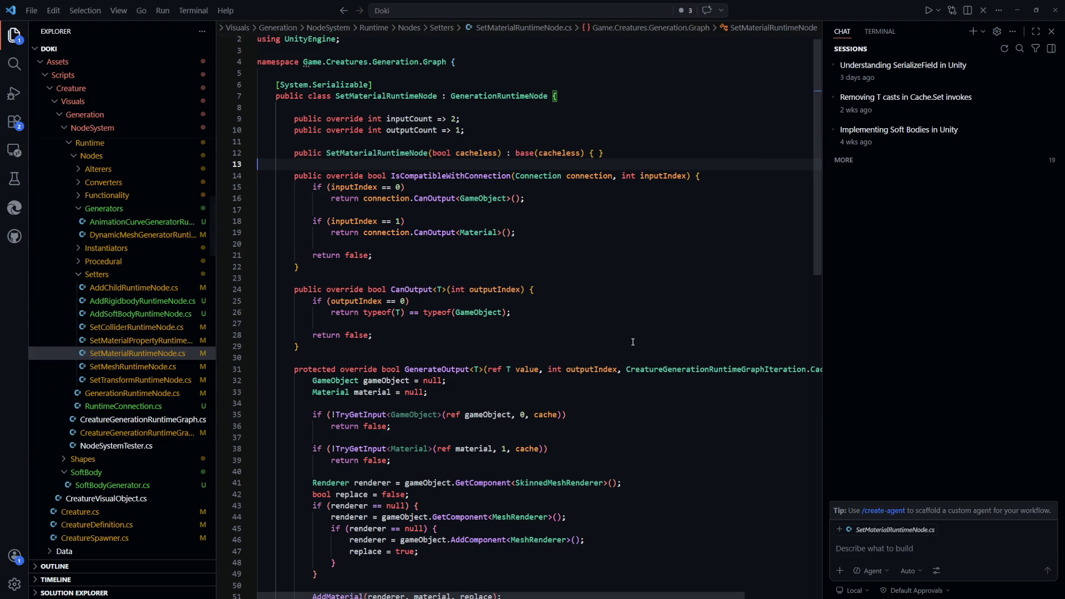
pyautogui.press('Right')
pyautogui.press('Right')
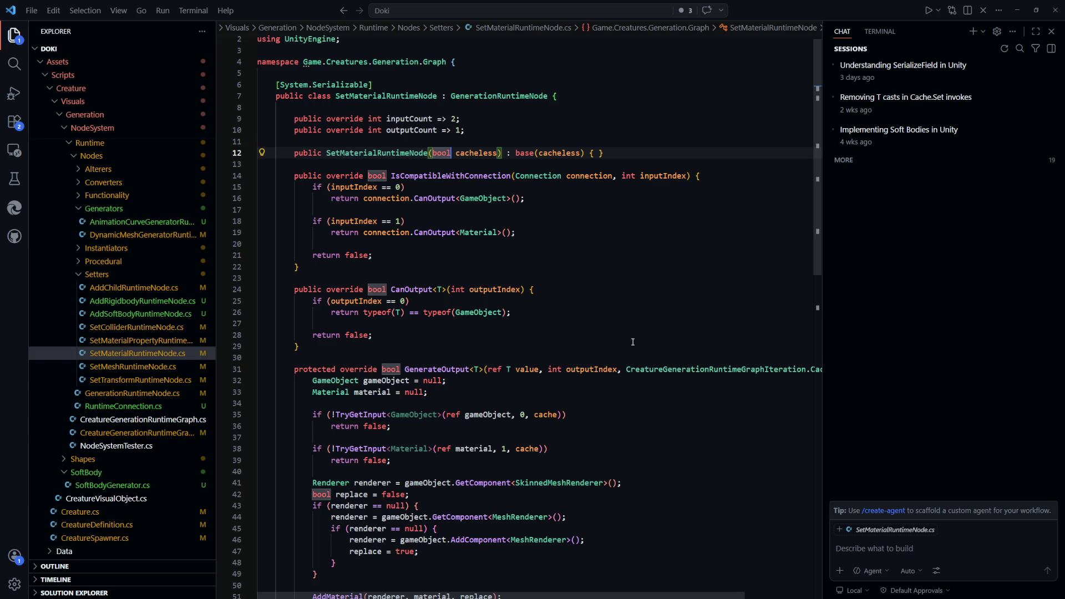
pyautogui.write('bool replace,')
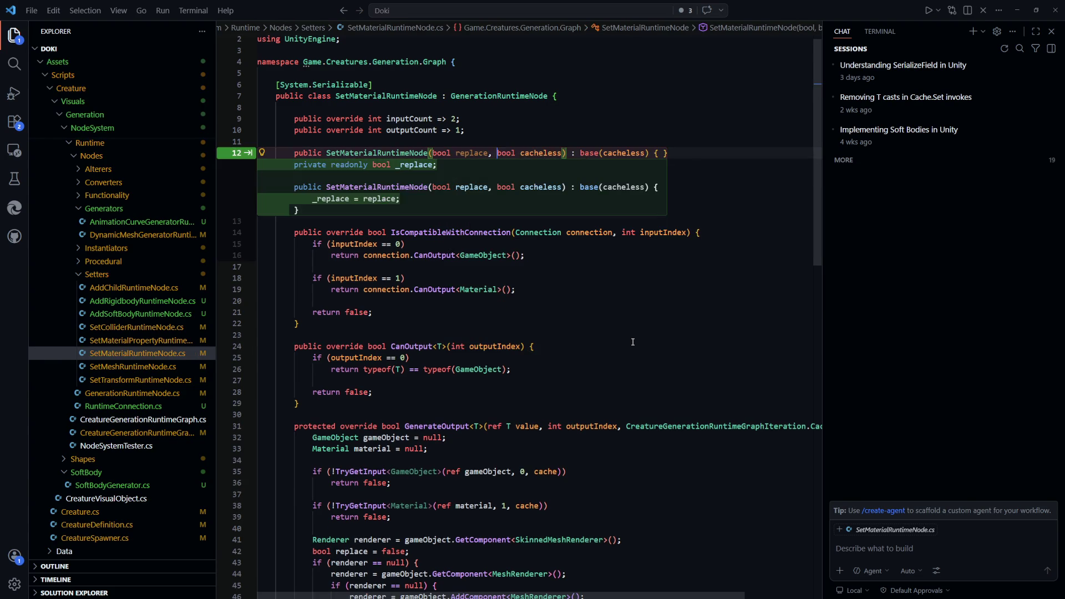
pyautogui.press('Tab')
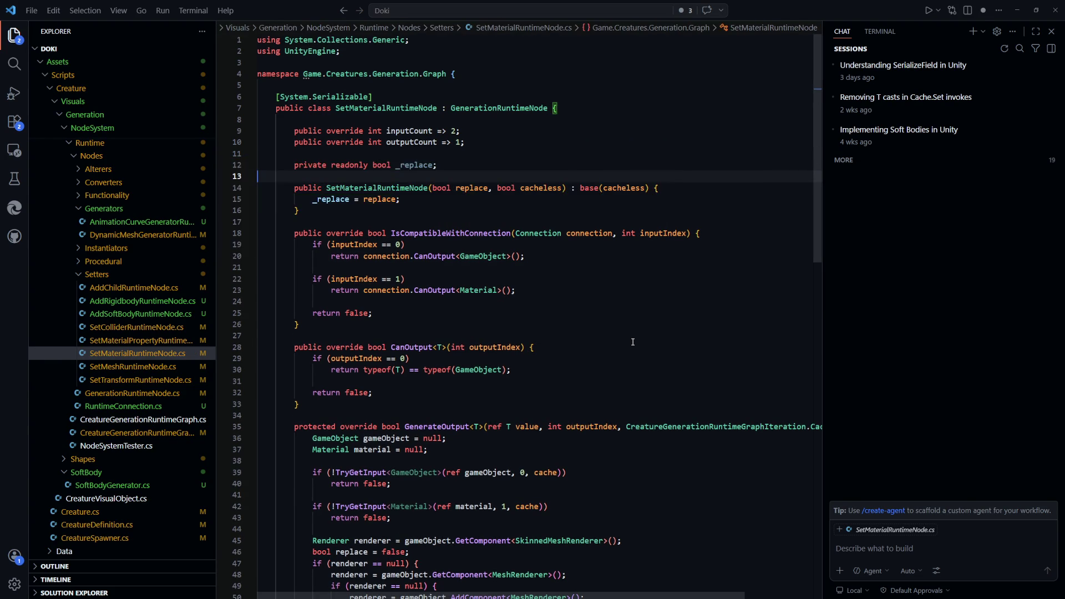
# Rename the _replace field to replace and delete GenerateOutput's local 'bool replace = false' line
pyautogui.press('F2')
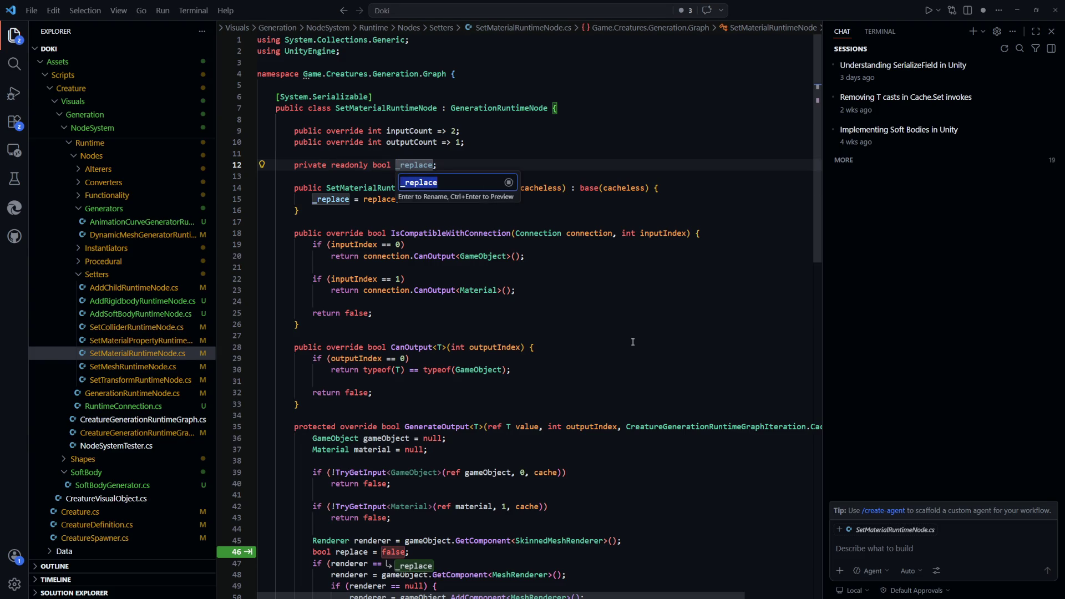
pyautogui.write('replace')
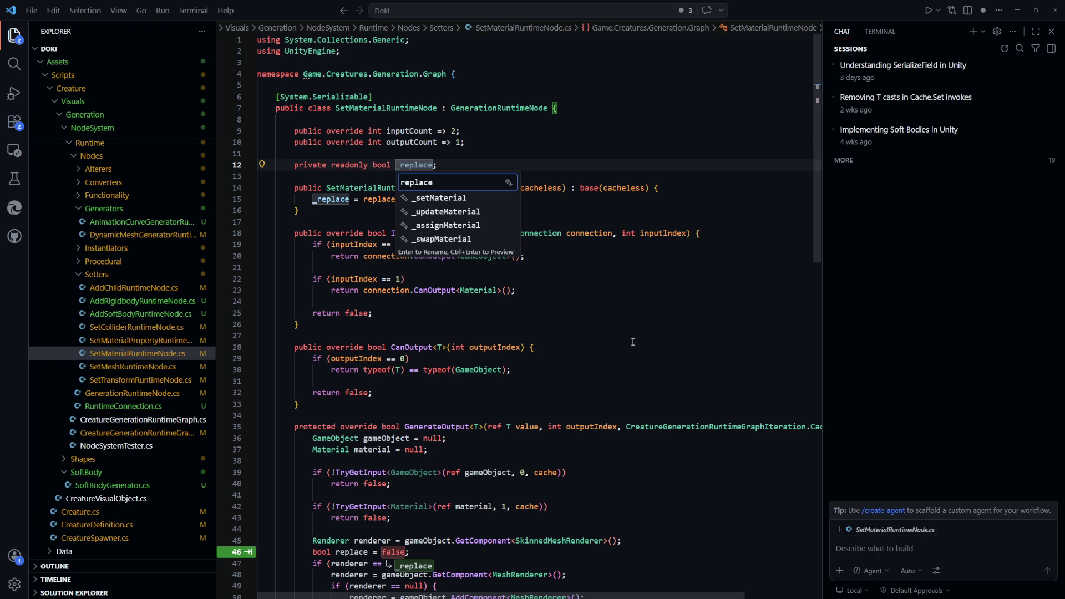
pyautogui.press('Return')
pyautogui.press('Tab')
pyautogui.press('Up')
pyautogui.press('Up')
pyautogui.press('Up')
pyautogui.press('Down')
pyautogui.press('Down')
pyautogui.press('Down')
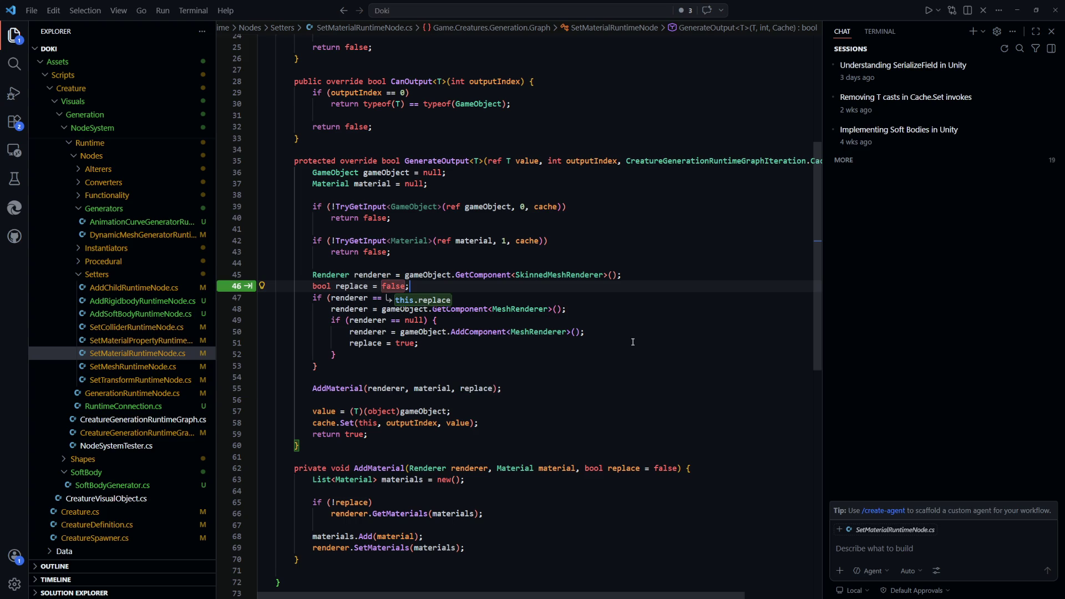
pyautogui.press('Escape')
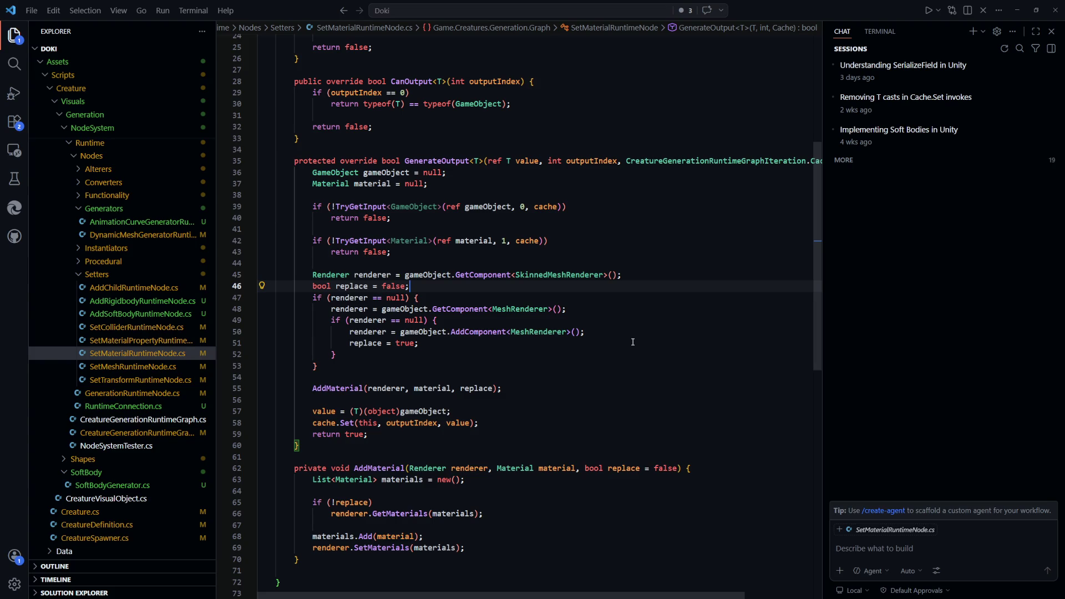
pyautogui.hotkey('ctrl', 'shift', 'k')
# Remove readonly from the replace field and save SetMaterialRuntimeNode.cs
pyautogui.click(668, 365)
pyautogui.click(361, 333)
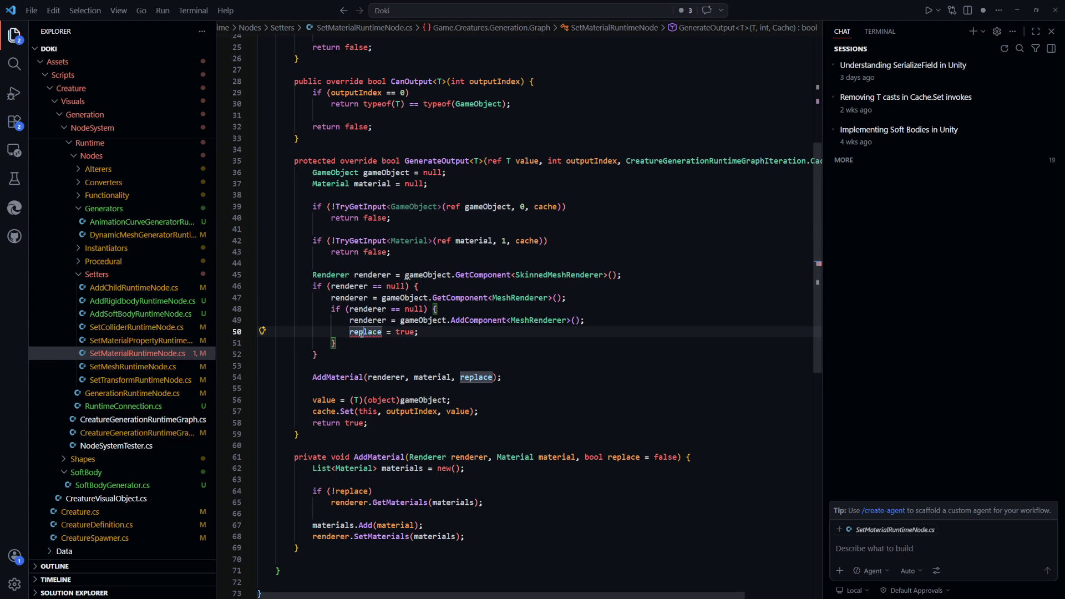
pyautogui.click(644, 403)
pyautogui.moveTo(361, 333)
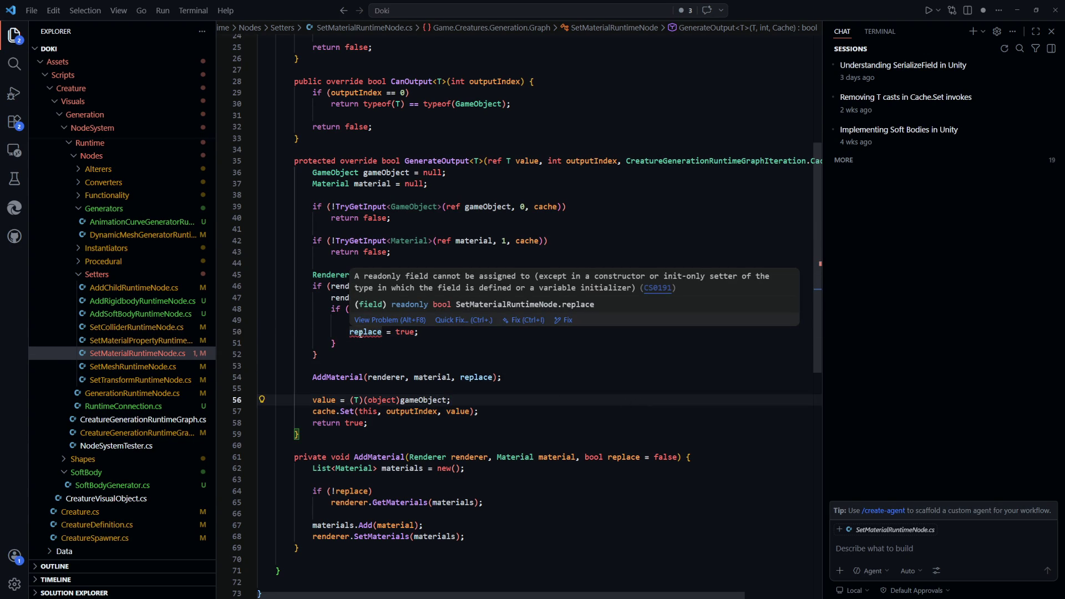
pyautogui.press('F12')
pyautogui.doubleClick(350, 164)
pyautogui.press('Delete')
pyautogui.hotkey('ctrl', 's')
# Remove the replace parameter from AddMaterial's signature and the replace argument from its call
pyautogui.click(610, 345)
pyautogui.scroll(-8, 611, 345)
pyautogui.scroll(-1, 611, 346)
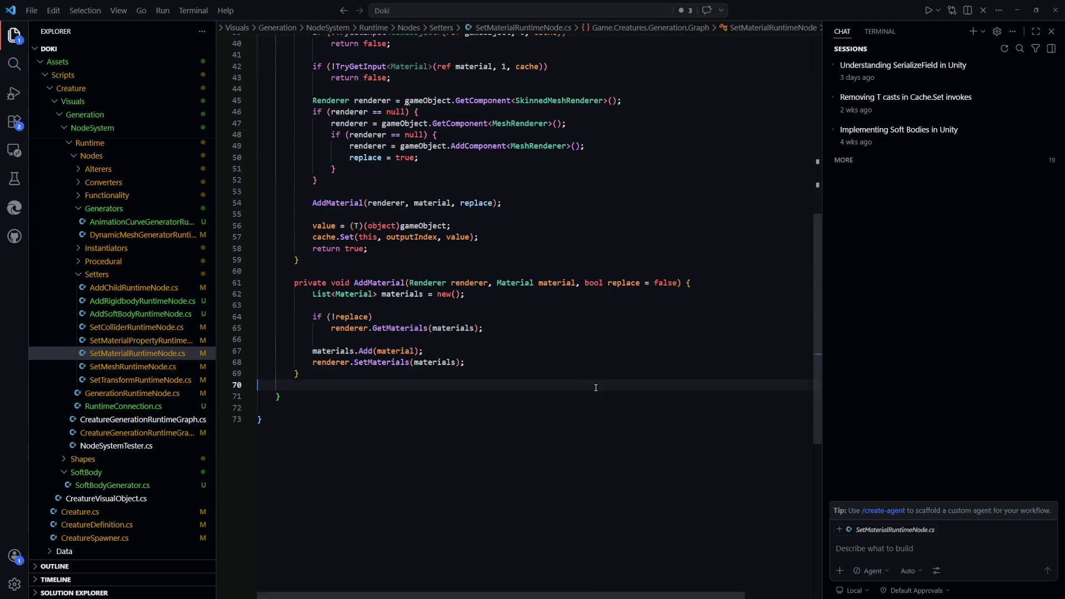
pyautogui.click(333, 490)
pyautogui.click(419, 262)
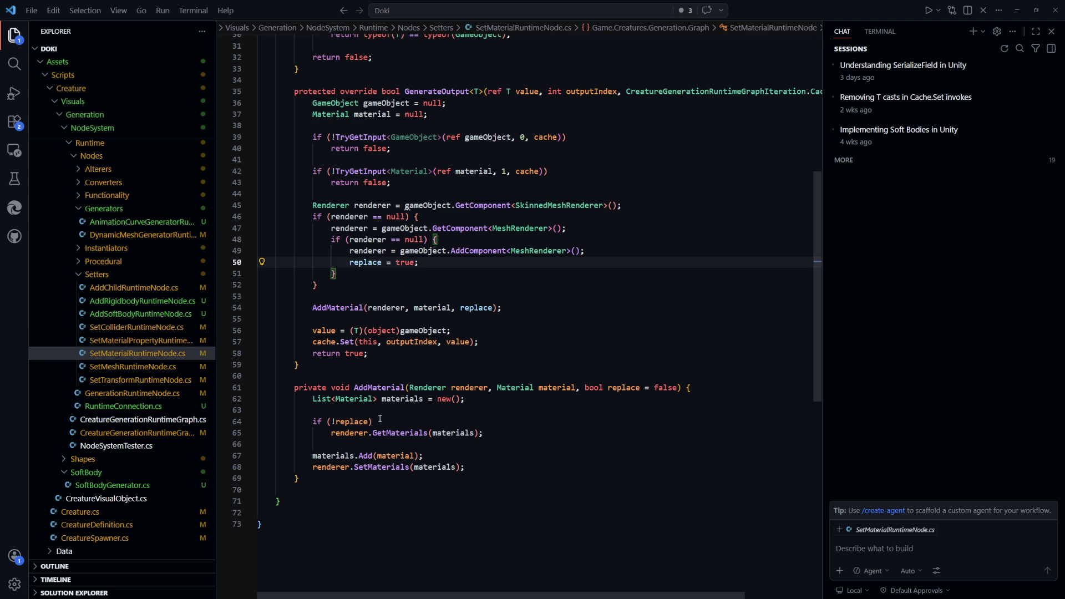
pyautogui.doubleClick(351, 422)
pyautogui.scroll(2, 697, 439)
pyautogui.moveTo(649, 429); pyautogui.dragTo(576, 429)
pyautogui.press('BackSpace')
pyautogui.click(474, 360)
pyautogui.doubleClick(475, 348)
pyautogui.press('BackSpace')
pyautogui.press('BackSpace')
pyautogui.press('BackSpace')
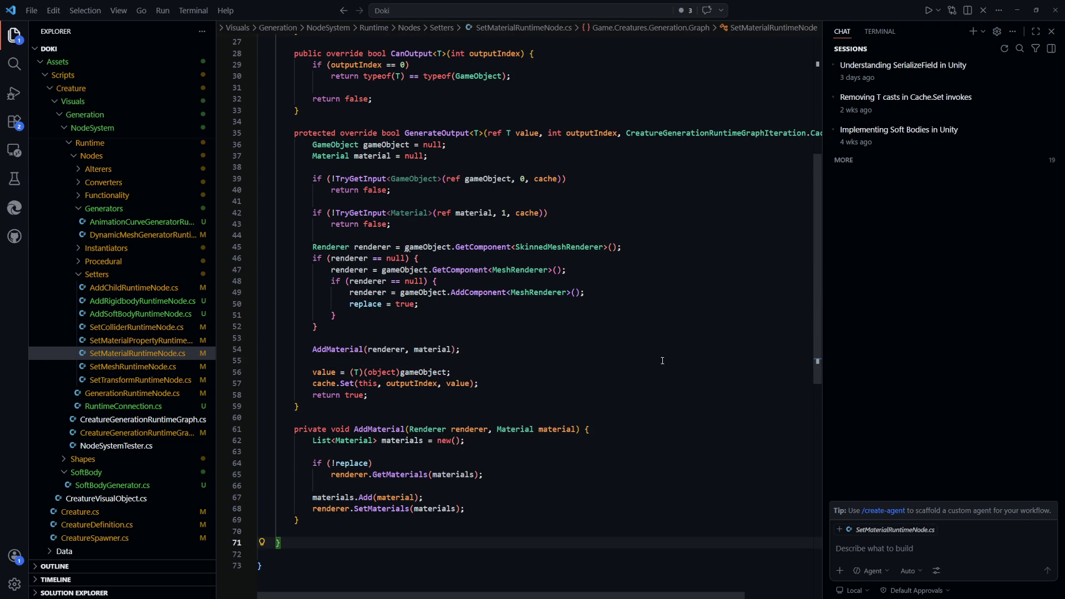
# Add a [SerializeField] attribute above the replace field
pyautogui.scroll(9, 597, 377)
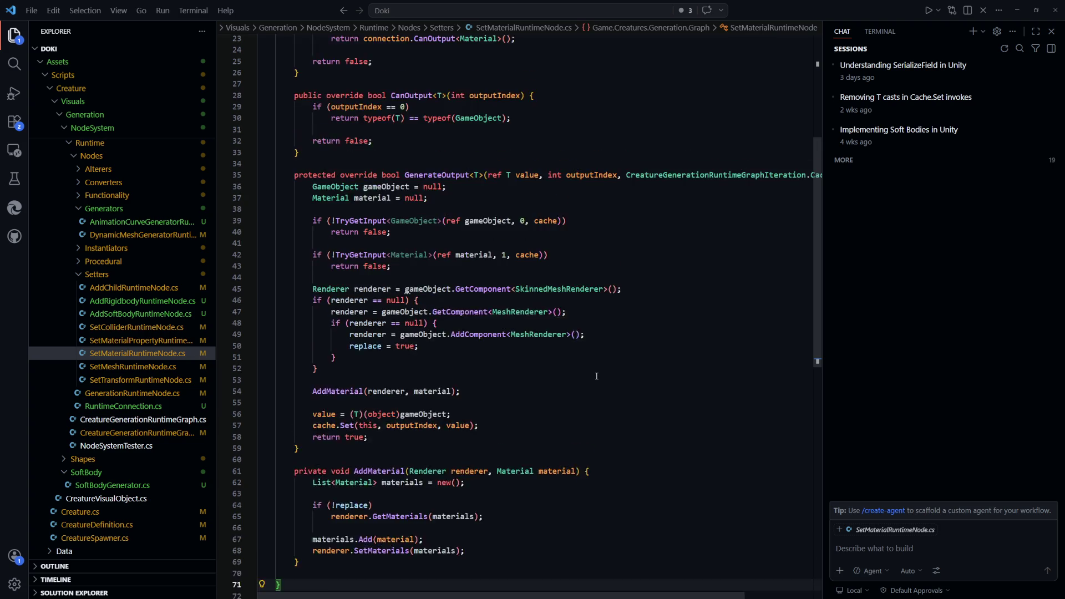
pyautogui.click(452, 154)
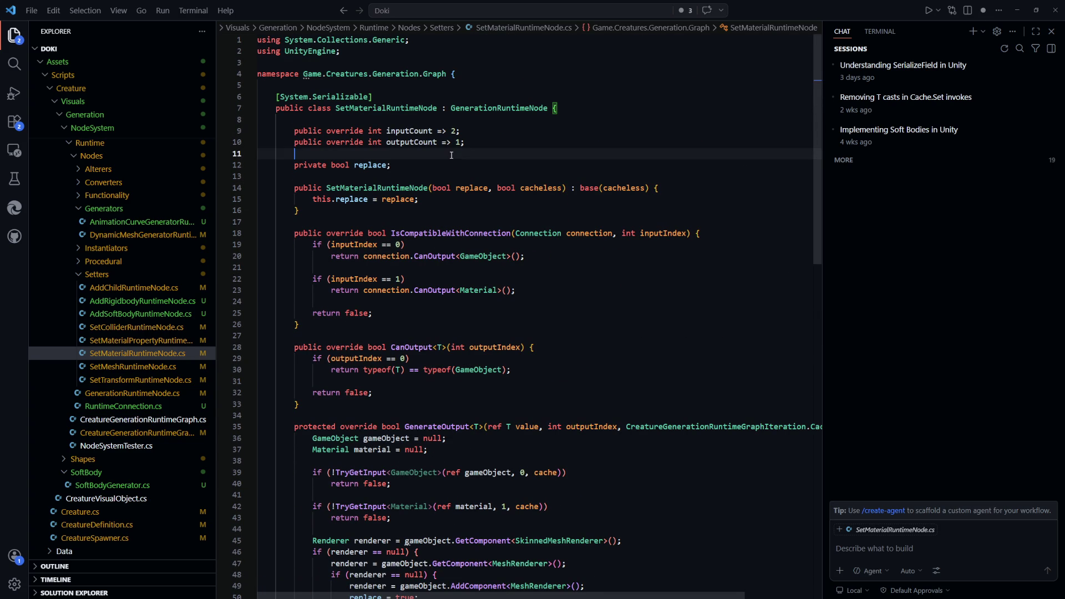
pyautogui.press('Return')
pyautogui.write('[')
pyautogui.press('Tab')
pyautogui.click(610, 324)
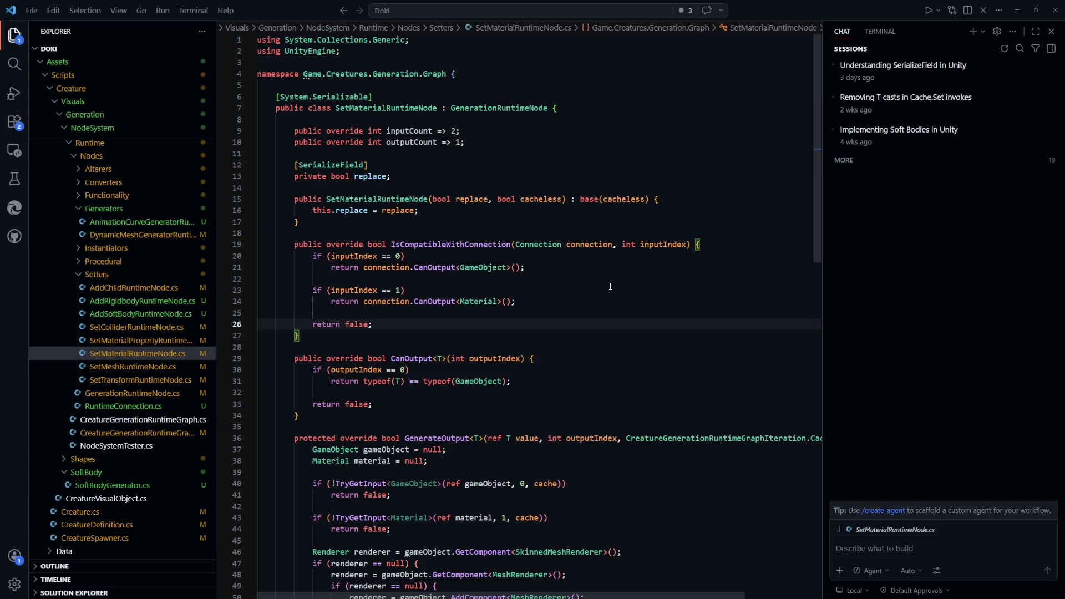
pyautogui.scroll(-8, 595, 342)
pyautogui.click(612, 359)
# Let Unity recompile, check the Blob graph's Set Material nodes show the Replace option, then return to Visual Studio Code
pyautogui.hotkey('alt', 'Tab')
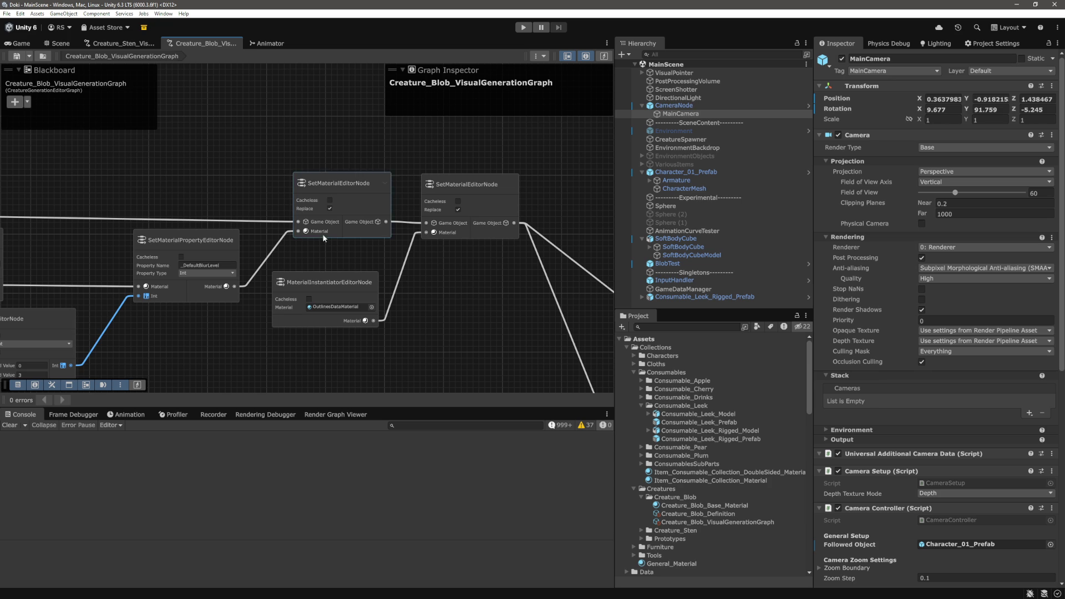
pyautogui.hotkey('alt', 'Tab')
# Scroll through SetMaterialEditorNode.cs once more, then switch to Unity's Blob visual generation graph
pyautogui.scroll(2, 665, 395)
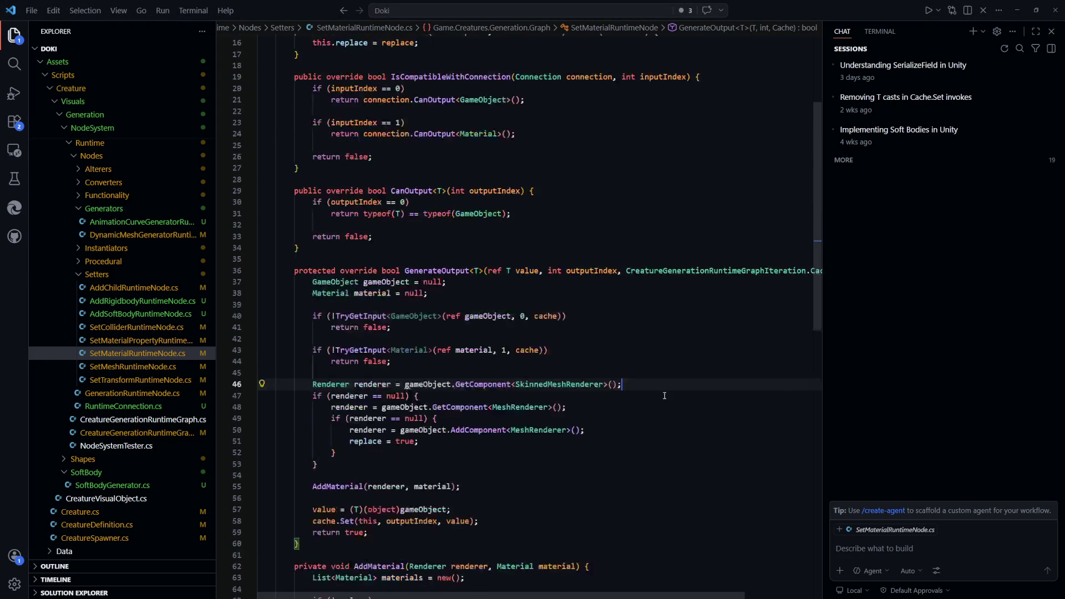
pyautogui.hotkey('ctrl', 'Tab')
pyautogui.scroll(6, 637, 351)
pyautogui.scroll(-3, 637, 350)
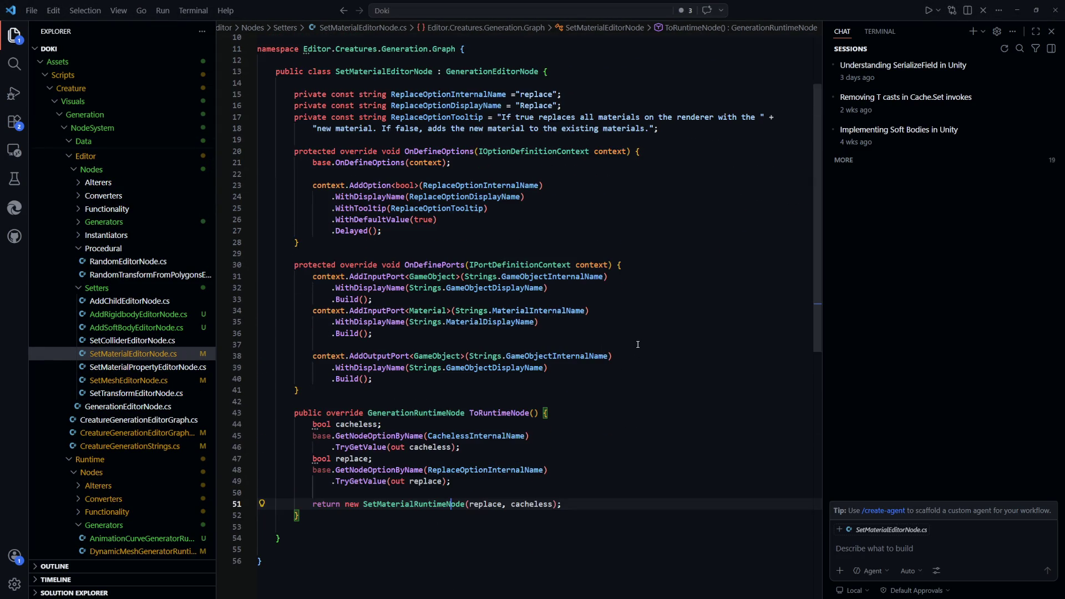
pyautogui.click(671, 339)
pyautogui.hotkey('alt', 'Tab')
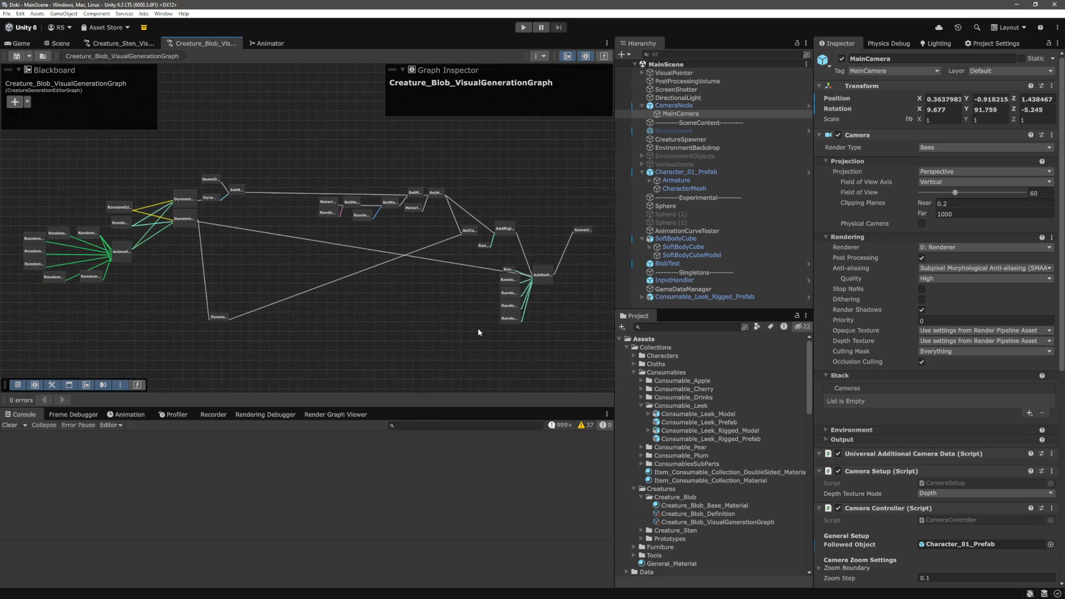
# Enter play mode in the Game view and run the character around the blobs with WASD
pyautogui.hotkey('ctrl', '2')
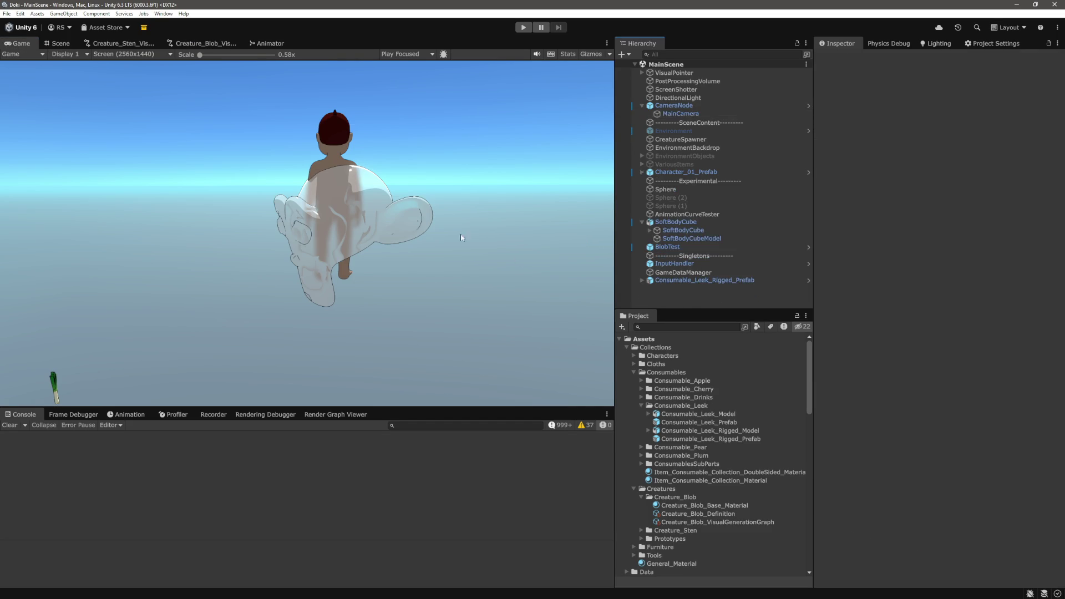
pyautogui.click(522, 28)
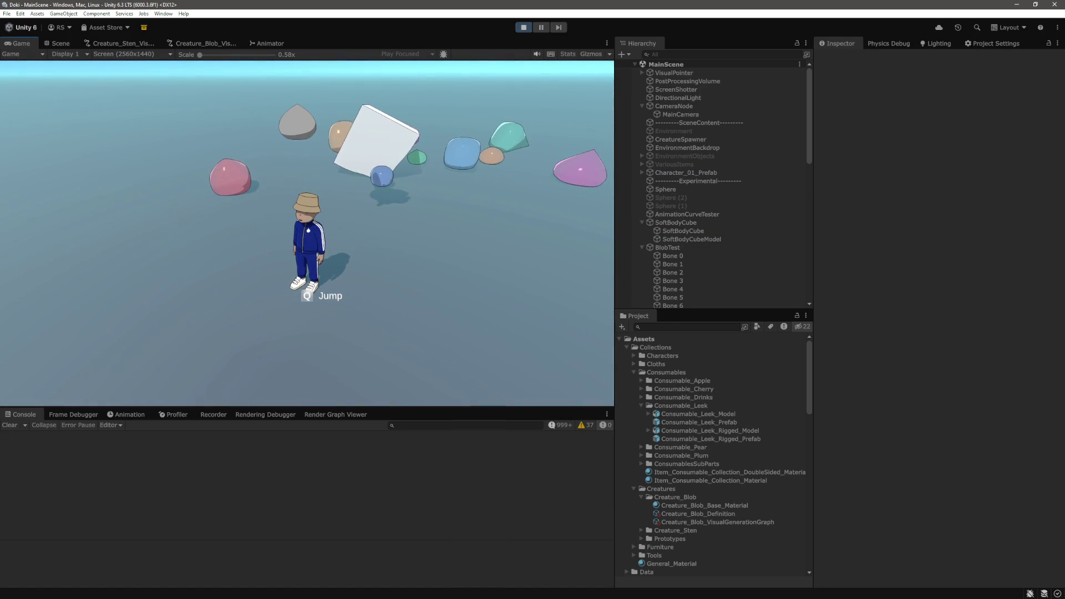
pyautogui.press('a')
pyautogui.press('w')
pyautogui.press('a')
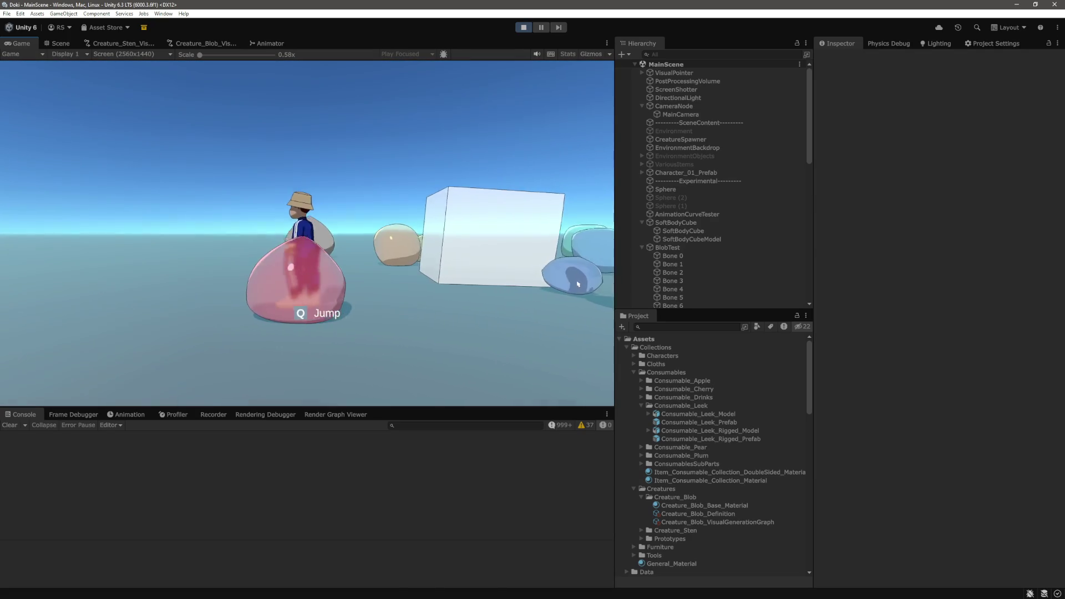
pyautogui.press('d')
pyautogui.press('w')
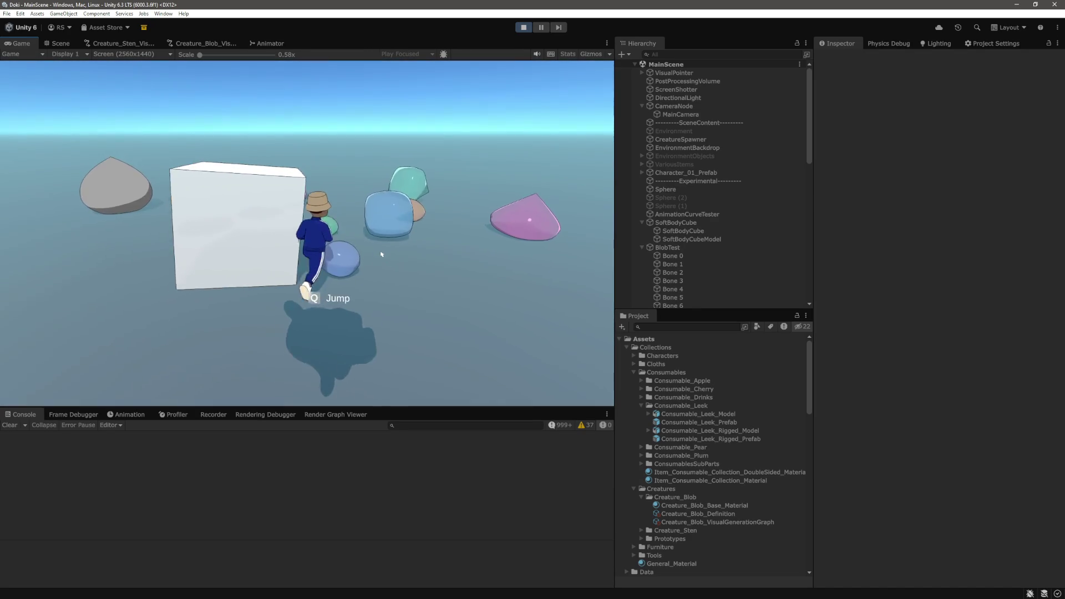
pyautogui.press('a')
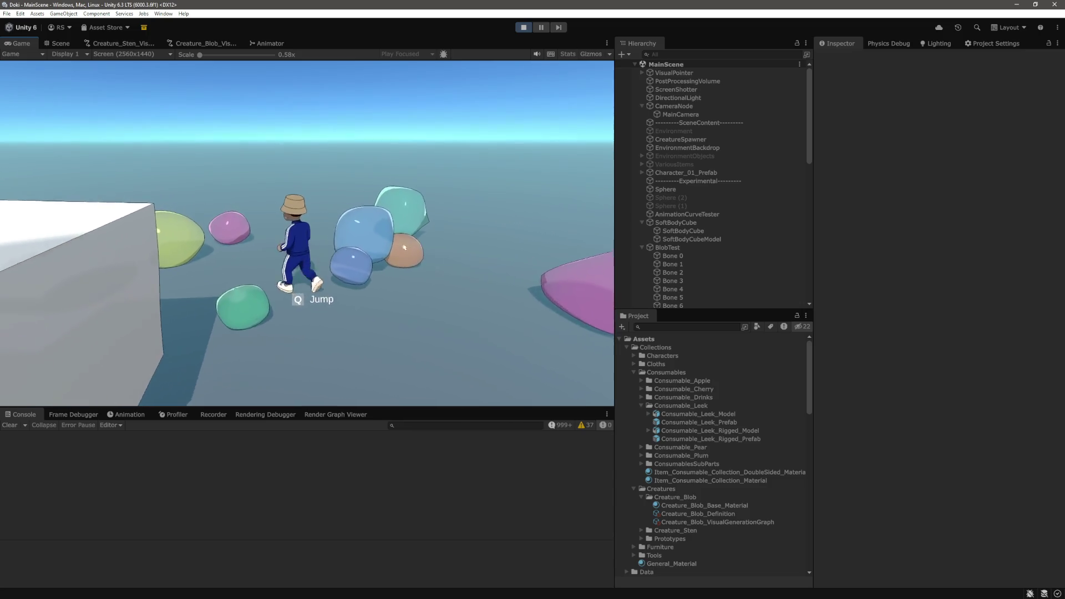
pyautogui.press('w')
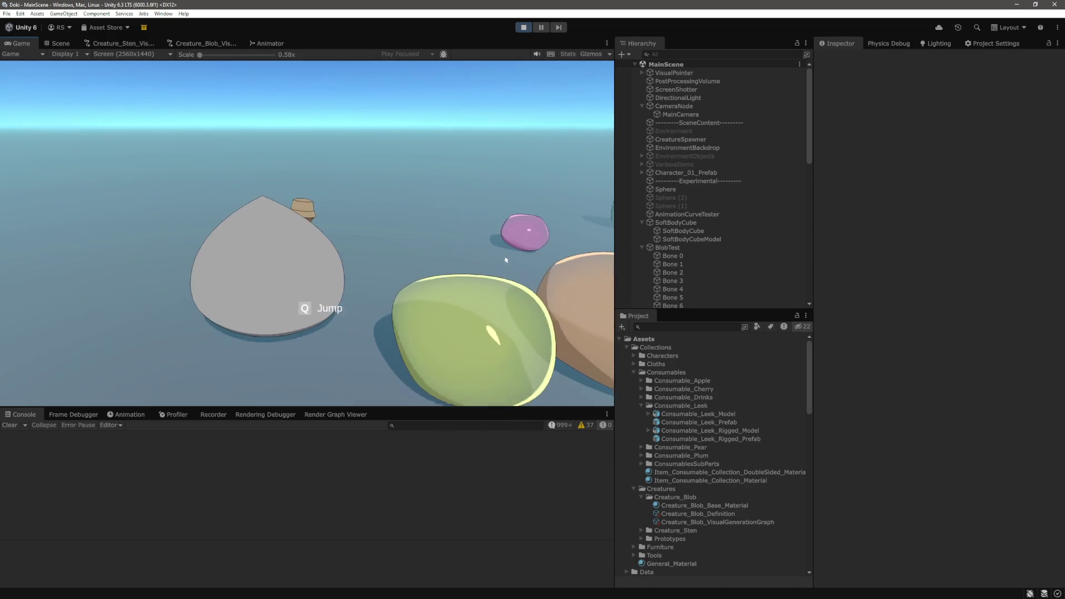
pyautogui.press('d')
pyautogui.press('a')
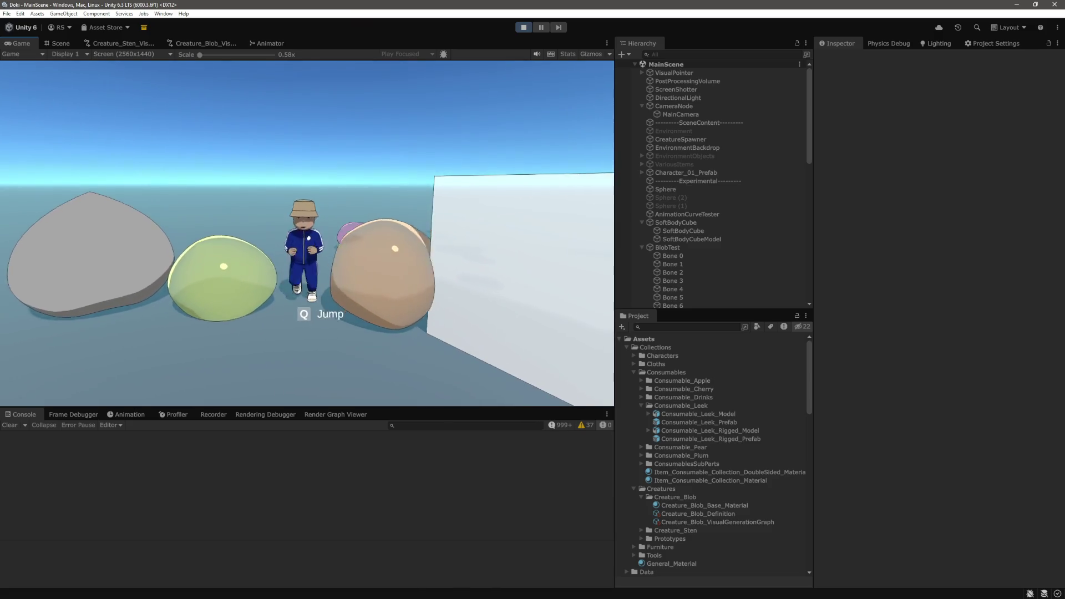
# In the Scene view, select the blue, teal and pink blobs to check their rigidbody masses
pyautogui.click(59, 43)
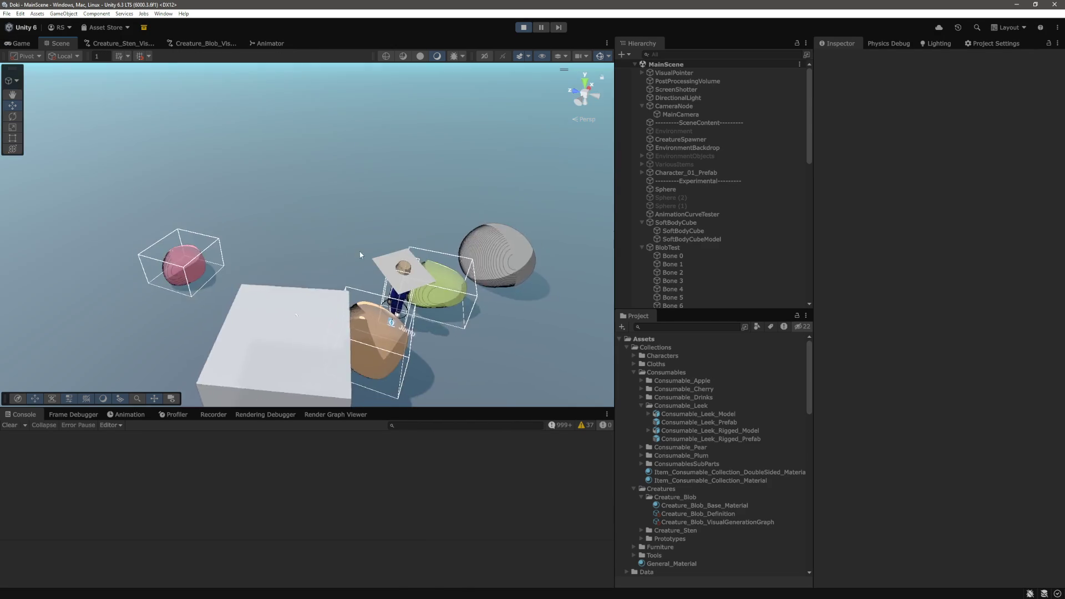
pyautogui.scroll(5, 355, 248)
pyautogui.click(215, 151)
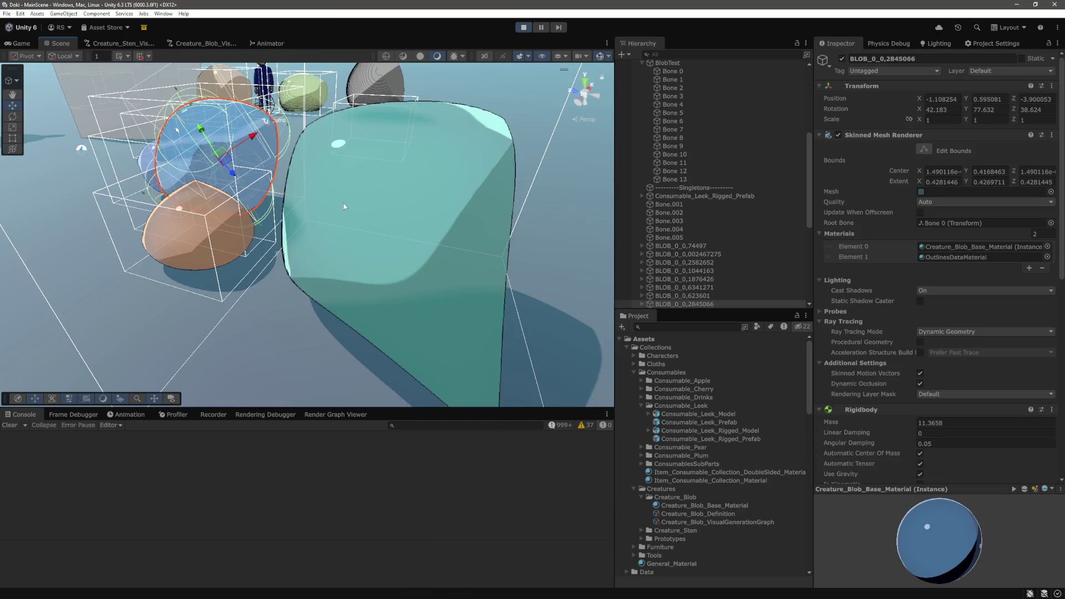
pyautogui.click(392, 256)
pyautogui.moveTo(411, 181); pyautogui.dragTo(288, 227)
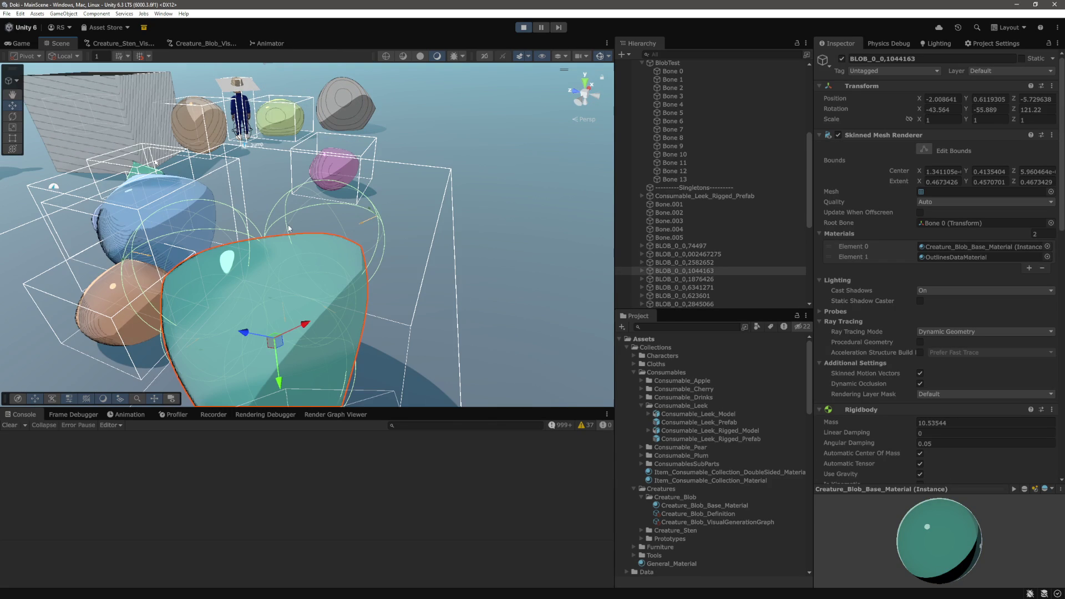
pyautogui.click(336, 168)
pyautogui.moveTo(265, 238)
pyautogui.mouseDown()
pyautogui.moveTo(262, 192)
pyautogui.moveTo(300, 301)
pyautogui.mouseUp()
pyautogui.press('f')
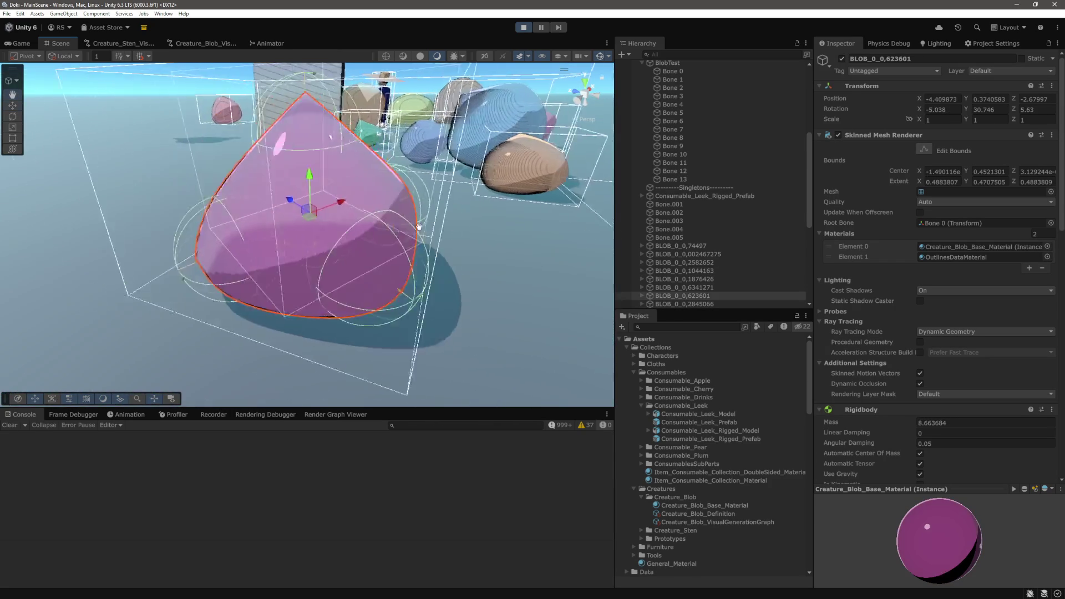
pyautogui.scroll(-2, 216, 126)
pyautogui.click(216, 126)
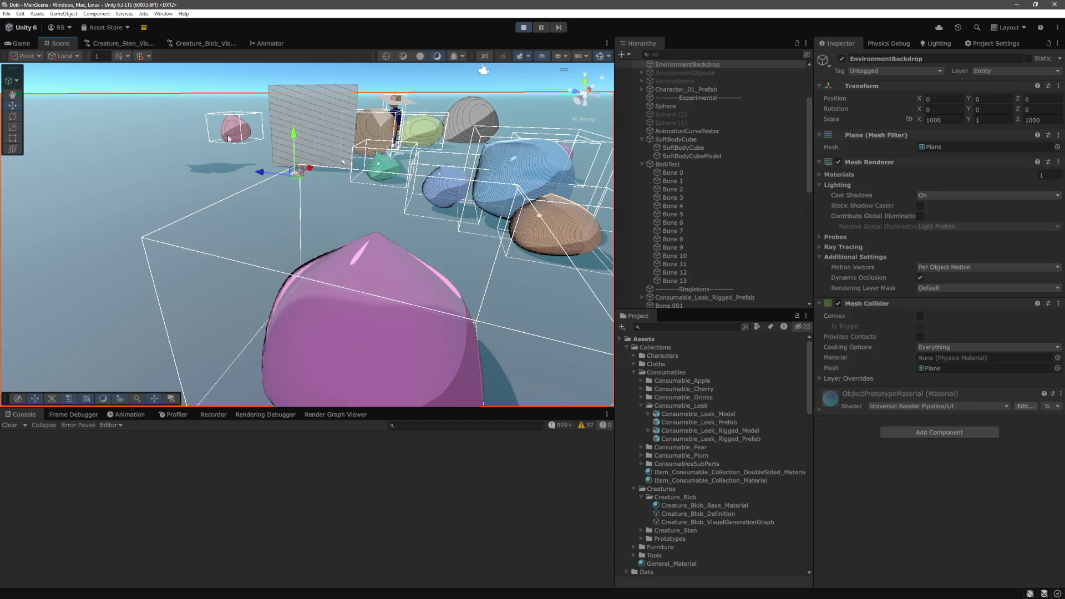
pyautogui.press('f')
pyautogui.moveTo(283, 211); pyautogui.dragTo(388, 125)
# Select the yellow, green, blue, teal cone and orange blobs to compare their masses
pyautogui.click(482, 118)
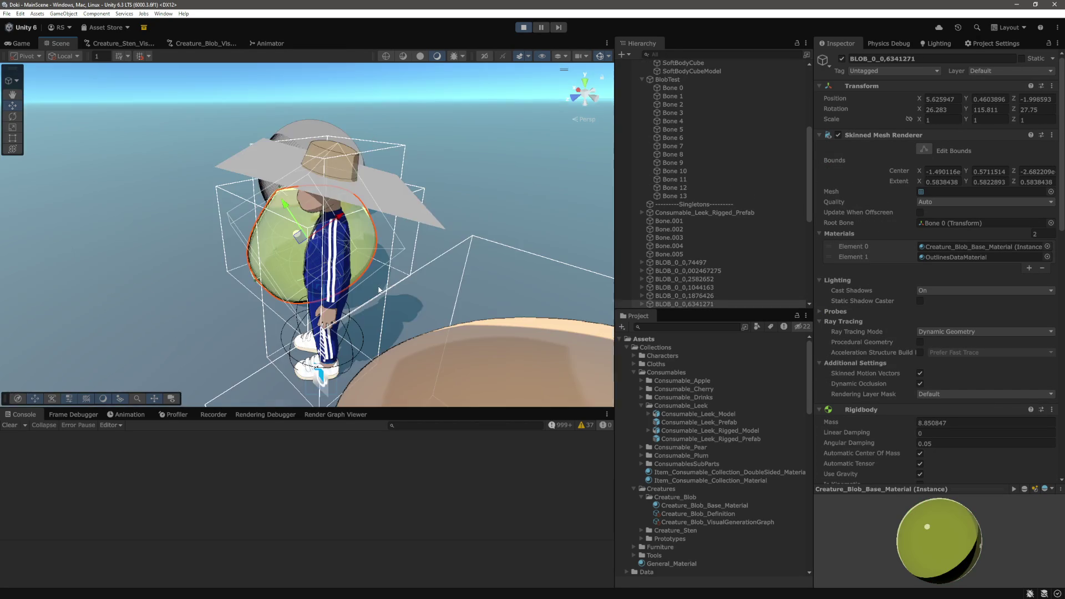
pyautogui.press('f')
pyautogui.moveTo(396, 157)
pyautogui.mouseDown()
pyautogui.moveTo(379, 213)
pyautogui.moveTo(268, 262)
pyautogui.moveTo(300, 244)
pyautogui.mouseUp()
pyautogui.click(379, 213)
pyautogui.click(215, 314)
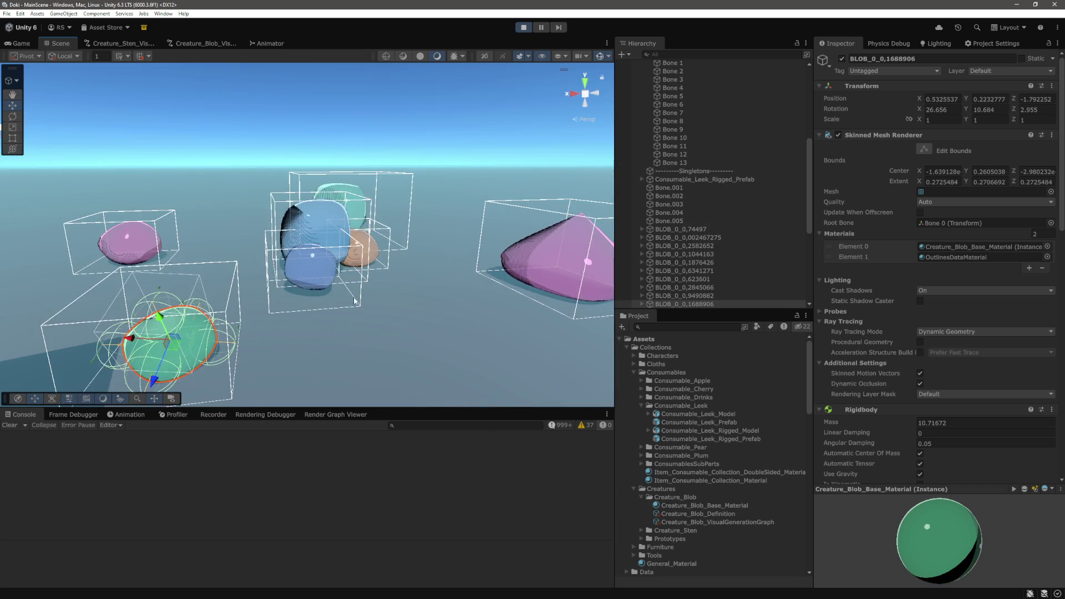
pyautogui.click(224, 248)
pyautogui.moveTo(335, 277); pyautogui.dragTo(439, 246)
pyautogui.click(357, 172)
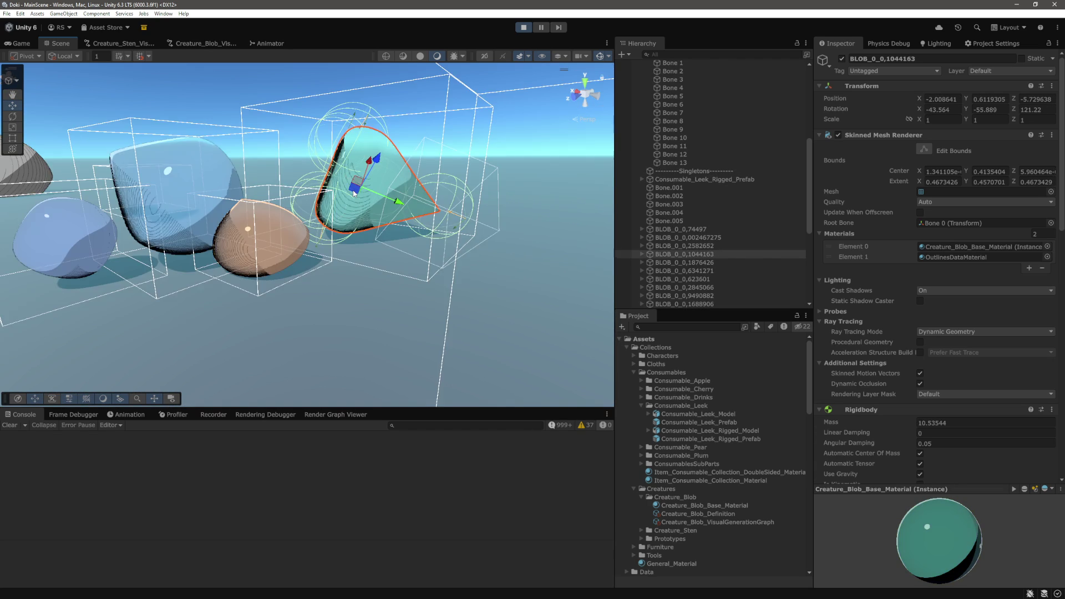
pyautogui.click(258, 236)
# Expand pink blob BLOB_0_0,623601 and inspect the joints of Bone 0 and Bone 2
pyautogui.scroll(-3, 267, 240)
pyautogui.click(407, 312)
pyautogui.press('f')
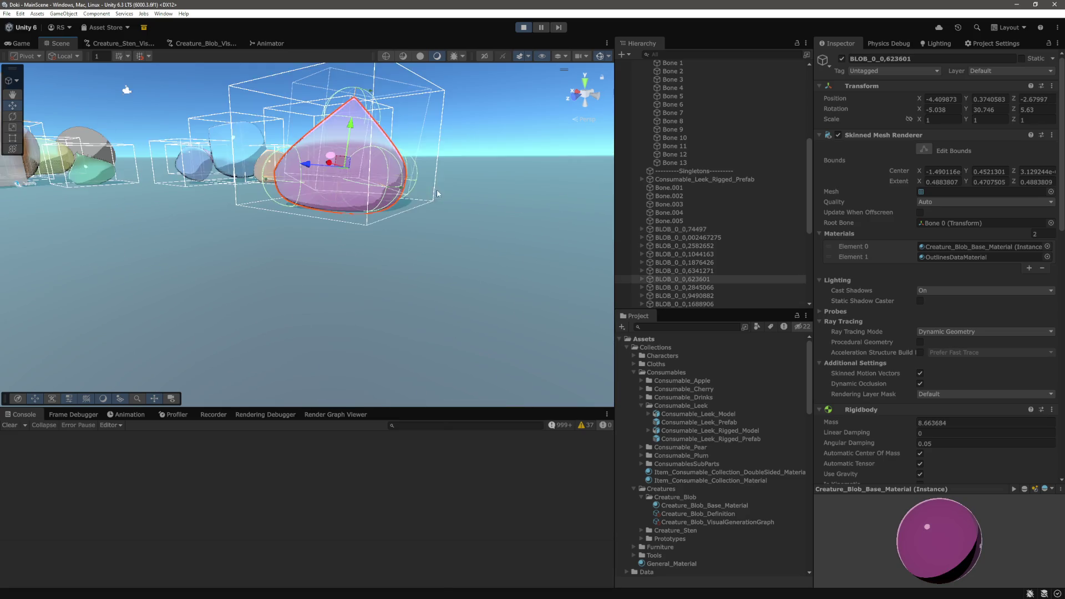
pyautogui.scroll(-5, 666, 239)
pyautogui.click(642, 154)
pyautogui.click(670, 163)
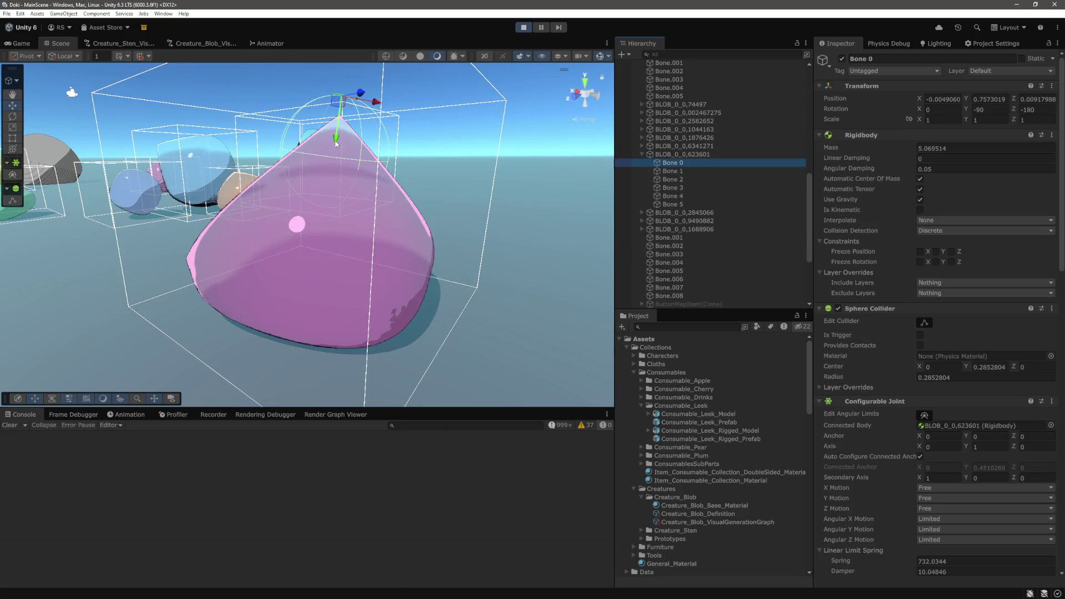
pyautogui.click(673, 180)
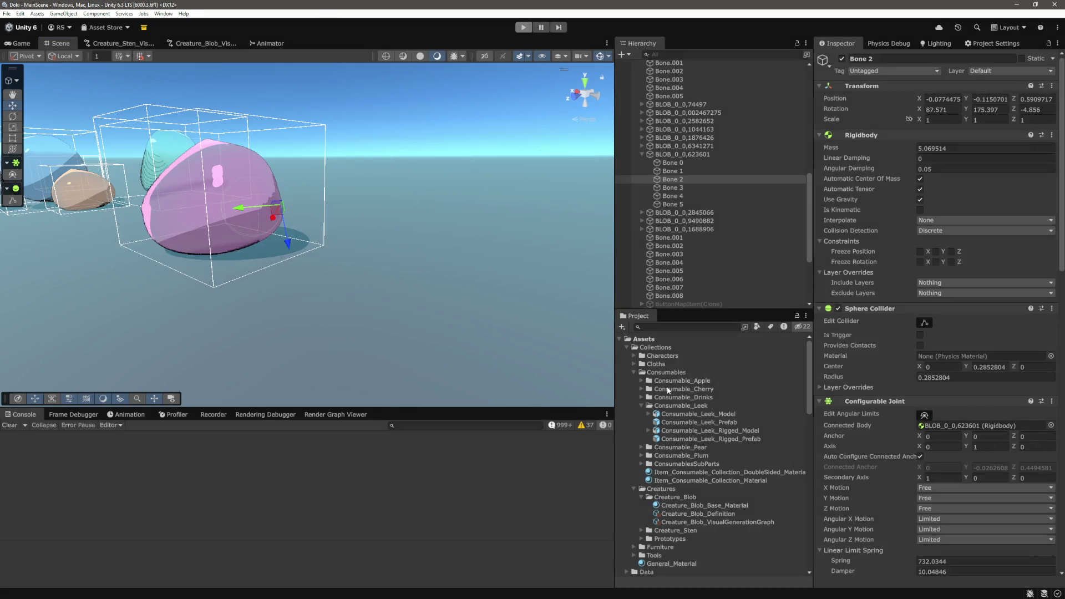
# Stop play and set the graph's random joint radius lower bound to 0.05, then save
pyautogui.hotkey('ctrl', 'p')
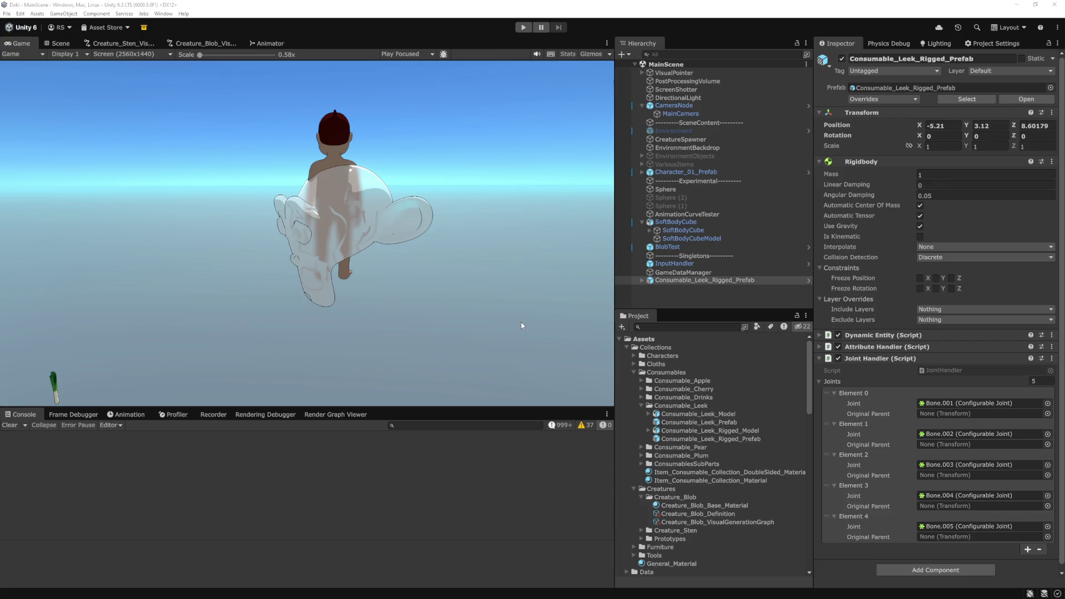
pyautogui.click(221, 43)
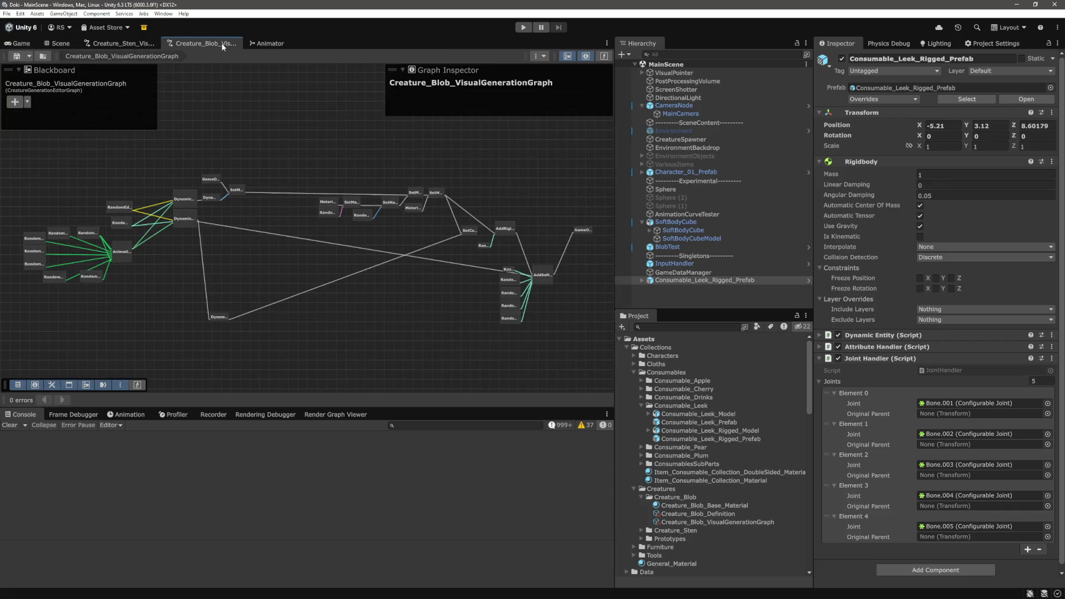
pyautogui.scroll(5, 348, 241)
pyautogui.moveTo(288, 281); pyautogui.dragTo(221, 243)
pyautogui.scroll(5, 388, 230)
pyautogui.click(319, 158)
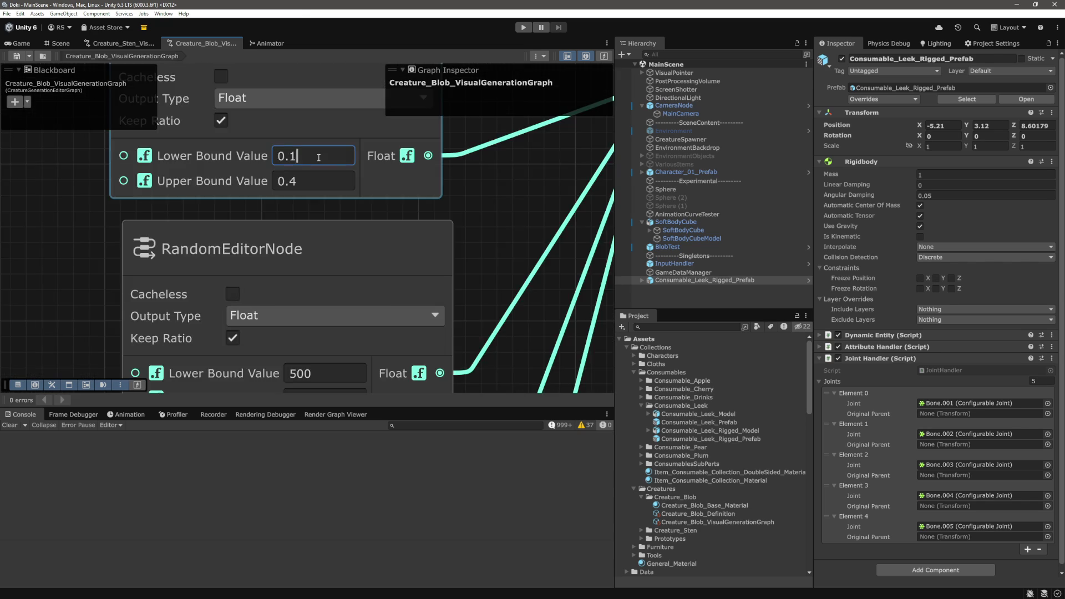
pyautogui.press('BackSpace')
pyautogui.write('05')
pyautogui.press('Return')
pyautogui.hotkey('ctrl', 's')
# Set the random joint radius upper bound to 0.2, save the graph and restart play mode
pyautogui.scroll(-3, 344, 283)
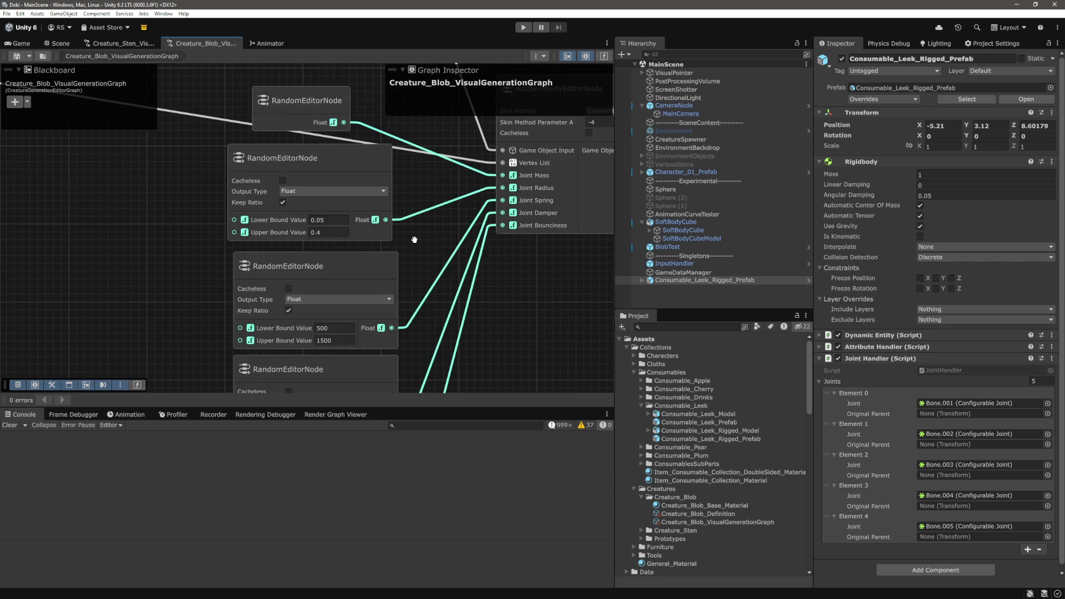
pyautogui.scroll(3, 340, 237)
pyautogui.click(324, 227)
pyautogui.write('0.2')
pyautogui.press('Return')
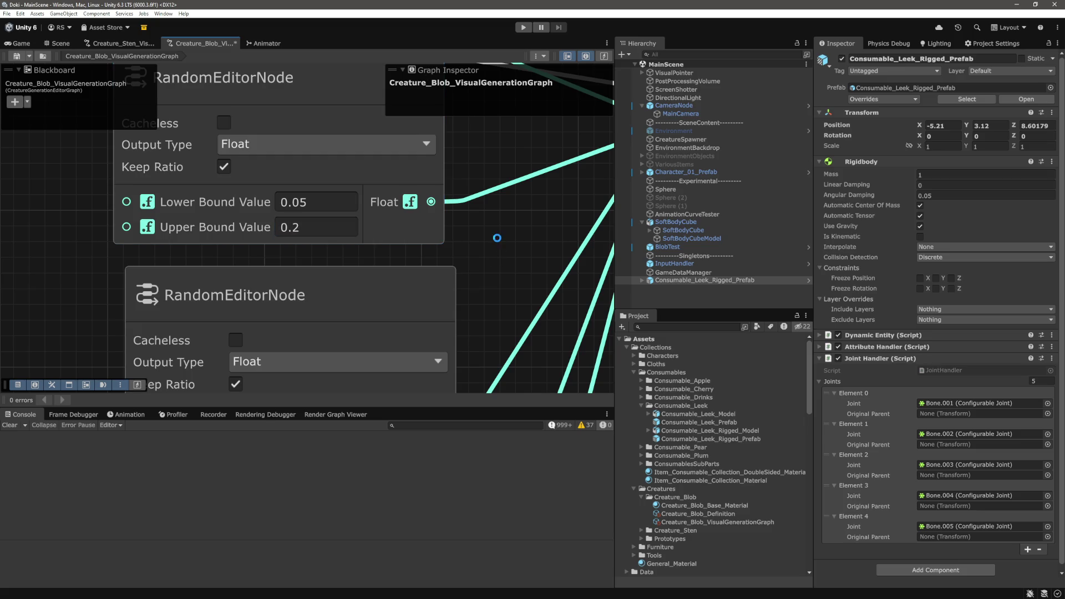
pyautogui.hotkey('ctrl', 's')
pyautogui.scroll(-5, 497, 238)
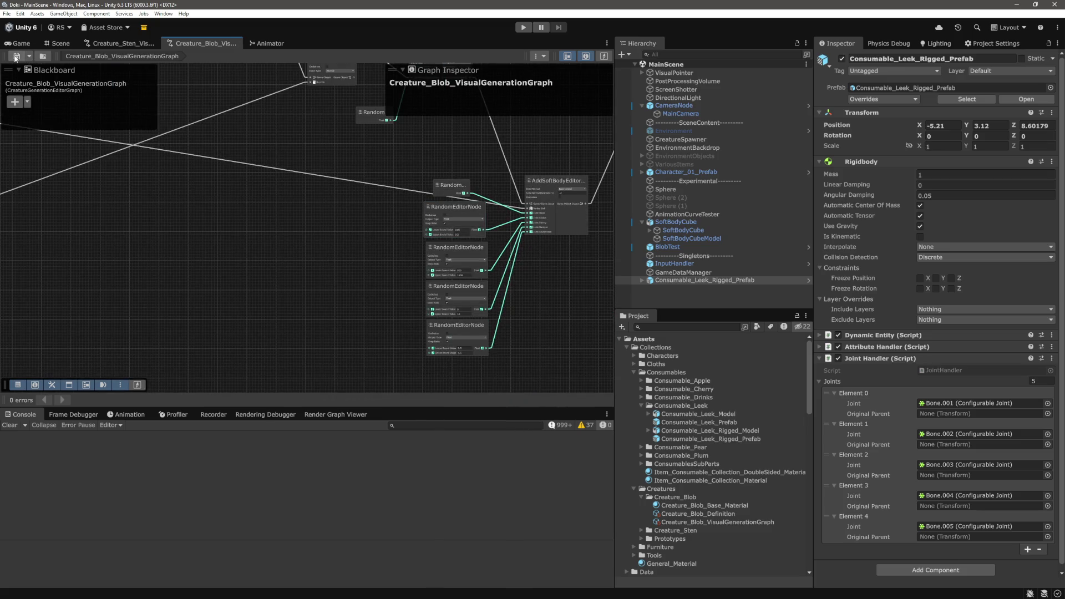
pyautogui.click(522, 28)
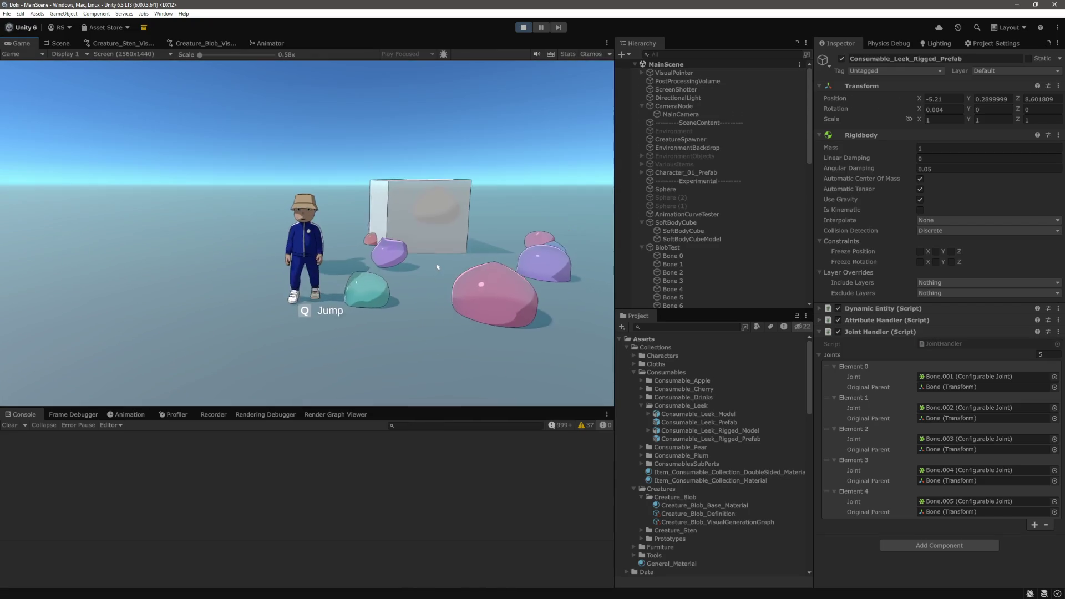
# In the Scene view during play, select and frame the tan blob BLOB_0_0,104753
pyautogui.click(61, 44)
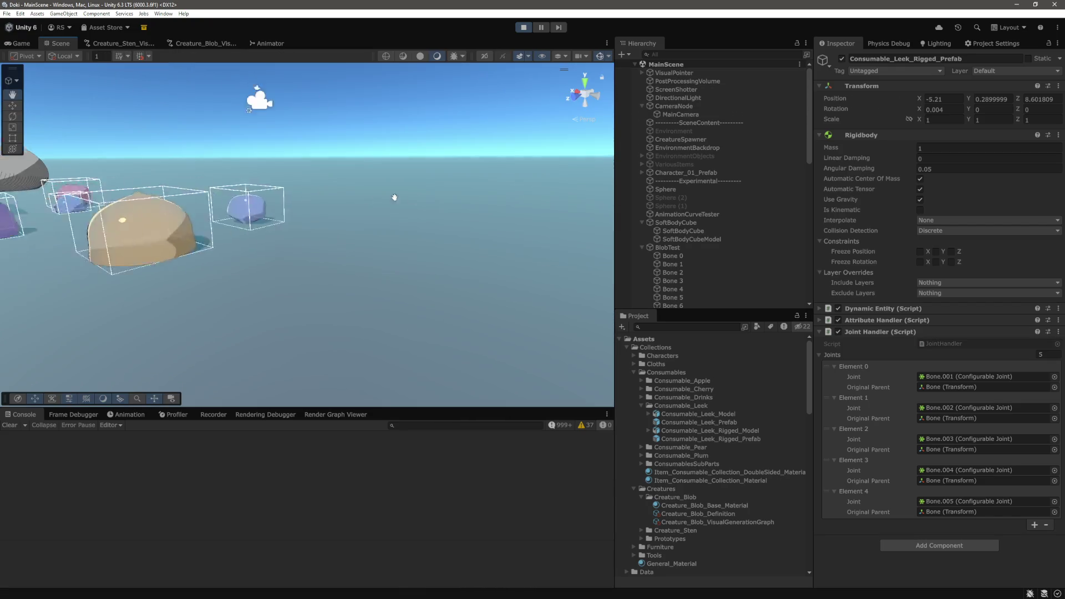
pyautogui.click(291, 244)
pyautogui.moveTo(334, 228); pyautogui.dragTo(198, 182)
pyautogui.press('f')
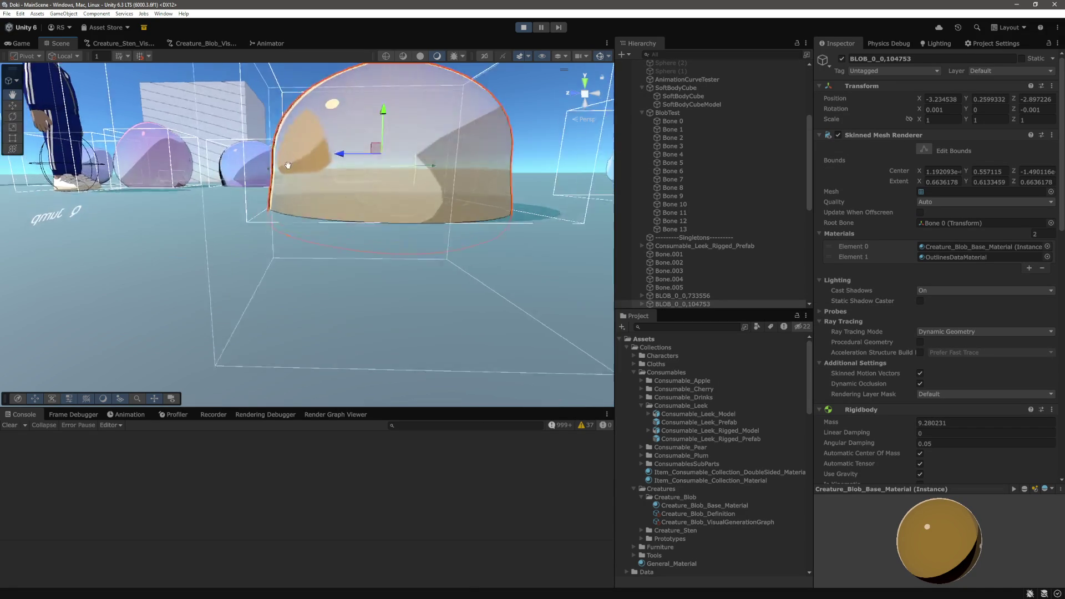
pyautogui.scroll(-4, 671, 255)
# Select the tan blob's Bone 0 and pull it upward twice to test the joint springs
pyautogui.click(642, 210)
pyautogui.click(682, 220)
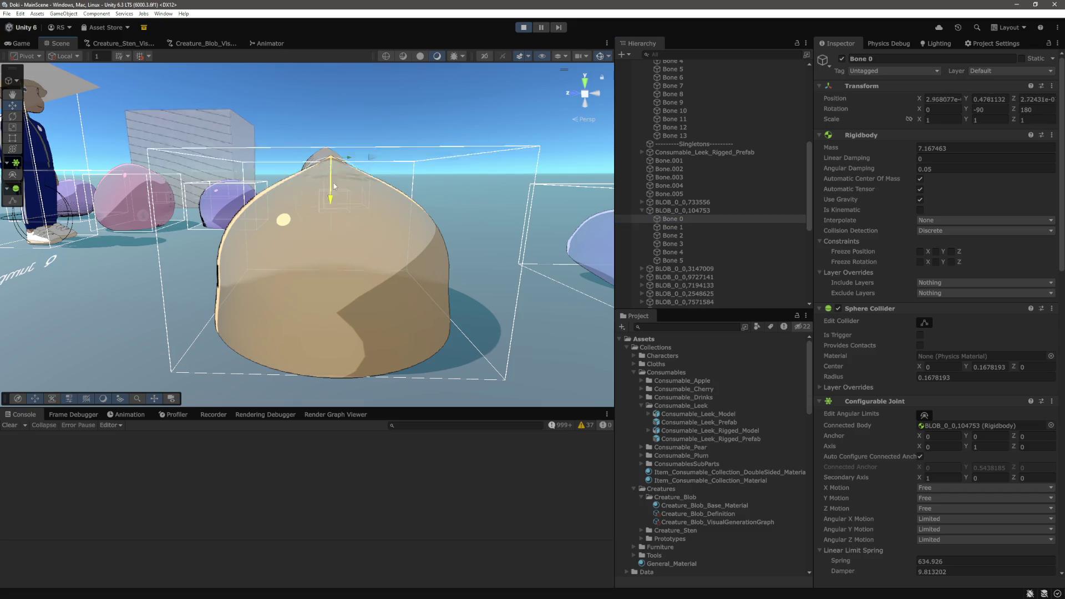
pyautogui.moveTo(337, 210); pyautogui.dragTo(344, 67)
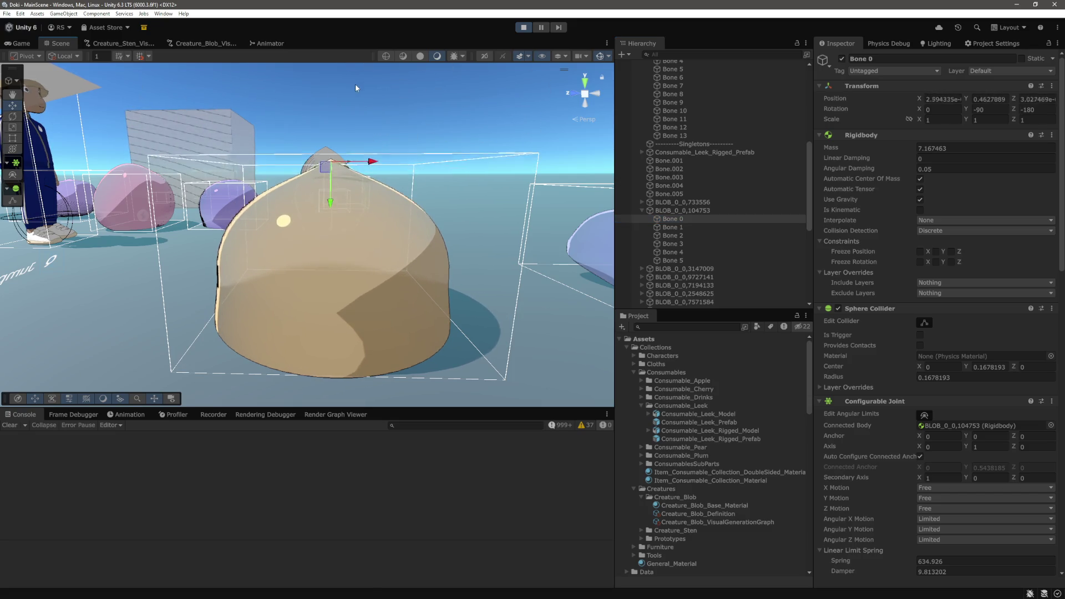
pyautogui.scroll(-5, 990, 384)
pyautogui.scroll(-1, 878, 384)
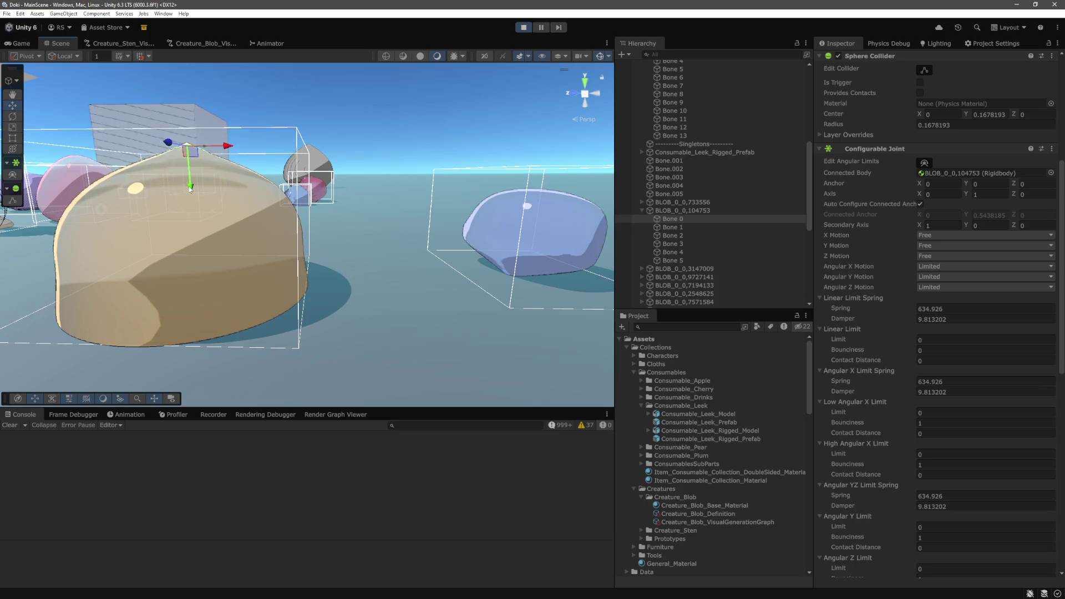
pyautogui.moveTo(163, 183); pyautogui.dragTo(201, 118)
# Select Bone 2 to view its joint settings: spring 634.926, damper 9.813202
pyautogui.click(673, 236)
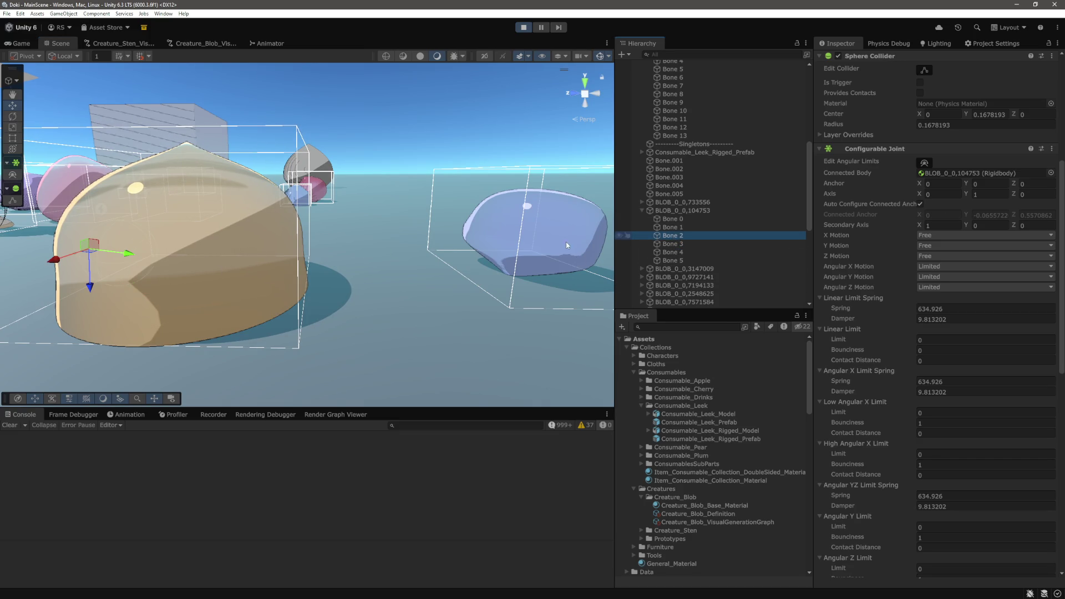
pyautogui.moveTo(421, 244); pyautogui.dragTo(393, 260)
pyautogui.moveTo(282, 259)
pyautogui.mouseDown()
pyautogui.moveTo(475, 264)
pyautogui.moveTo(478, 254)
pyautogui.moveTo(453, 253)
pyautogui.mouseUp()
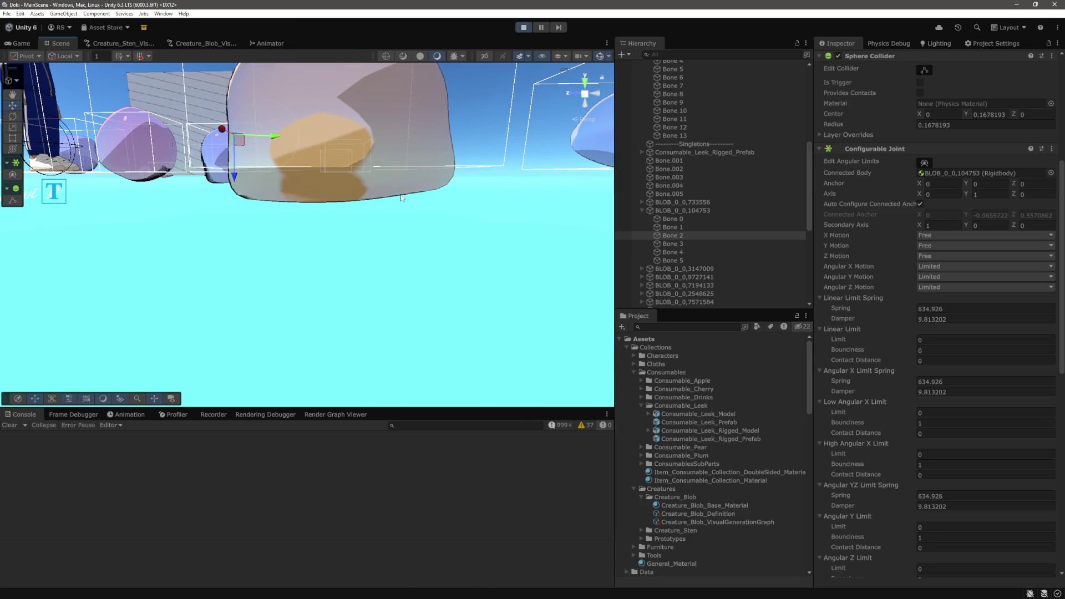
pyautogui.press('w')
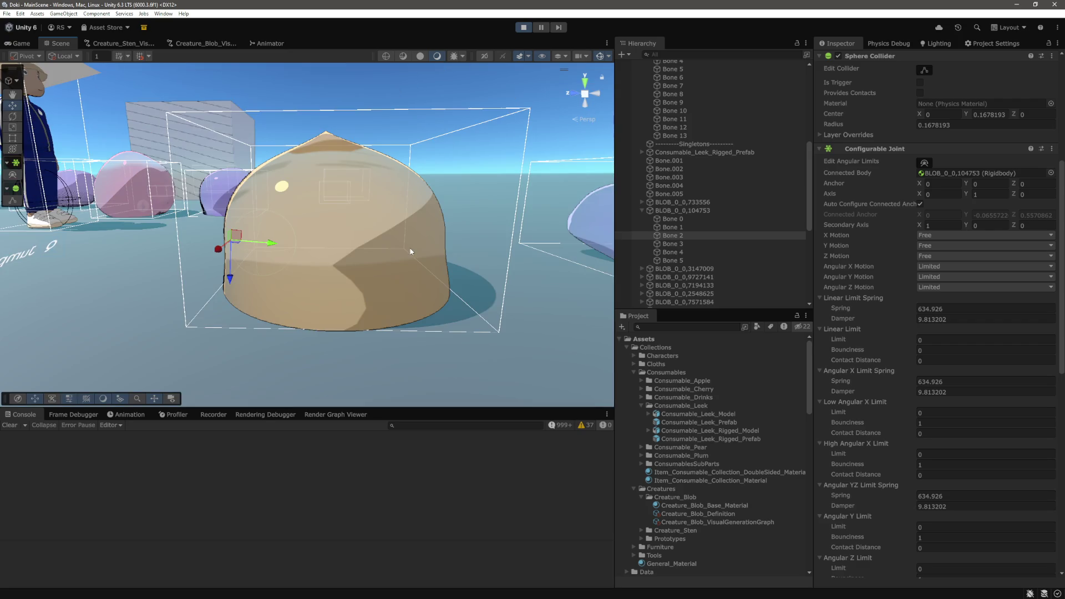
# Click through the tan blob's bones, Bone 0 to Bone 5, to inspect each one
pyautogui.click(691, 228)
pyautogui.click(686, 219)
pyautogui.click(684, 235)
pyautogui.click(682, 252)
pyautogui.click(682, 261)
pyautogui.click(683, 220)
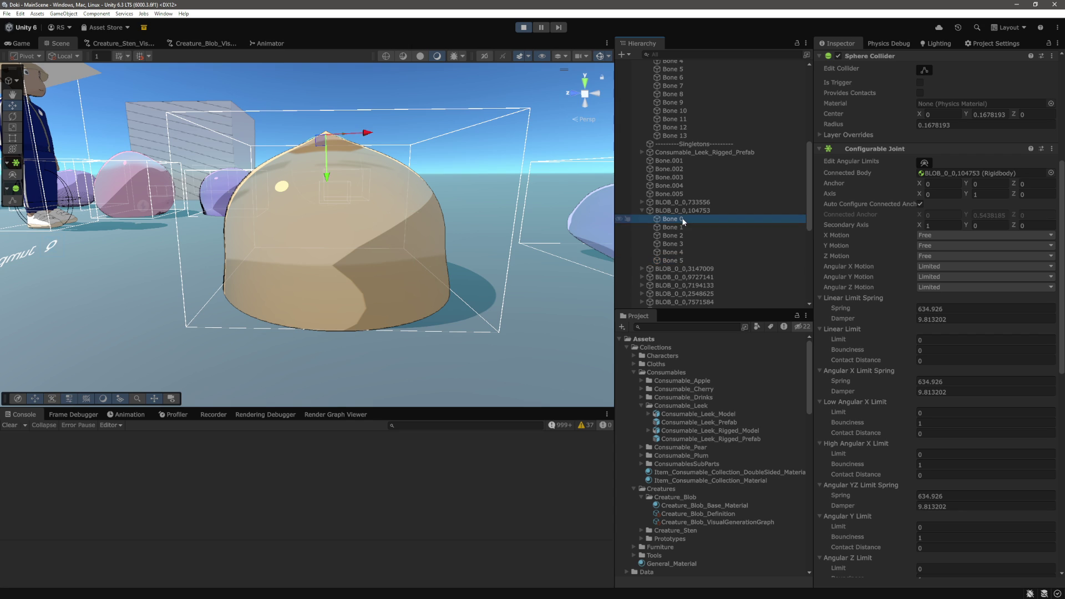
# Select all six bones and set their shared Rigidbody mass to 5
pyautogui.keyDown('shift'); pyautogui.click(673, 260); pyautogui.keyUp('shift')
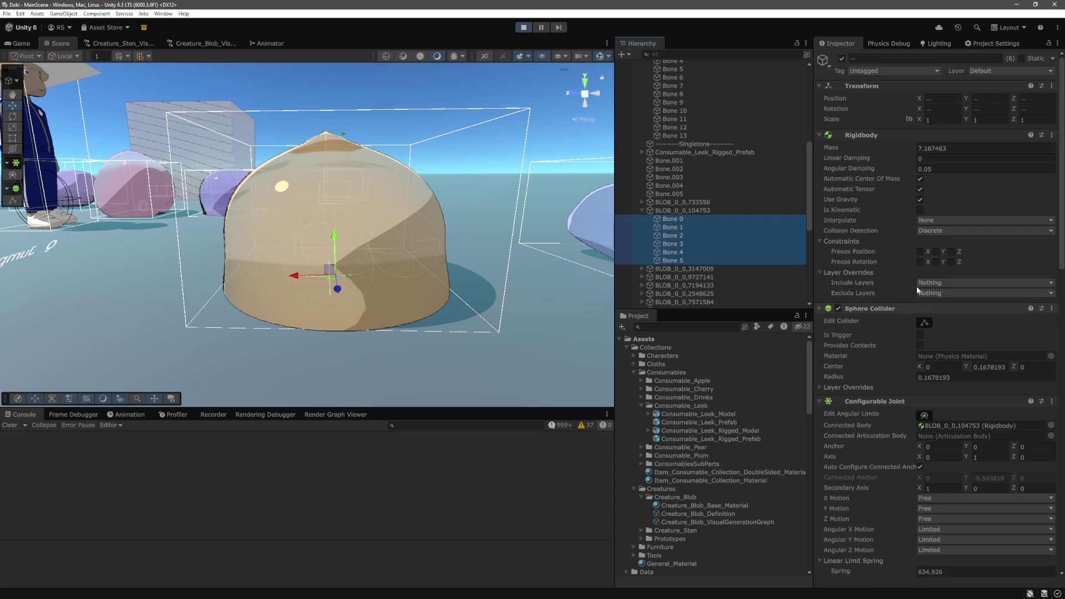
pyautogui.click(969, 148)
pyautogui.write('2')
pyautogui.press('Return')
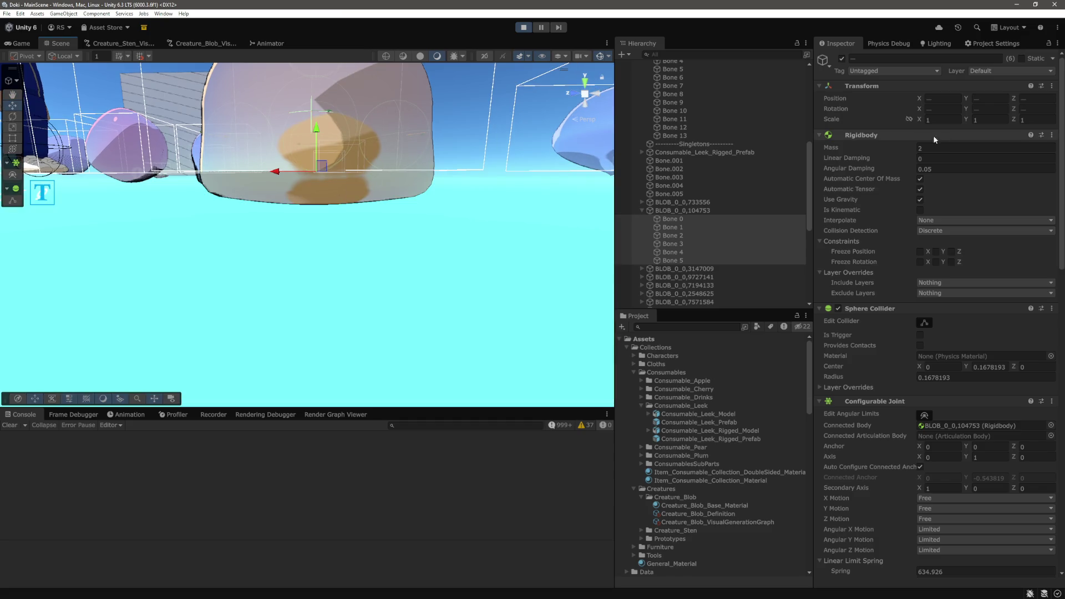
pyautogui.write('1')
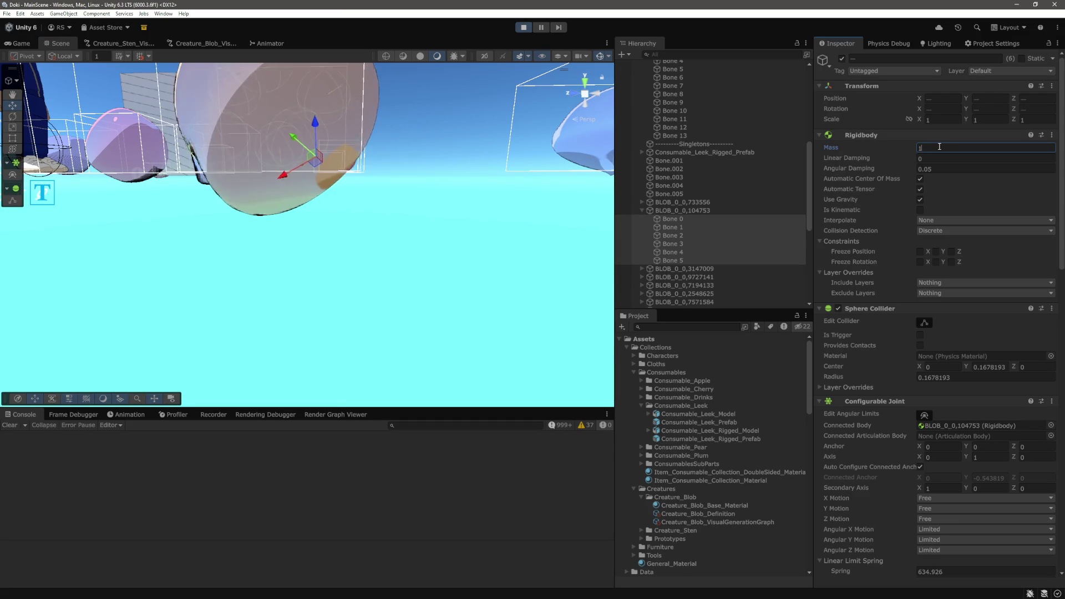
# Select Bone 5 to start setting its linear limit spring to 1000
pyautogui.moveTo(457, 201)
pyautogui.mouseDown()
pyautogui.moveTo(533, 225)
pyautogui.moveTo(513, 183)
pyautogui.moveTo(508, 257)
pyautogui.moveTo(483, 226)
pyautogui.moveTo(382, 184)
pyautogui.mouseUp()
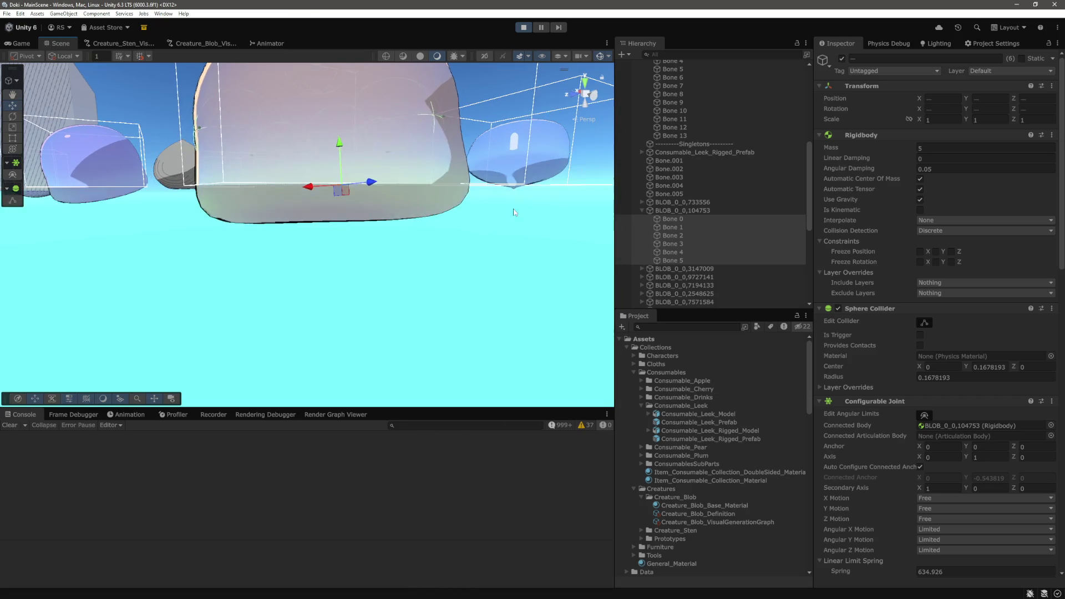
pyautogui.click(684, 261)
pyautogui.moveTo(459, 245)
pyautogui.mouseDown()
pyautogui.moveTo(466, 221)
pyautogui.moveTo(418, 295)
pyautogui.moveTo(431, 165)
pyautogui.moveTo(412, 338)
pyautogui.moveTo(421, 275)
pyautogui.moveTo(416, 314)
pyautogui.mouseUp()
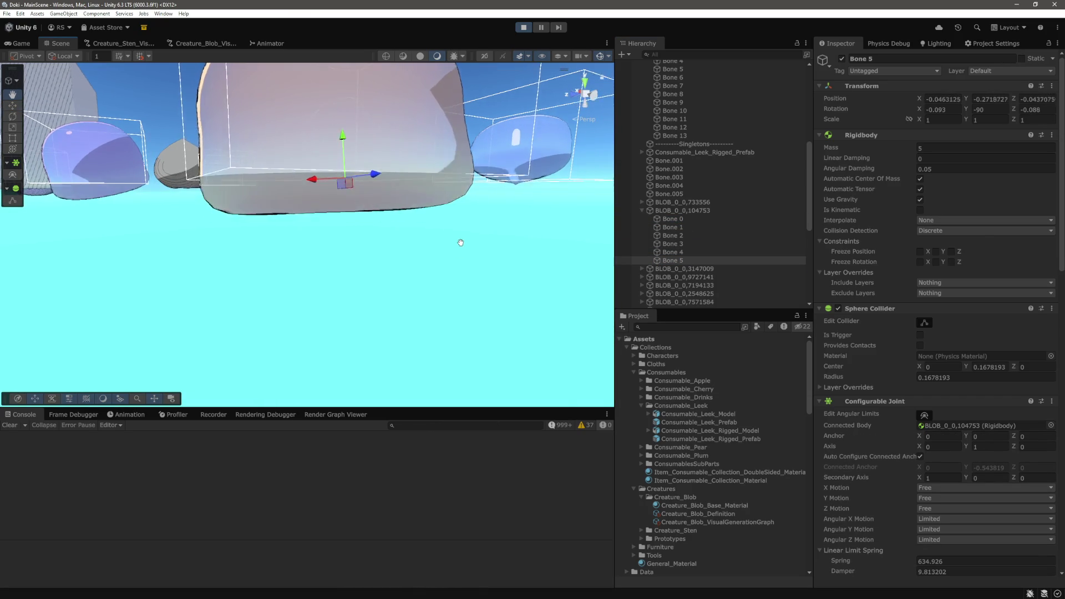
# Set Bone 5's linear, angular X and angular YZ limit springs to 1500
pyautogui.scroll(-10, 963, 254)
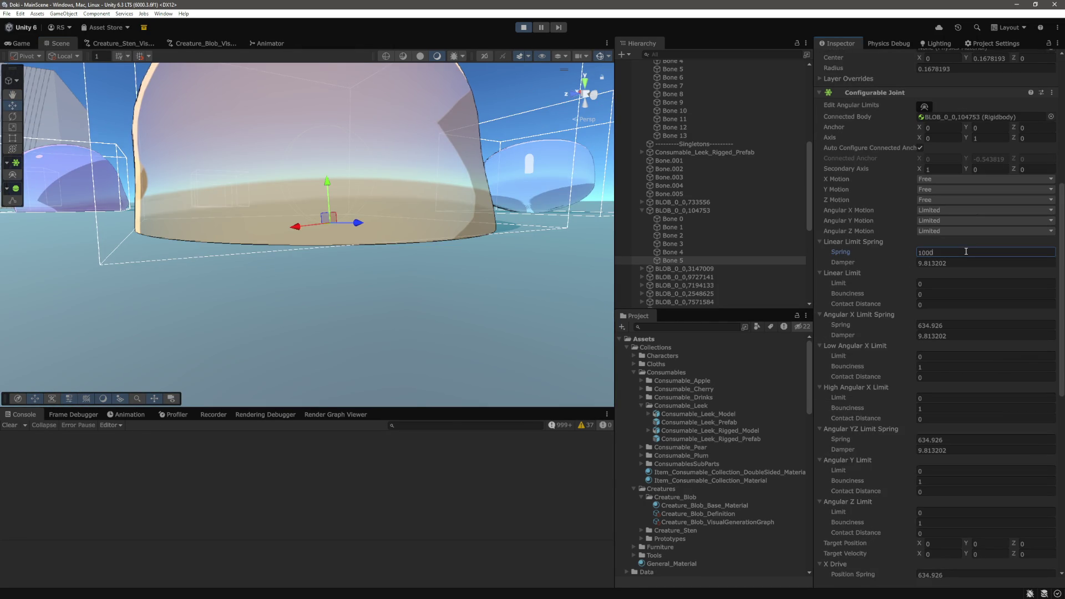
pyautogui.press('Tab')
pyautogui.click(950, 326)
pyautogui.write('1500')
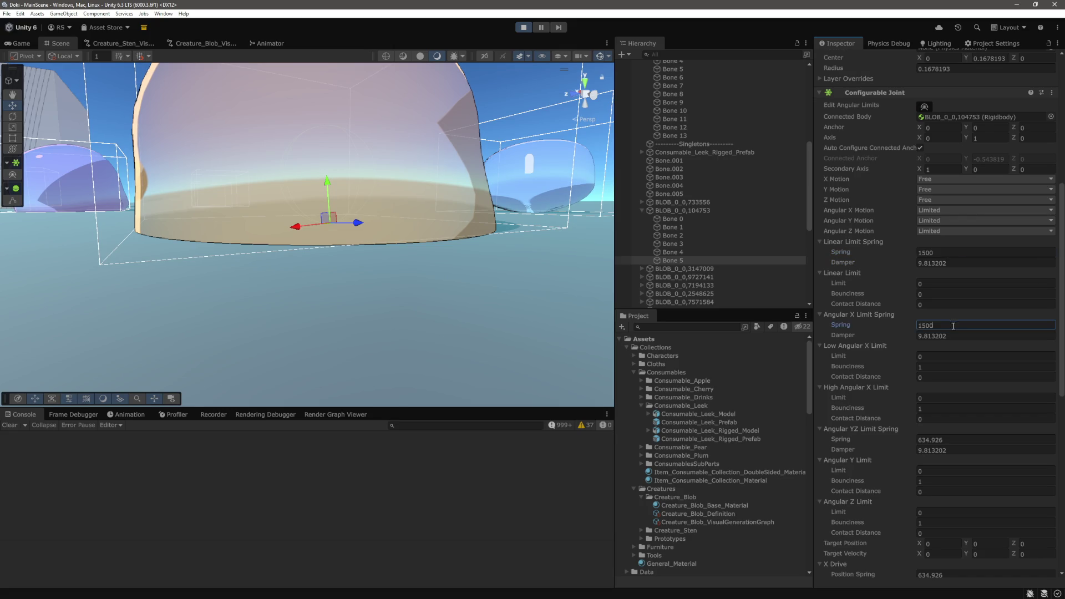
pyautogui.scroll(-6, 948, 301)
pyautogui.click(958, 300)
pyautogui.write('1500')
pyautogui.scroll(-2, 956, 311)
pyautogui.scroll(-3, 957, 310)
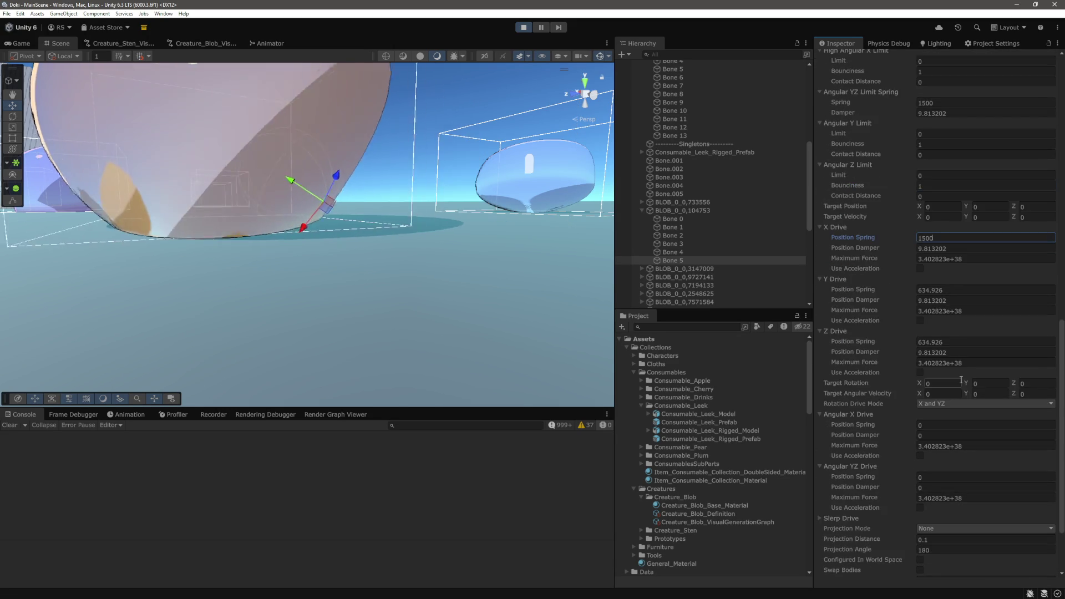
# Set Bone 5's X, Y and Z drive position springs to 1500
pyautogui.click(943, 302)
pyautogui.write('1500')
pyautogui.scroll(-1, 942, 302)
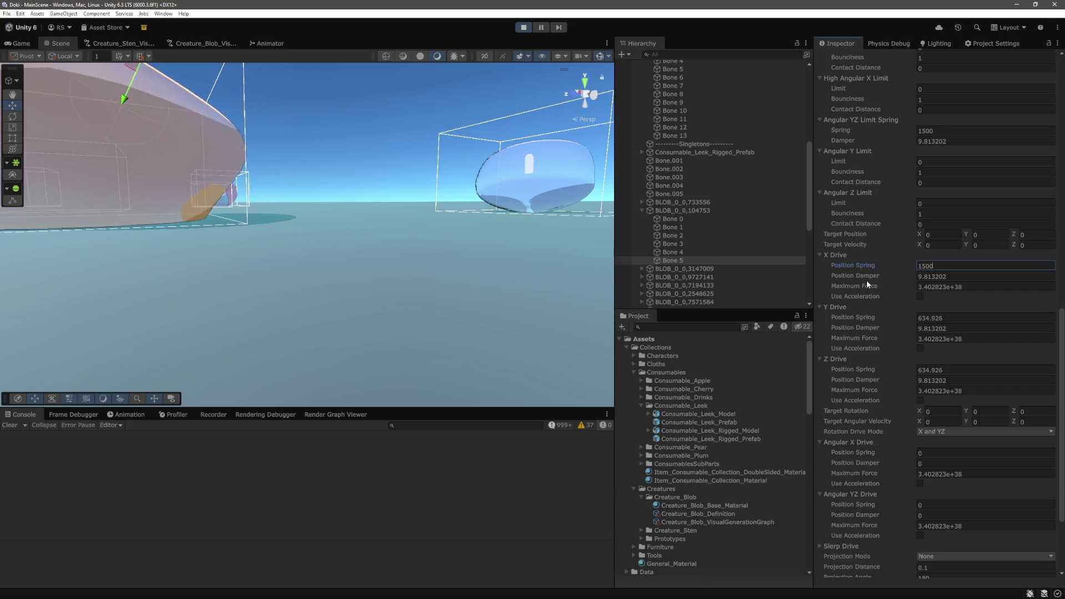
pyautogui.scroll(3, 382, 249)
pyautogui.moveTo(381, 249); pyautogui.dragTo(392, 254)
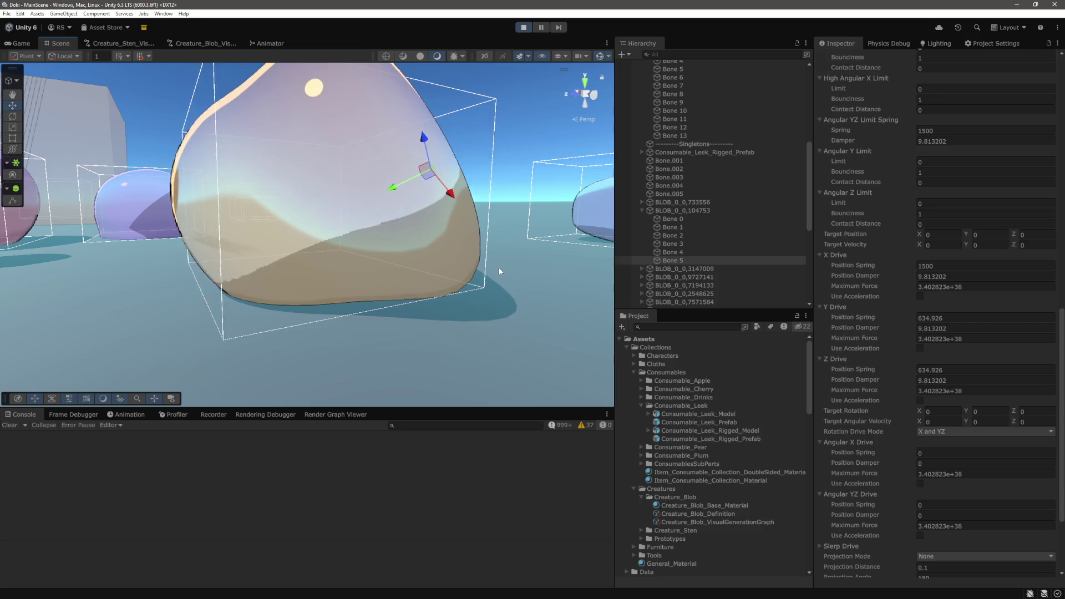
pyautogui.moveTo(498, 268)
pyautogui.mouseDown()
pyautogui.moveTo(553, 271)
pyautogui.moveTo(499, 277)
pyautogui.moveTo(428, 309)
pyautogui.moveTo(282, 277)
pyautogui.mouseUp()
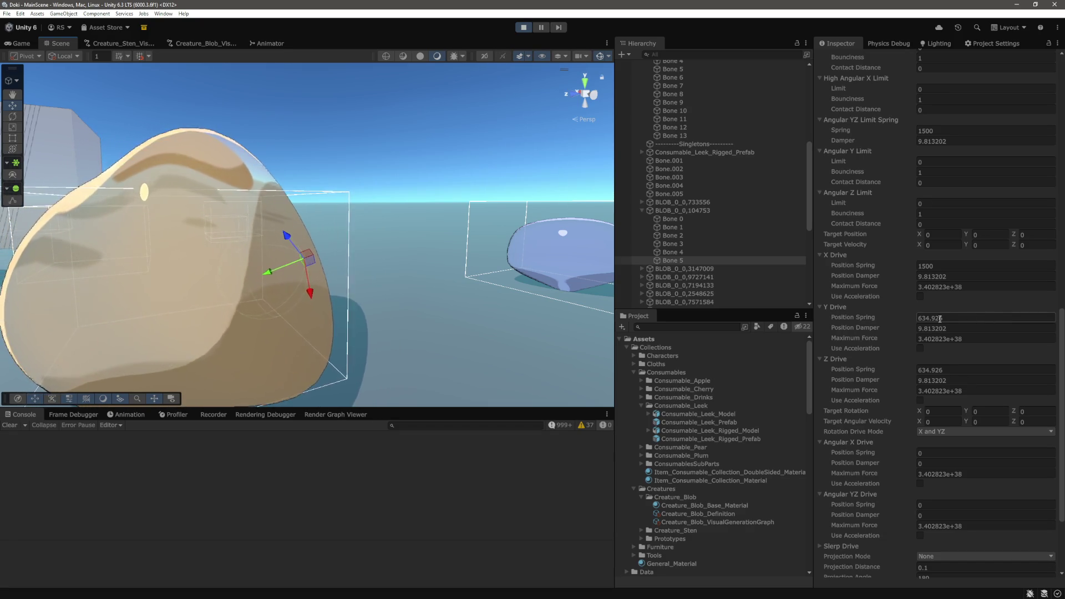
pyautogui.scroll(-5, 938, 318)
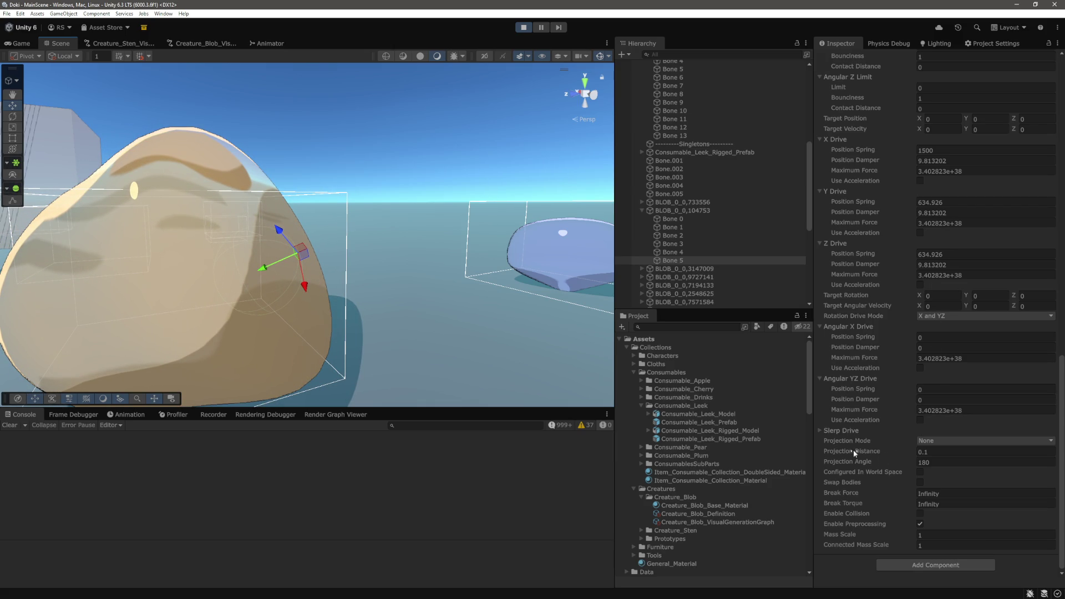
pyautogui.scroll(2, 854, 453)
pyautogui.click(943, 258)
pyautogui.write('1500')
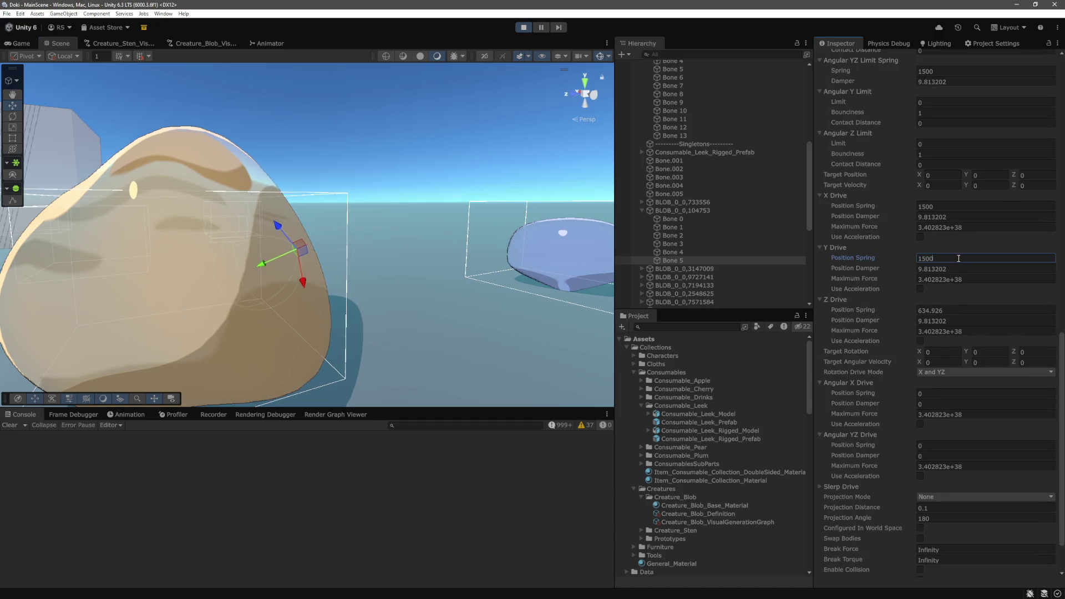
pyautogui.click(956, 312)
pyautogui.write('1500')
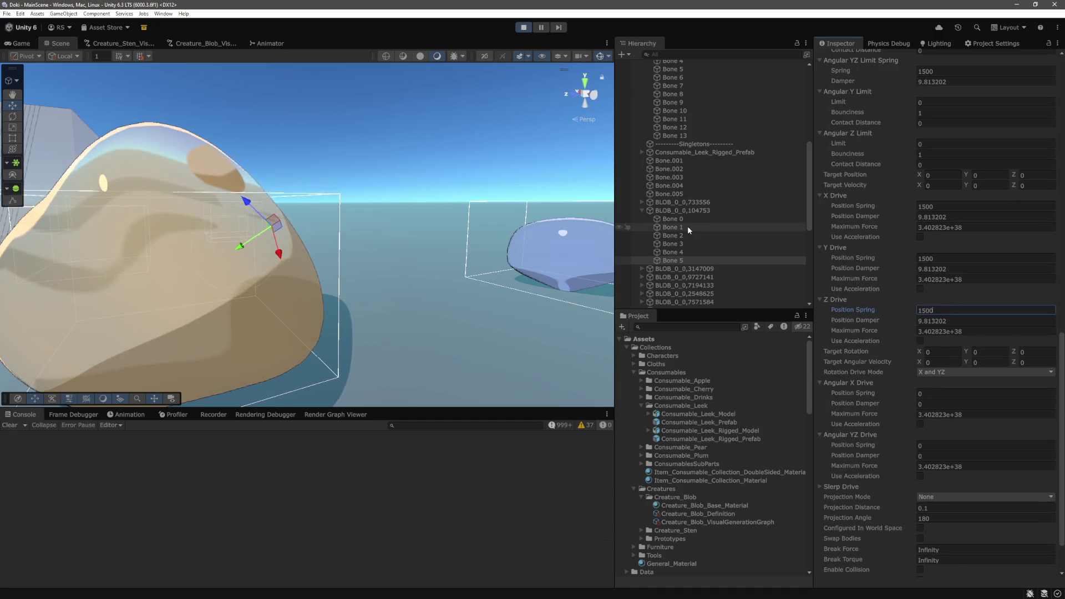
# Select Bones 0–5 and set their linear, angular X and angular YZ limit springs to 1500
pyautogui.click(689, 219)
pyautogui.keyDown('shift'); pyautogui.click(684, 259); pyautogui.keyUp('shift')
pyautogui.scroll(10, 961, 184)
pyautogui.click(961, 176)
pyautogui.write('1500')
pyautogui.click(949, 248)
pyautogui.write('1500')
pyautogui.click(946, 362)
pyautogui.write('1500')
# Set the X, Y and Z drive position springs on all six bones to 1500, then pause play
pyautogui.scroll(-5, 962, 365)
pyautogui.click(947, 356)
pyautogui.write('1500')
pyautogui.click(947, 408)
pyautogui.write('1500')
pyautogui.click(947, 461)
pyautogui.write('1500')
pyautogui.scroll(-7, 978, 305)
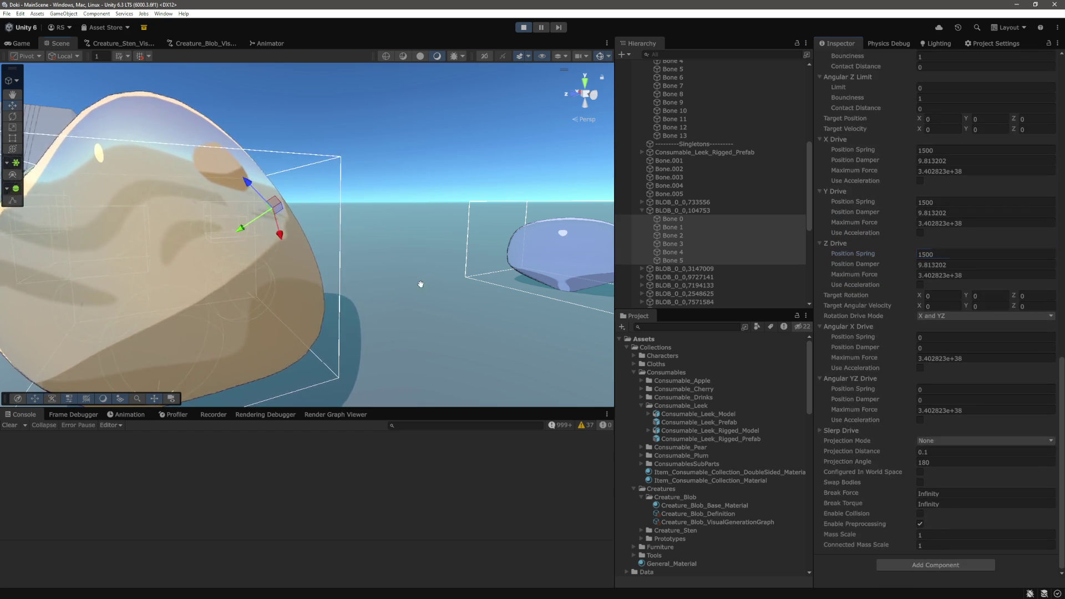
pyautogui.click(469, 253)
pyautogui.scroll(-5, 469, 253)
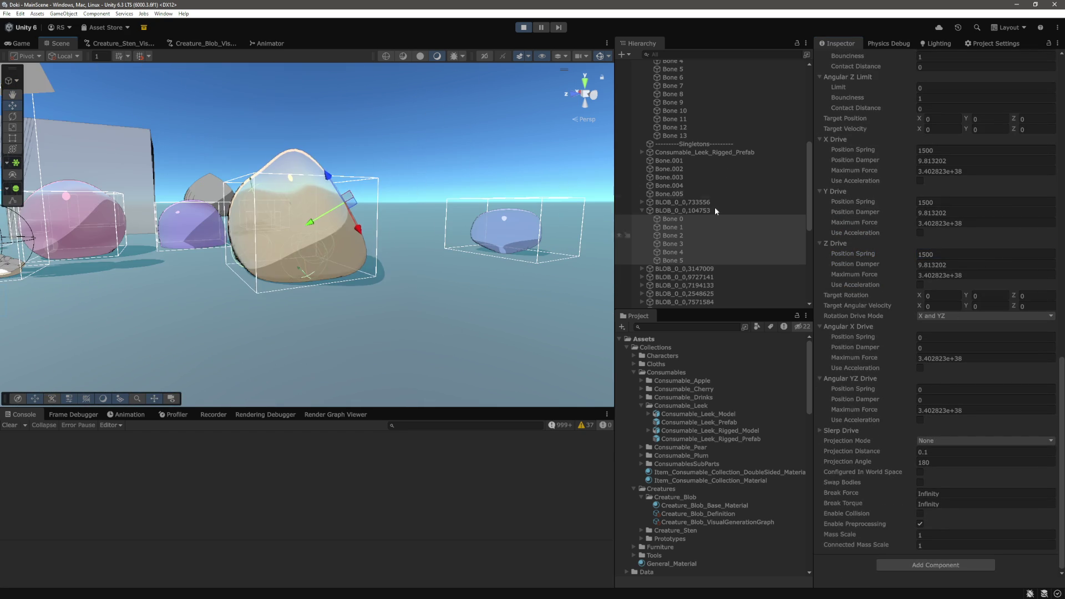
pyautogui.click(541, 27)
pyautogui.hotkey('ctrl', '2')
pyautogui.click(686, 211)
# Flip the tan blob to about X 175, Z -178.7 rotation and resume play
pyautogui.hotkey('ctrl', '1')
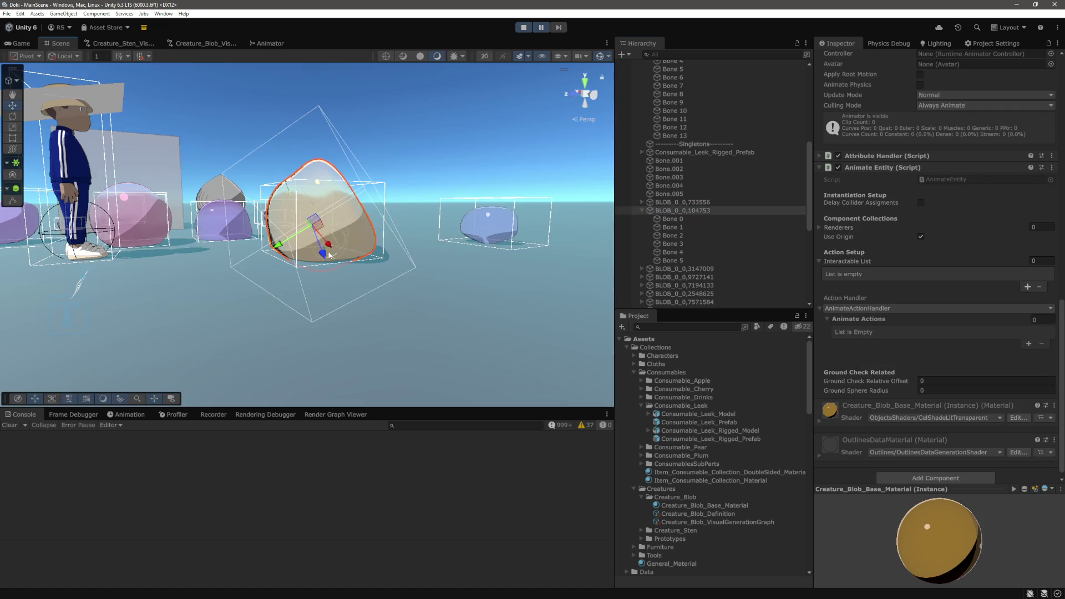
pyautogui.scroll(2, 444, 190)
pyautogui.scroll(10, 938, 250)
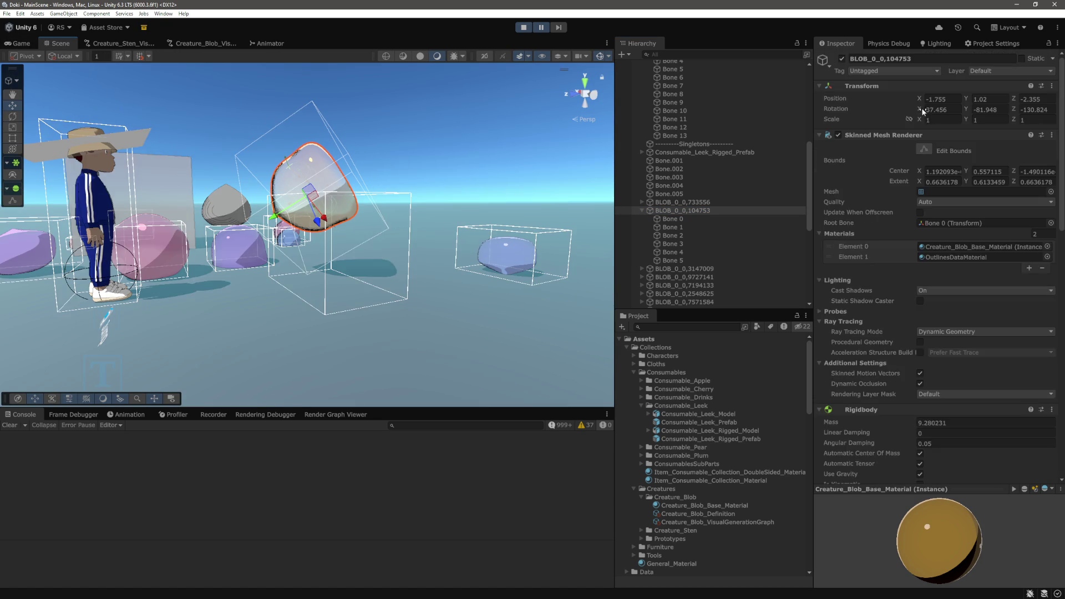
pyautogui.moveTo(916, 110)
pyautogui.mouseDown()
pyautogui.moveTo(1054, 114)
pyautogui.moveTo(111, 139)
pyautogui.moveTo(248, 162)
pyautogui.mouseUp()
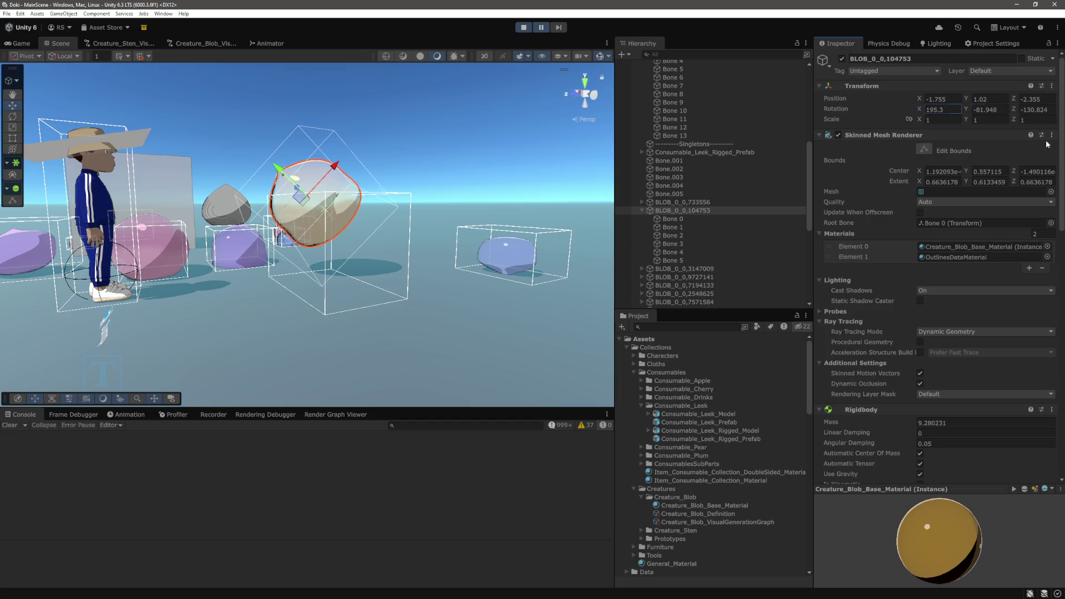
pyautogui.click(1036, 109)
pyautogui.moveTo(979, 113); pyautogui.dragTo(884, 108)
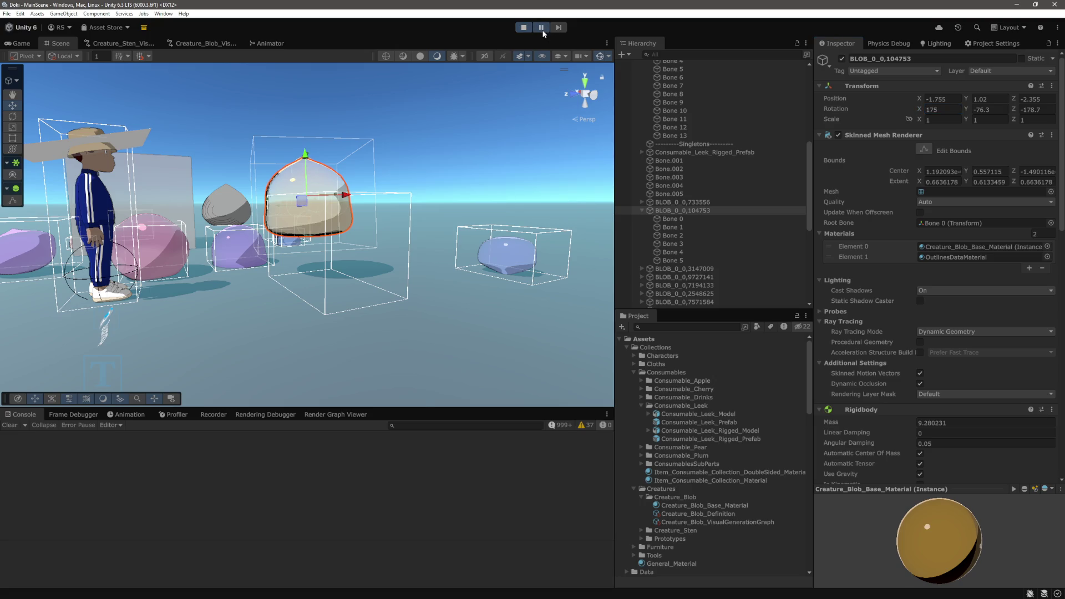
pyautogui.click(542, 29)
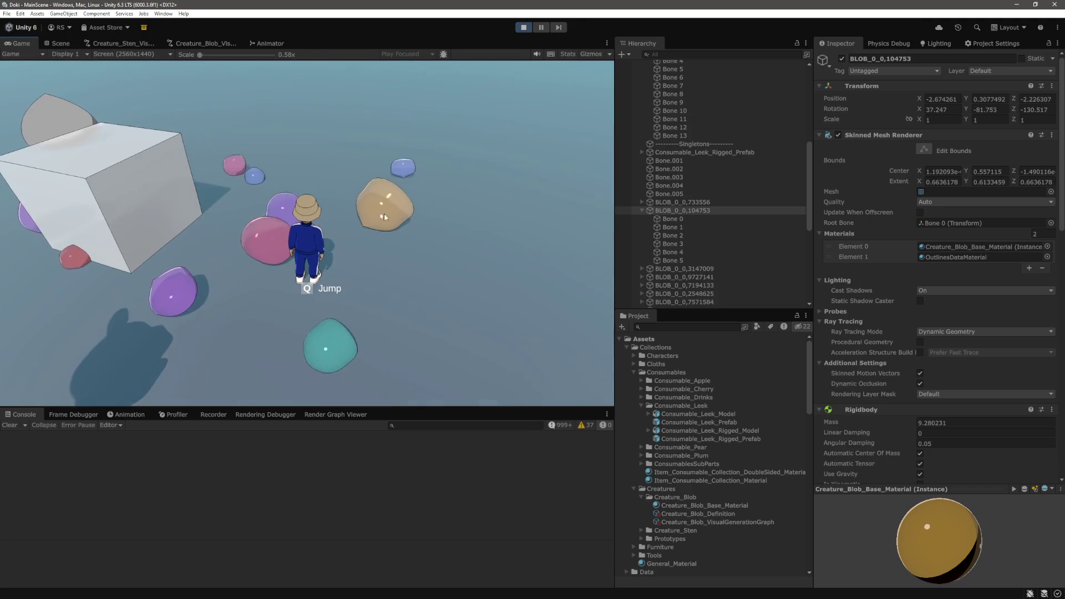
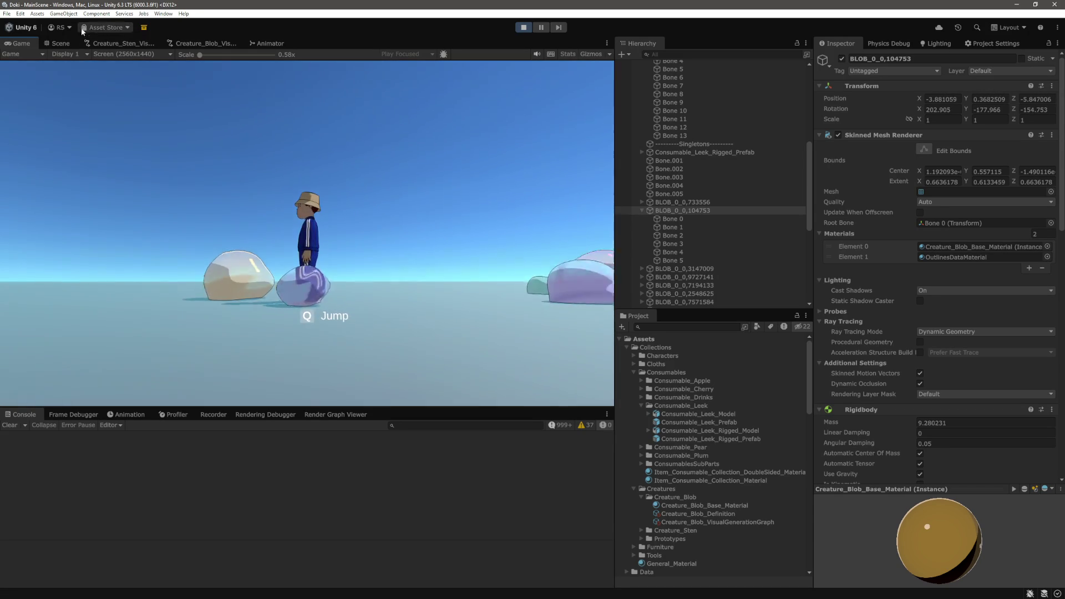
# In the Scene view, set the Rigidbody mass of the blob's Bone 0 through Bone 5 to 1
pyautogui.click(58, 43)
pyautogui.scroll(2, 460, 284)
pyautogui.scroll(5, 423, 231)
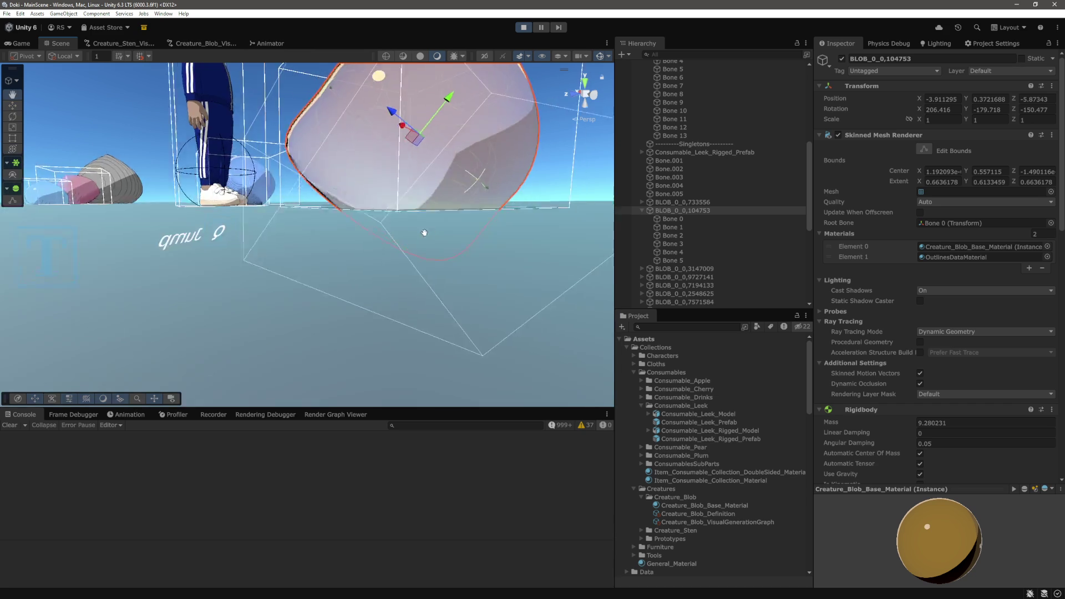
pyautogui.click(683, 221)
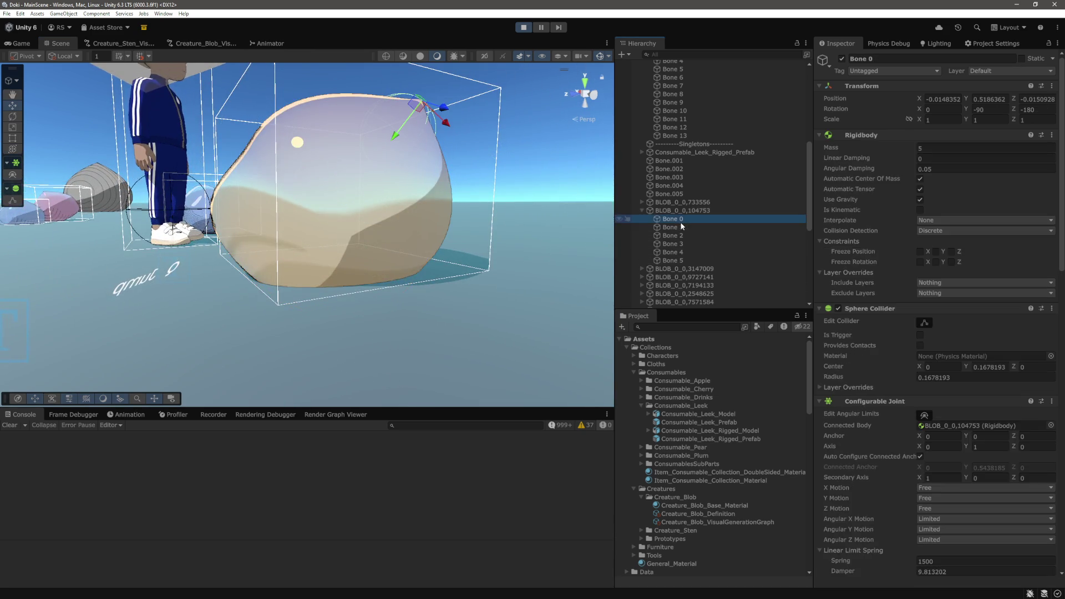
pyautogui.keyDown('shift'); pyautogui.click(677, 258); pyautogui.keyUp('shift')
pyautogui.click(952, 148)
pyautogui.write('1')
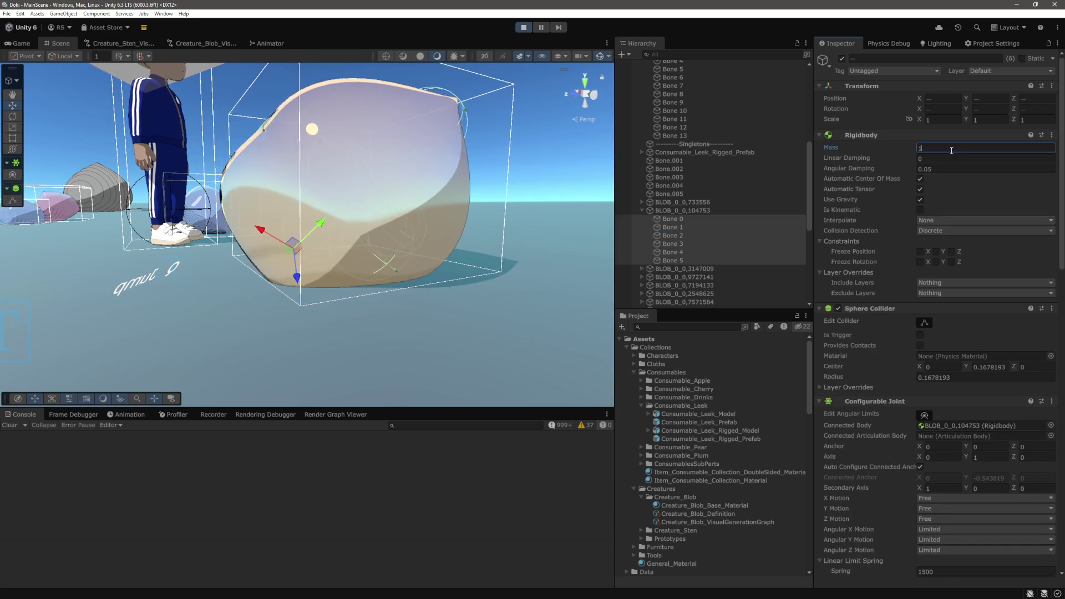
pyautogui.moveTo(416, 219)
pyautogui.mouseDown()
pyautogui.moveTo(500, 196)
pyautogui.moveTo(266, 239)
pyautogui.moveTo(292, 267)
pyautogui.mouseUp()
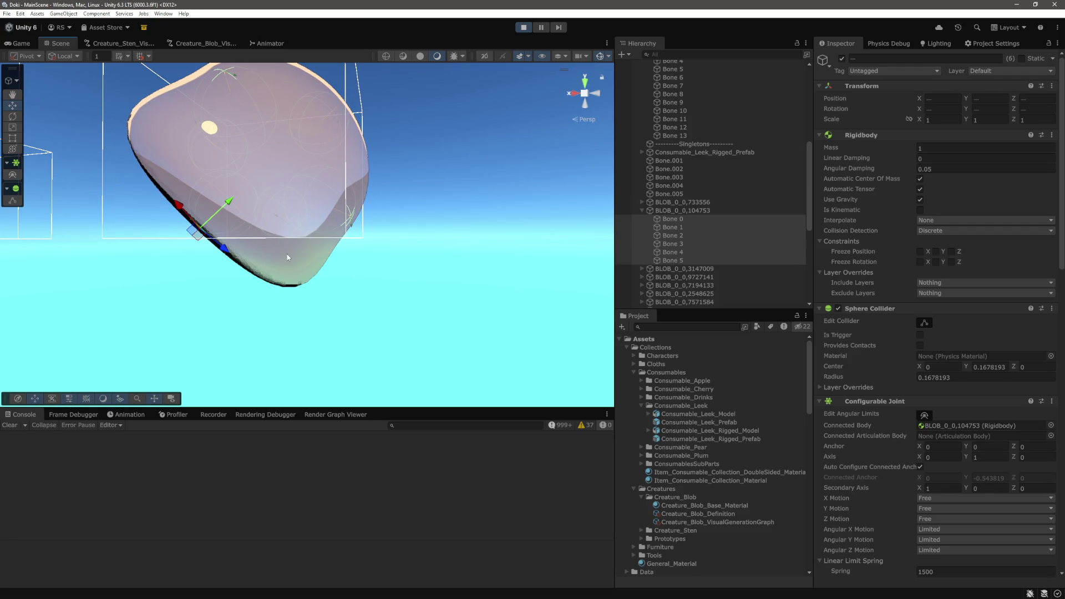
pyautogui.moveTo(286, 251)
pyautogui.mouseDown()
pyautogui.moveTo(404, 304)
pyautogui.moveTo(411, 333)
pyautogui.mouseUp()
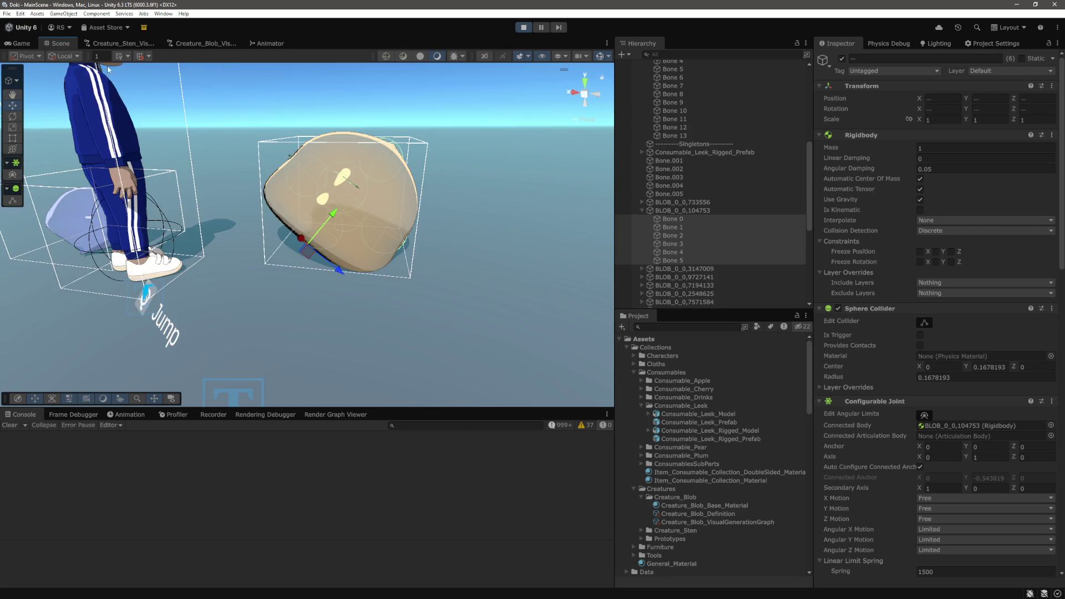
# In the Game view, walk the character past the cube and blobs, then stop play mode
pyautogui.click(21, 43)
pyautogui.click(475, 176)
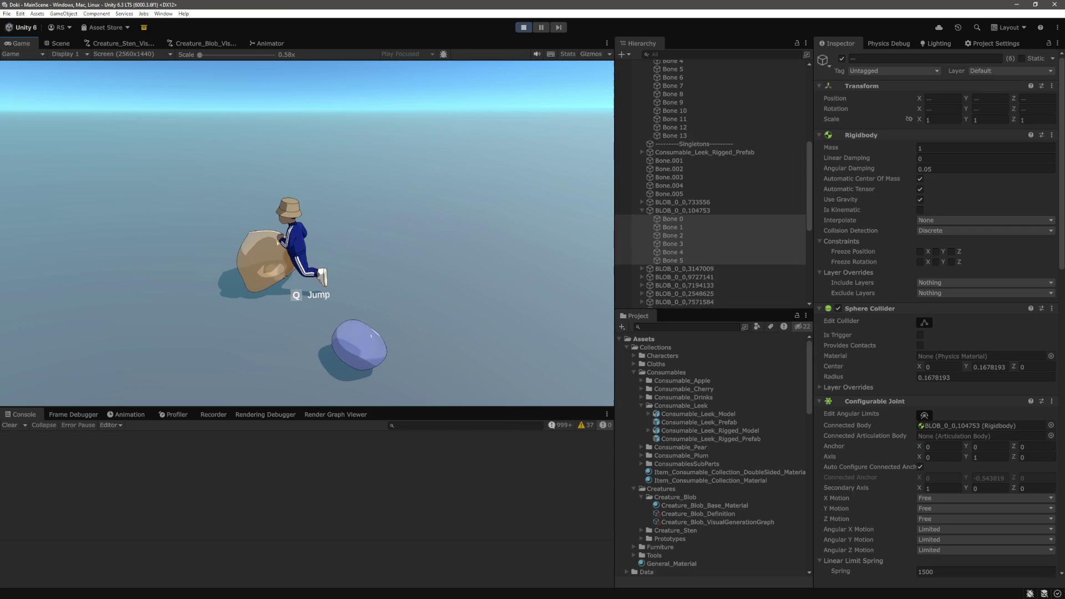
pyautogui.press('s')
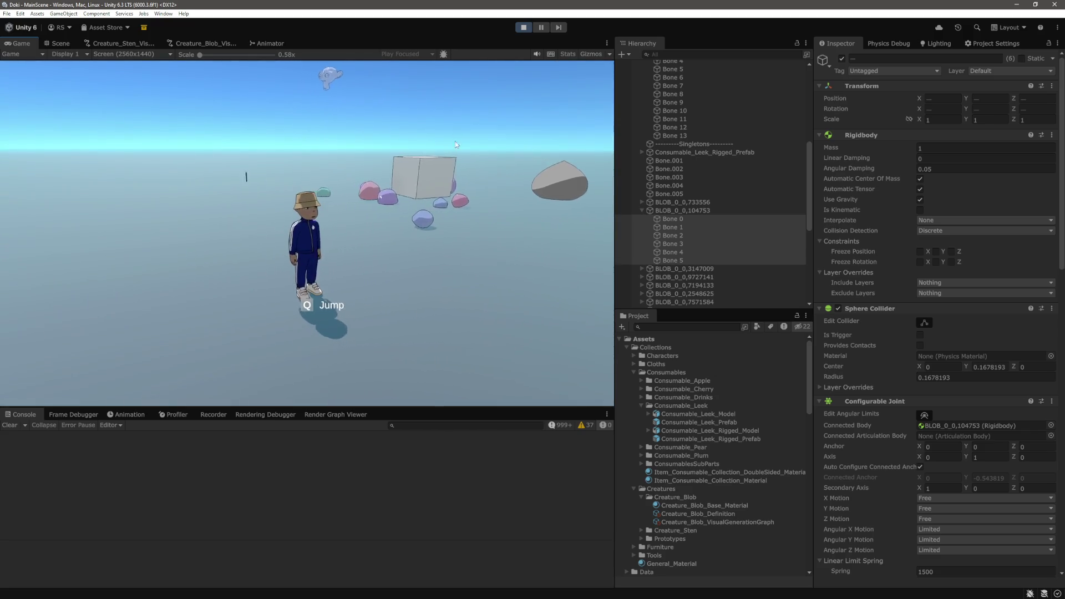
pyautogui.press('w')
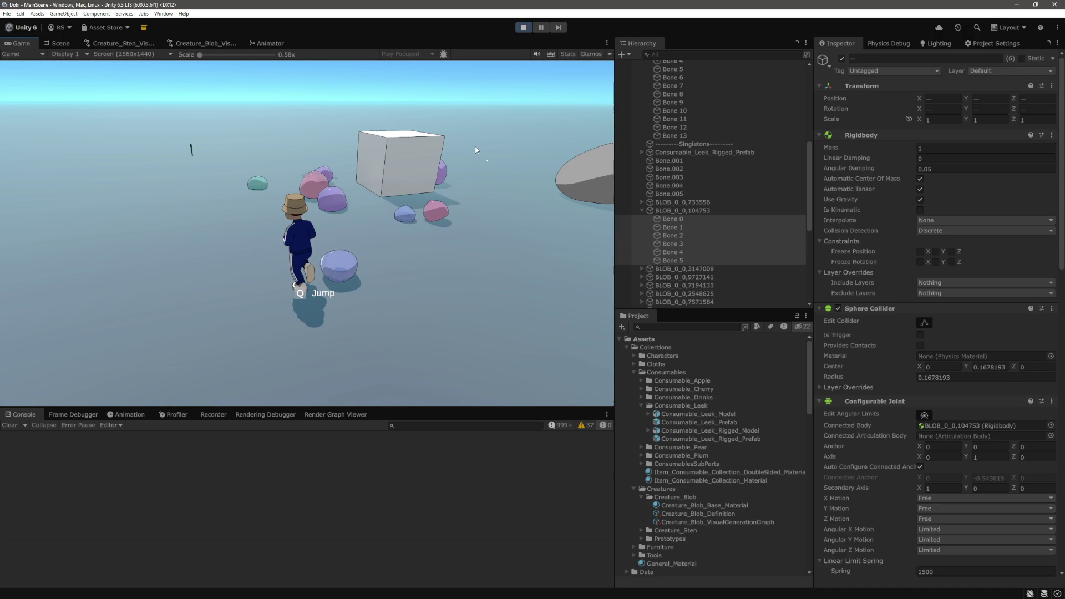
pyautogui.press('s')
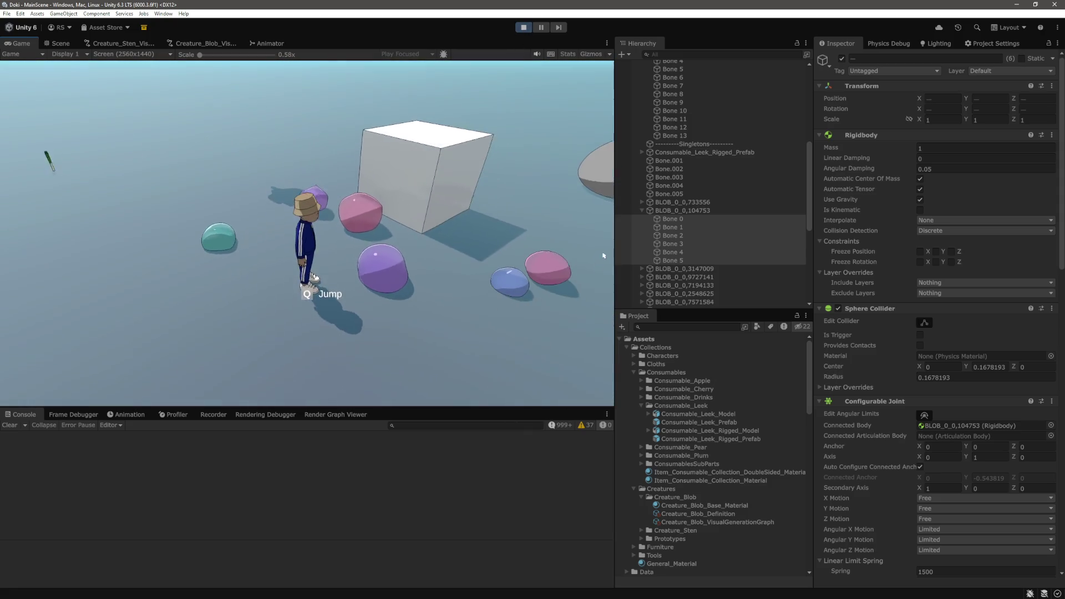
pyautogui.click(523, 27)
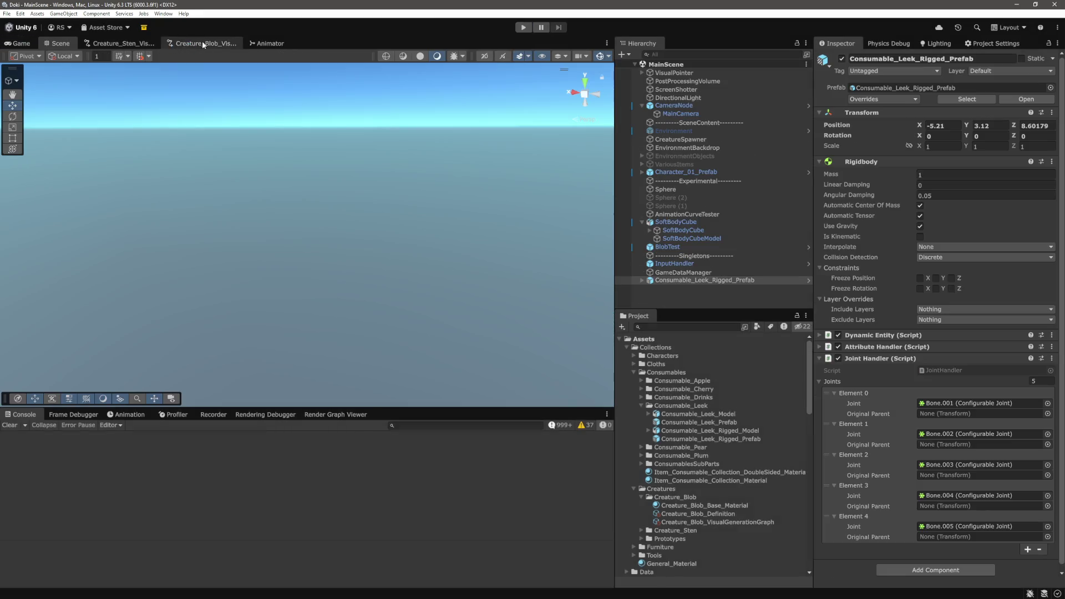
# In Creature_Blob_VisualGenerationGraph, set the second DynamicMeshGenerator's Latitude Segments to 3, then play
pyautogui.click(204, 43)
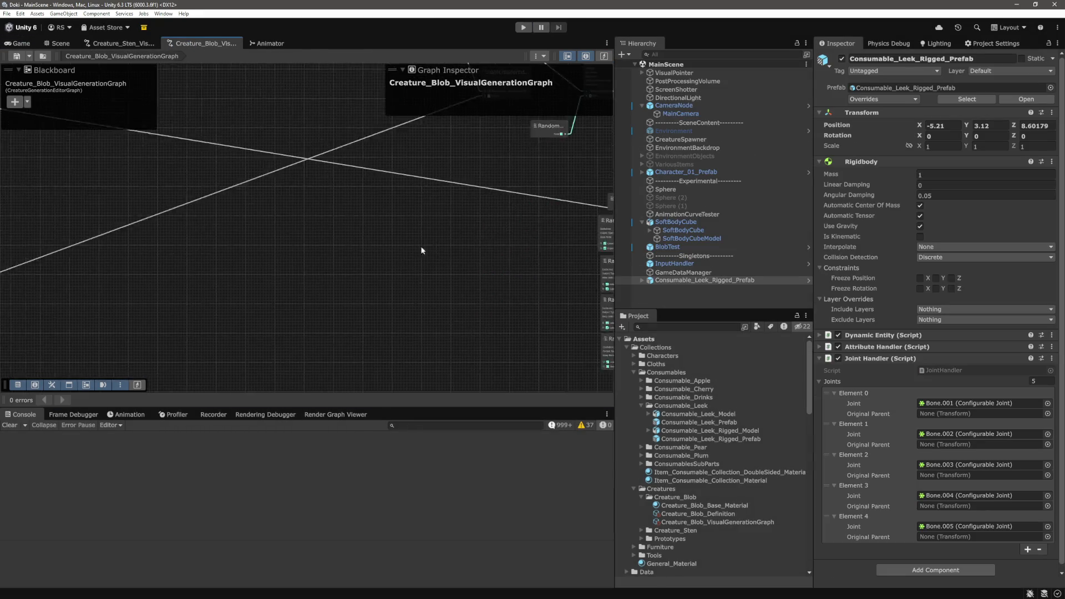
pyautogui.scroll(8, 438, 230)
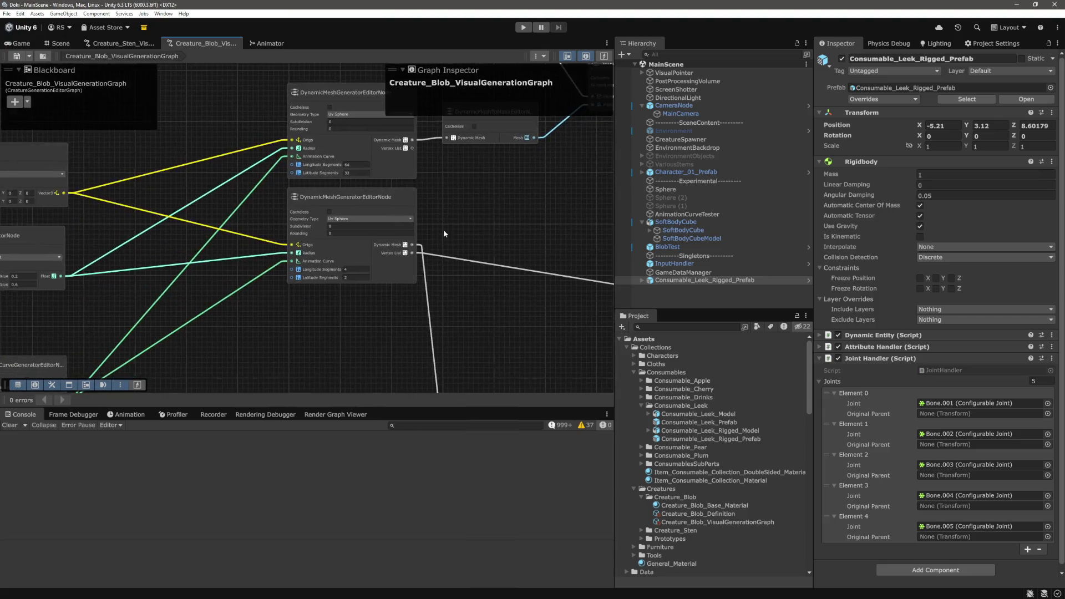
pyautogui.scroll(4, 335, 292)
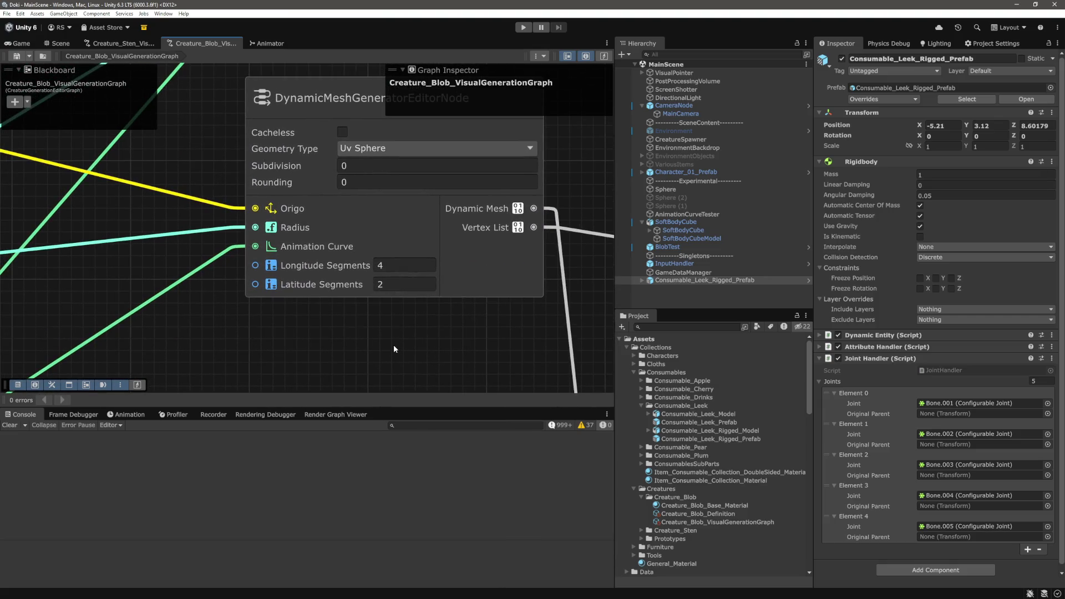
pyautogui.scroll(-5, 394, 345)
pyautogui.moveTo(408, 377); pyautogui.dragTo(408, 336)
pyautogui.click(391, 300)
pyautogui.write('3')
pyautogui.press('Return')
pyautogui.click(523, 28)
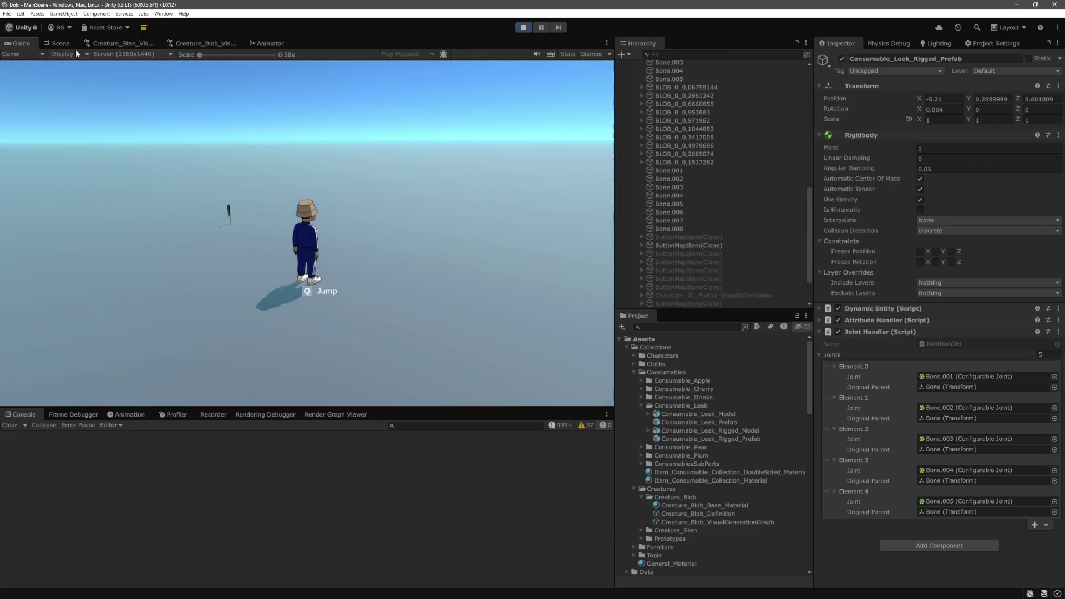
# In the Scene view, select and frame the pink blob BLOB_0_0,6660855 and orbit close around it
pyautogui.click(62, 44)
pyautogui.moveTo(166, 222); pyautogui.dragTo(72, 178)
pyautogui.click(687, 104)
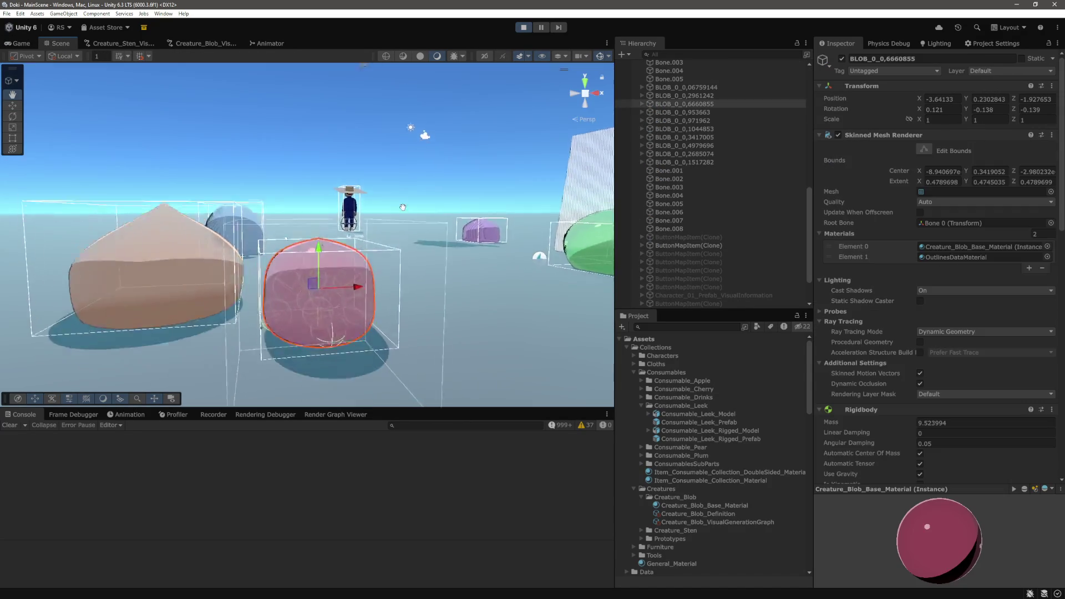
pyautogui.press('f')
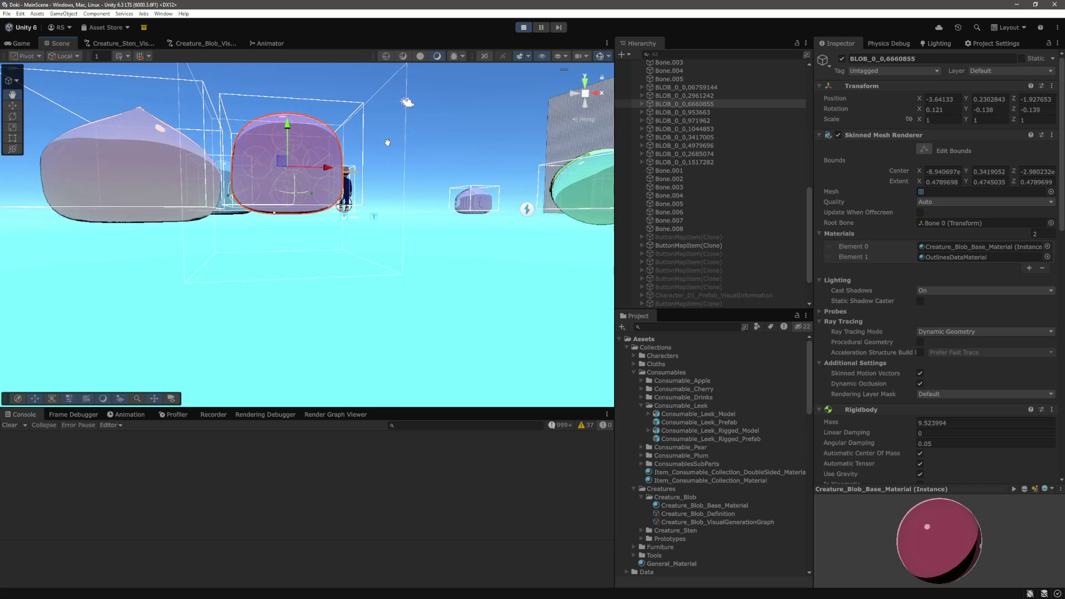
pyautogui.moveTo(387, 142)
pyautogui.mouseDown()
pyautogui.moveTo(438, 233)
pyautogui.moveTo(396, 260)
pyautogui.mouseUp()
pyautogui.moveTo(396, 258)
pyautogui.mouseDown()
pyautogui.moveTo(531, 258)
pyautogui.moveTo(214, 257)
pyautogui.moveTo(226, 245)
pyautogui.moveTo(191, 257)
pyautogui.moveTo(249, 259)
pyautogui.moveTo(343, 201)
pyautogui.mouseUp()
pyautogui.scroll(-5, 249, 259)
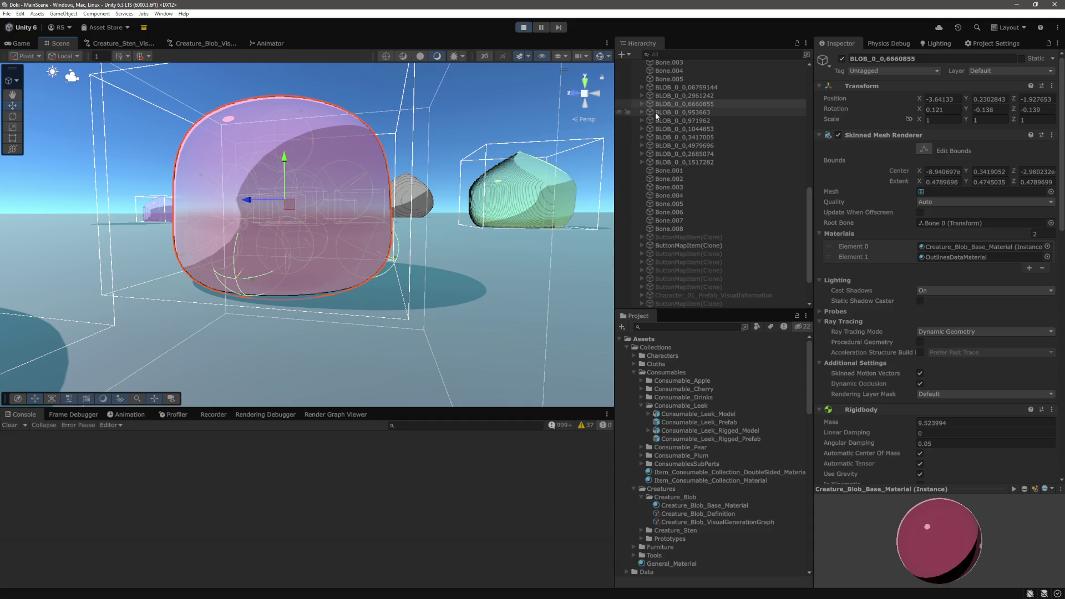
# Expand the pink blob's bones, inspect Bone 3, Bone 5 and Bone 4, and frame Bone 4
pyautogui.click(644, 104)
pyautogui.click(681, 136)
pyautogui.click(681, 154)
pyautogui.click(673, 146)
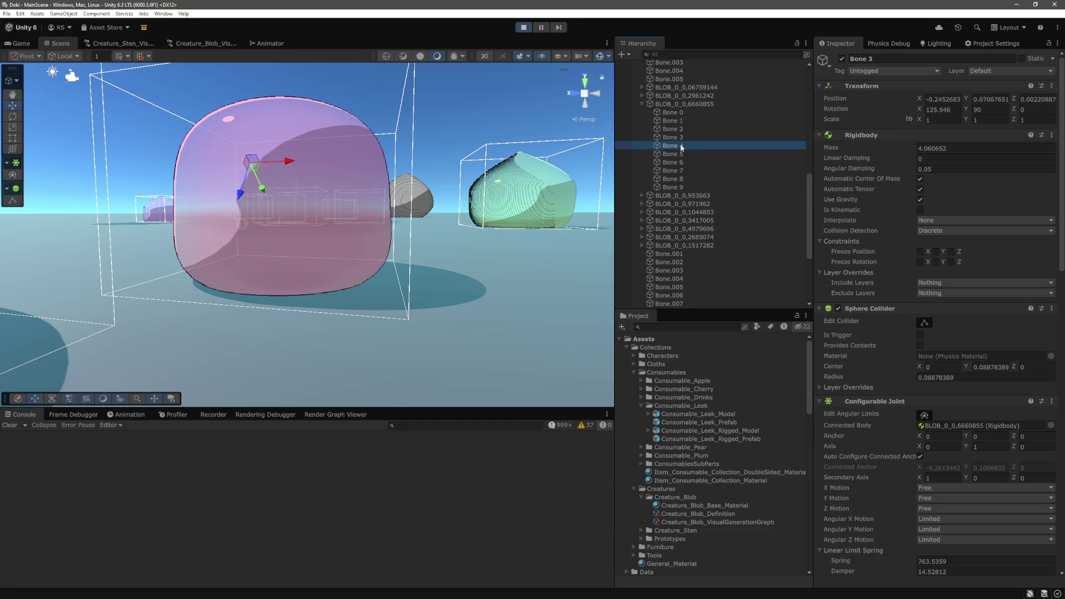
pyautogui.moveTo(361, 191); pyautogui.dragTo(367, 206)
pyautogui.press('f')
pyautogui.moveTo(291, 214)
pyautogui.mouseDown()
pyautogui.moveTo(516, 231)
pyautogui.moveTo(391, 238)
pyautogui.moveTo(397, 228)
pyautogui.mouseUp()
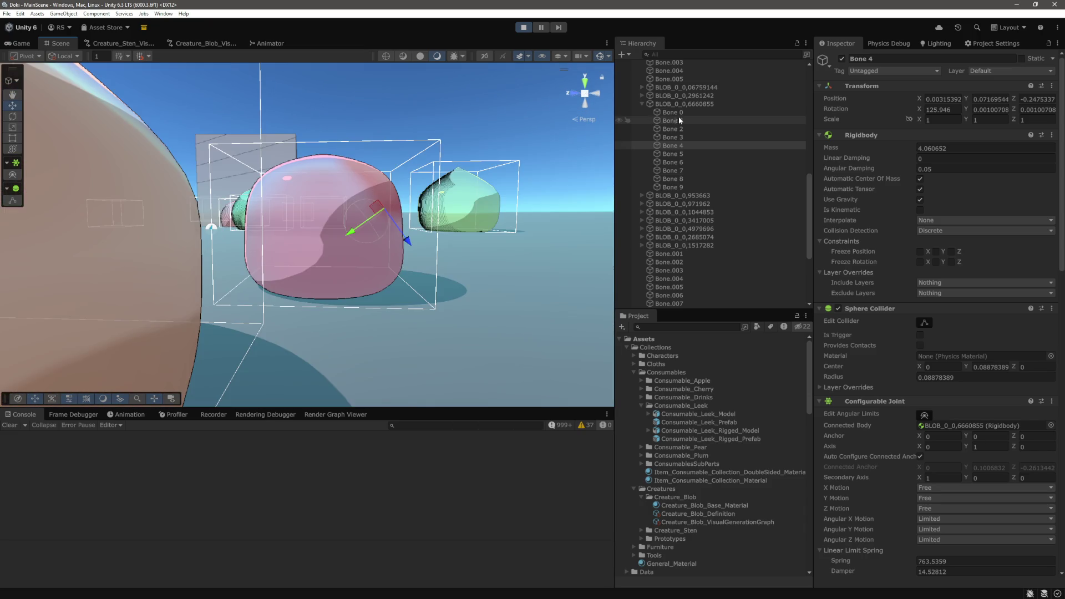
# Select and frame the pink blob's Bone 0 through Bone 9, with the Move tool active
pyautogui.click(675, 112)
pyautogui.keyDown('shift'); pyautogui.click(674, 187); pyautogui.keyUp('shift')
pyautogui.press('f')
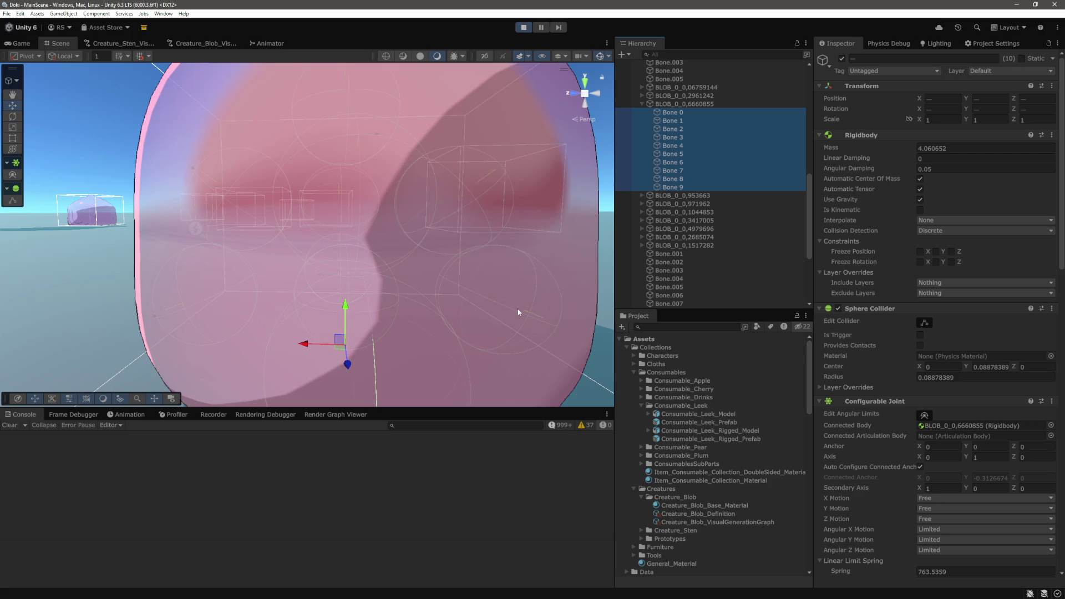
pyautogui.scroll(-3, 517, 308)
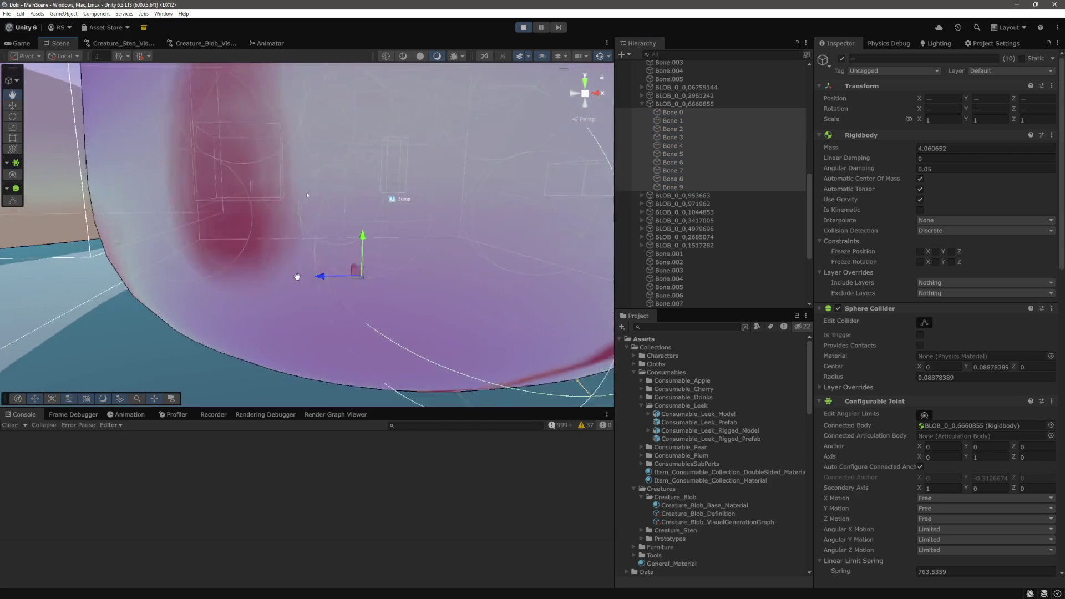
pyautogui.press('w')
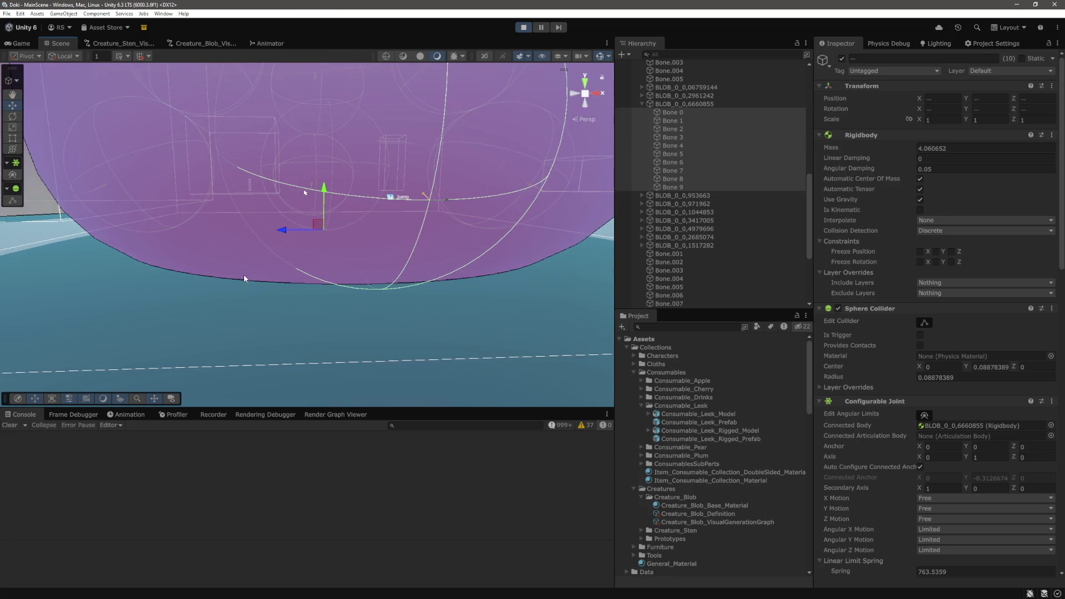
pyautogui.moveTo(240, 277); pyautogui.dragTo(355, 279)
pyautogui.scroll(-10, 466, 300)
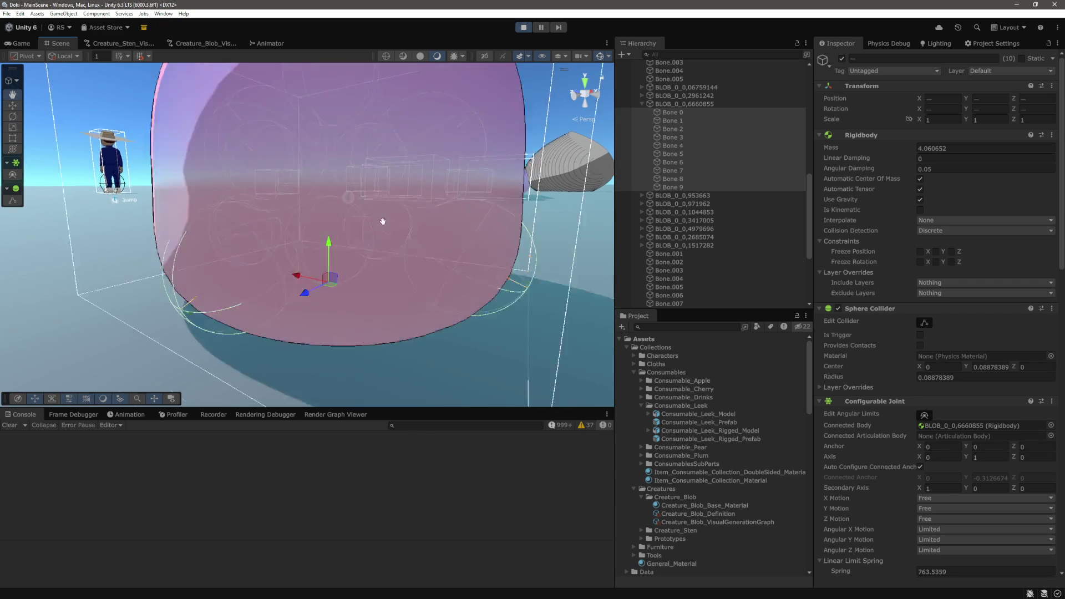
# Narrow the selection to Bone 0 and review its Configurable Joint spring and damper settings
pyautogui.click(400, 214)
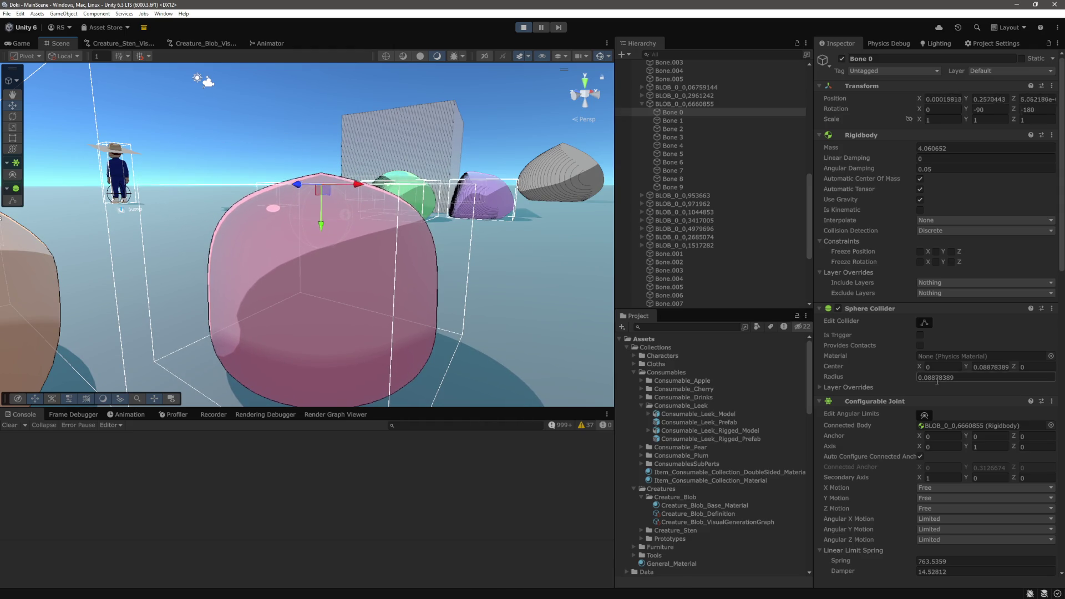
pyautogui.scroll(-15, 934, 383)
pyautogui.scroll(-1, 934, 382)
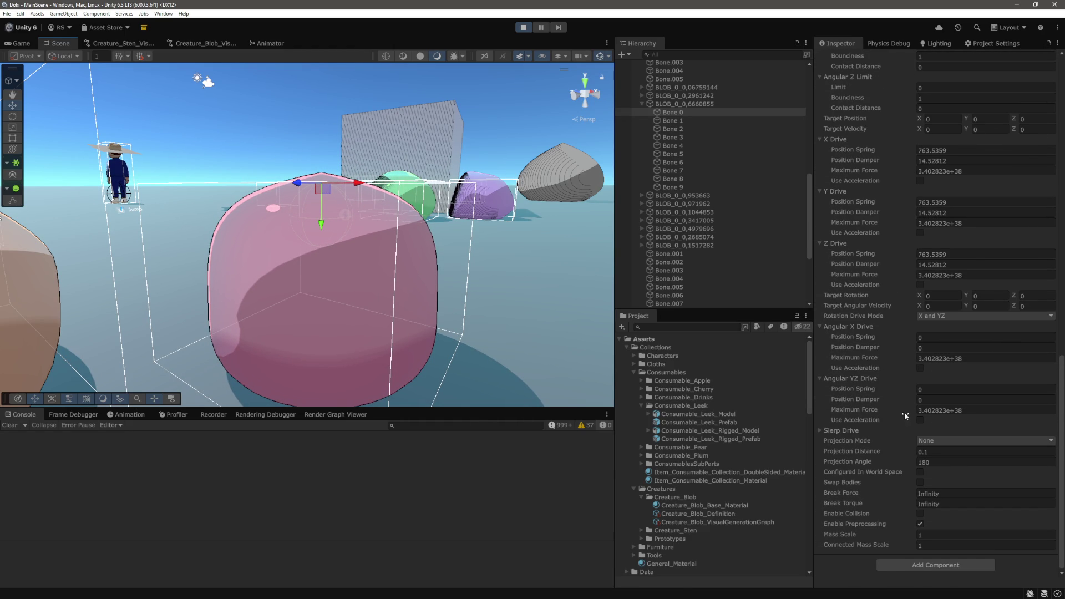
pyautogui.scroll(15, 903, 428)
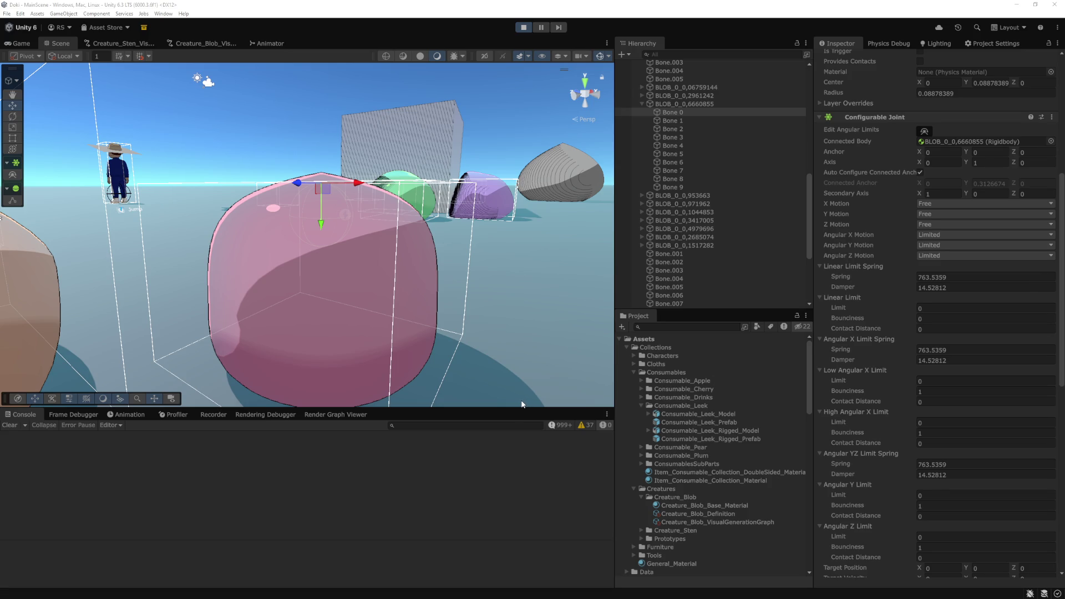
# In the blob generation graph, select and frame the AddSoftBodyEditorNode to review its joint inputs
pyautogui.click(216, 43)
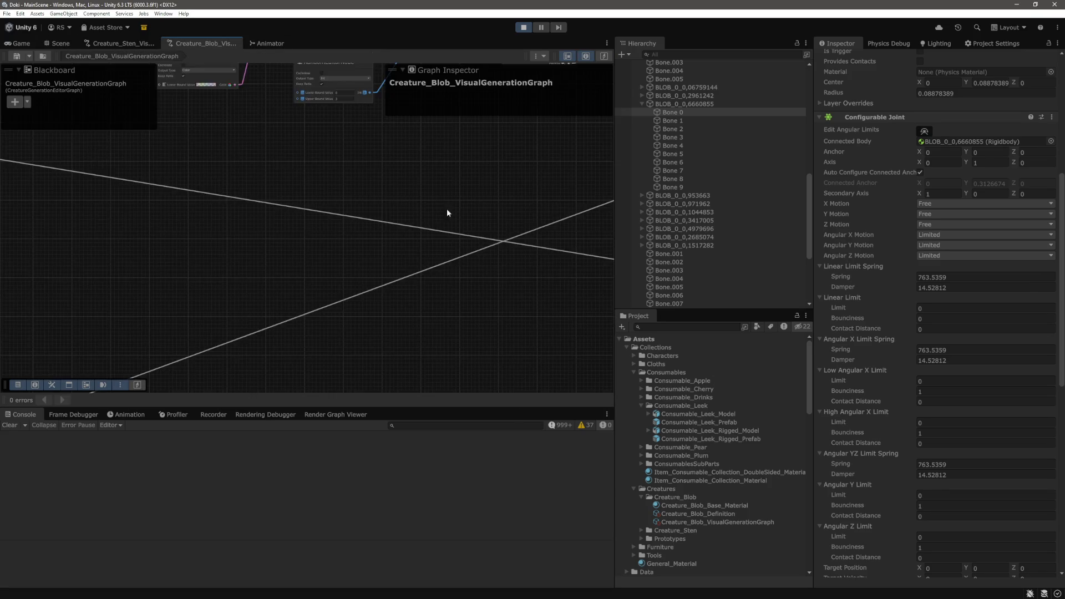
pyautogui.moveTo(357, 154)
pyautogui.mouseDown()
pyautogui.moveTo(307, 249)
pyautogui.moveTo(357, 240)
pyautogui.mouseUp()
pyautogui.press('f')
pyautogui.moveTo(470, 269); pyautogui.dragTo(490, 272)
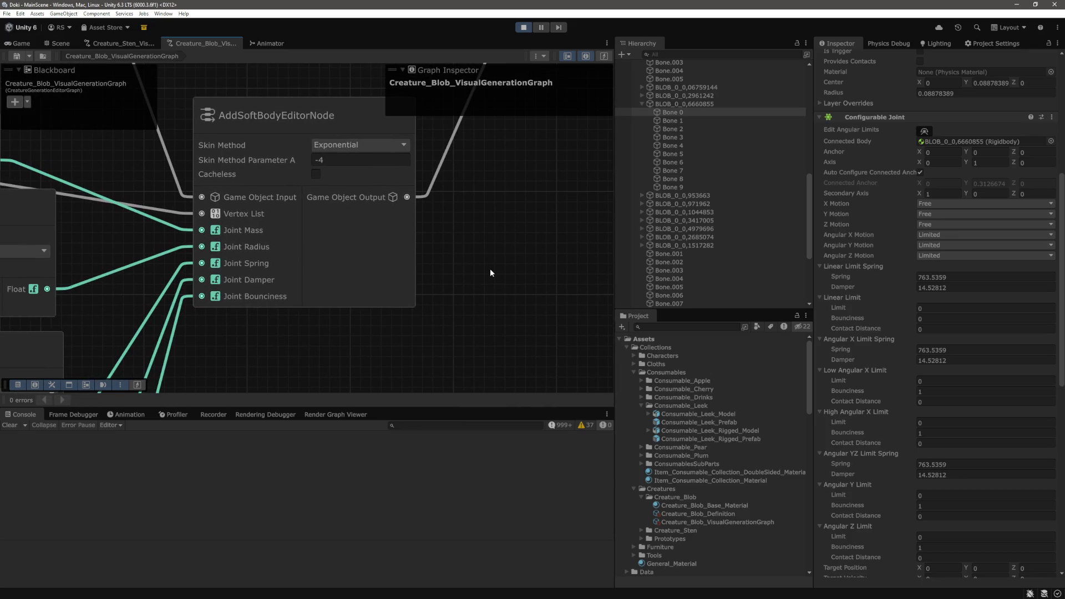
pyautogui.scroll(-10, 476, 261)
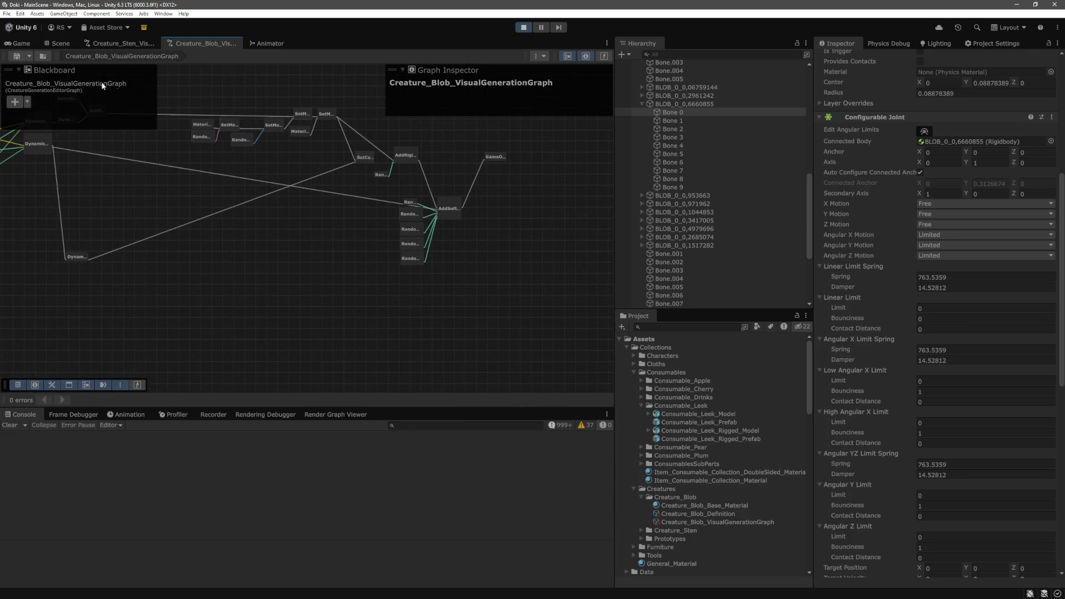
# Back in the Scene view, reselect and frame the pink blob's Bone 0–9, then switch to VS Code
pyautogui.click(25, 45)
pyautogui.click(58, 43)
pyautogui.keyDown('shift'); pyautogui.click(673, 187); pyautogui.keyUp('shift')
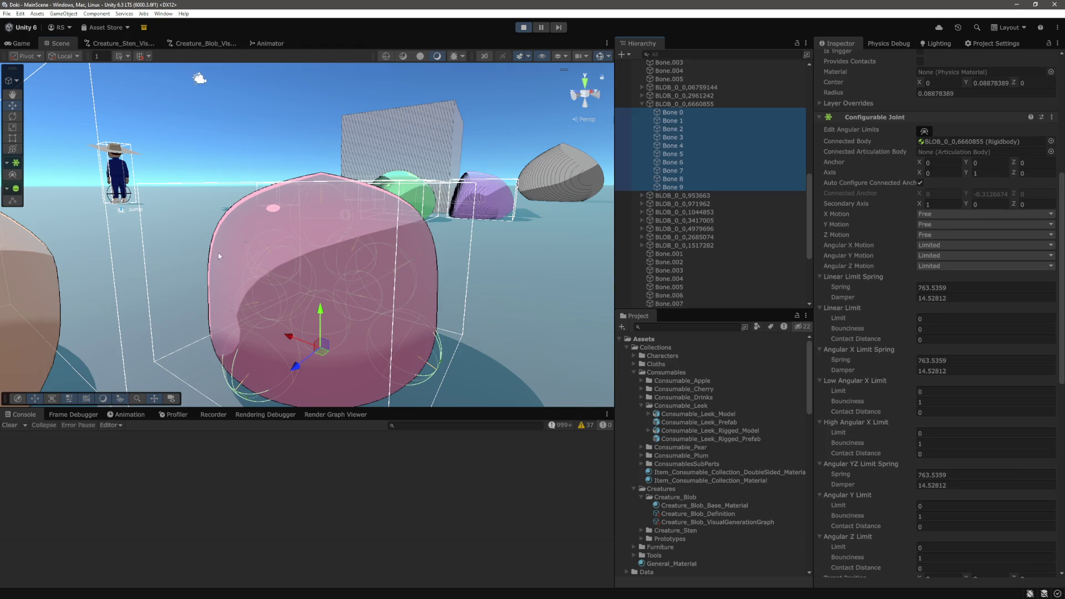
pyautogui.press('f')
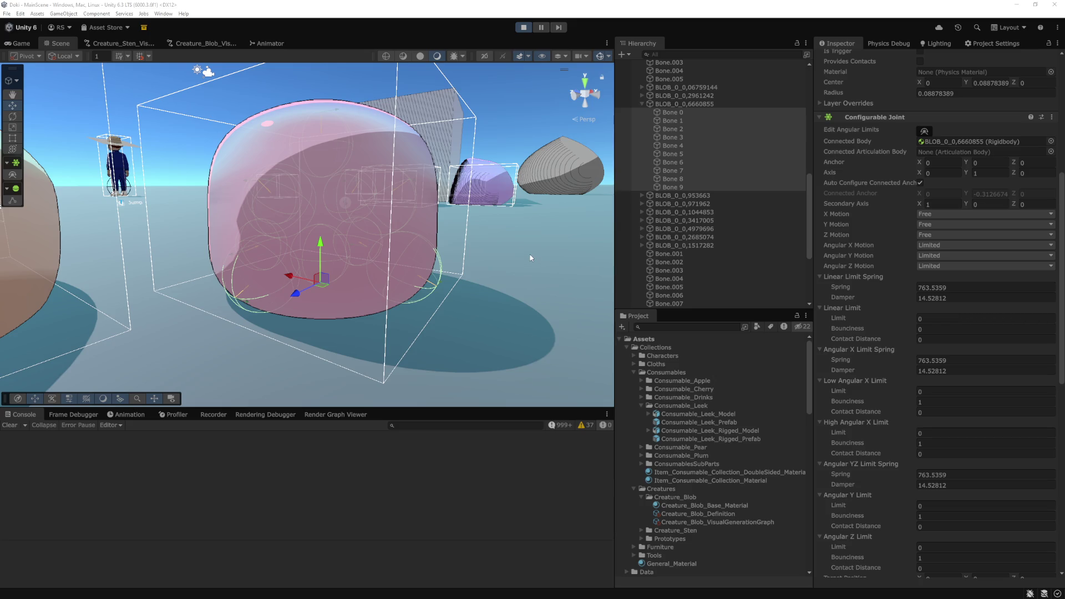
pyautogui.hotkey('alt', 'Tab')
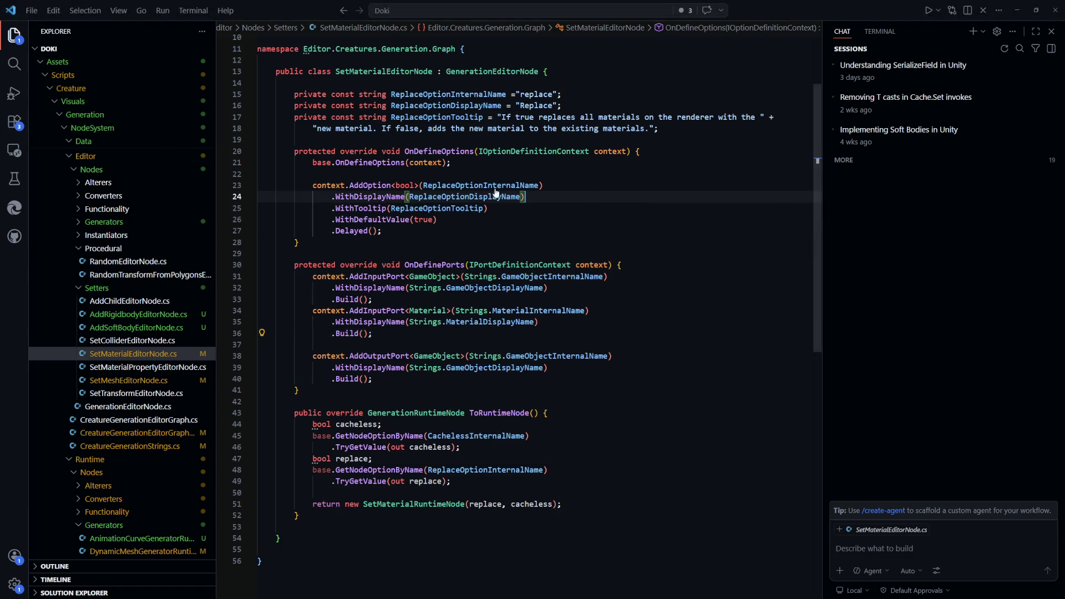
# Hide the sidebar and split the editor into two side-by-side columns
pyautogui.hotkey('ctrl', 'b')
pyautogui.click(630, 219)
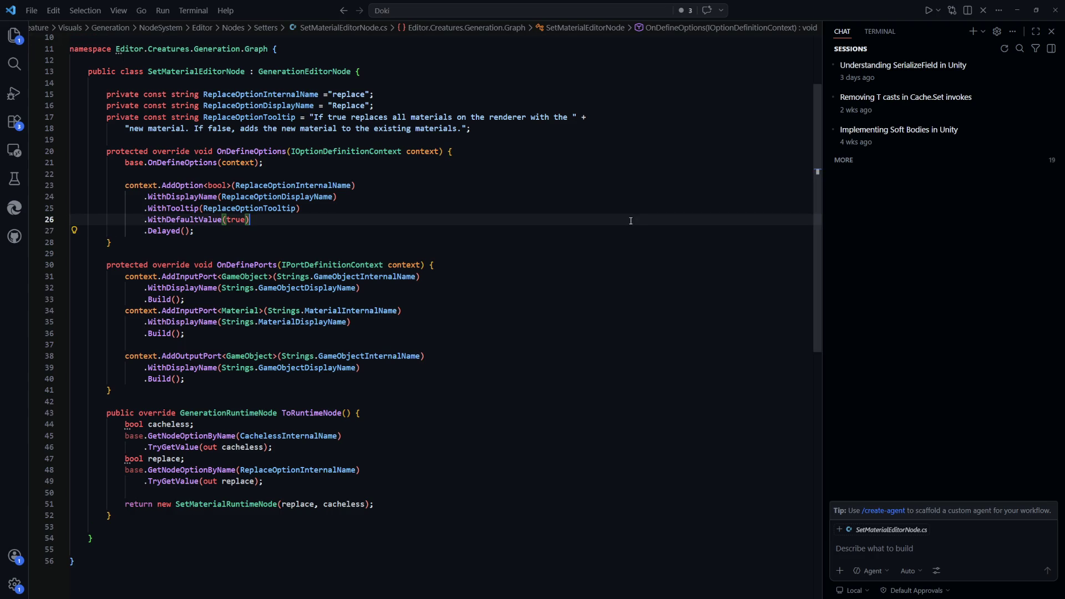
pyautogui.click(193, 10)
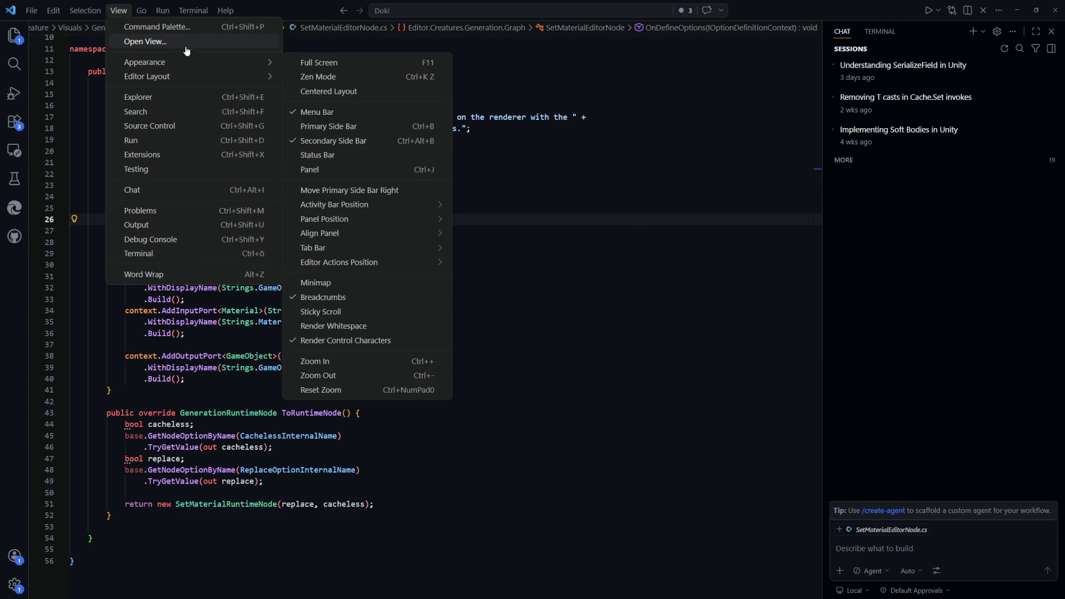
pyautogui.moveTo(189, 80)
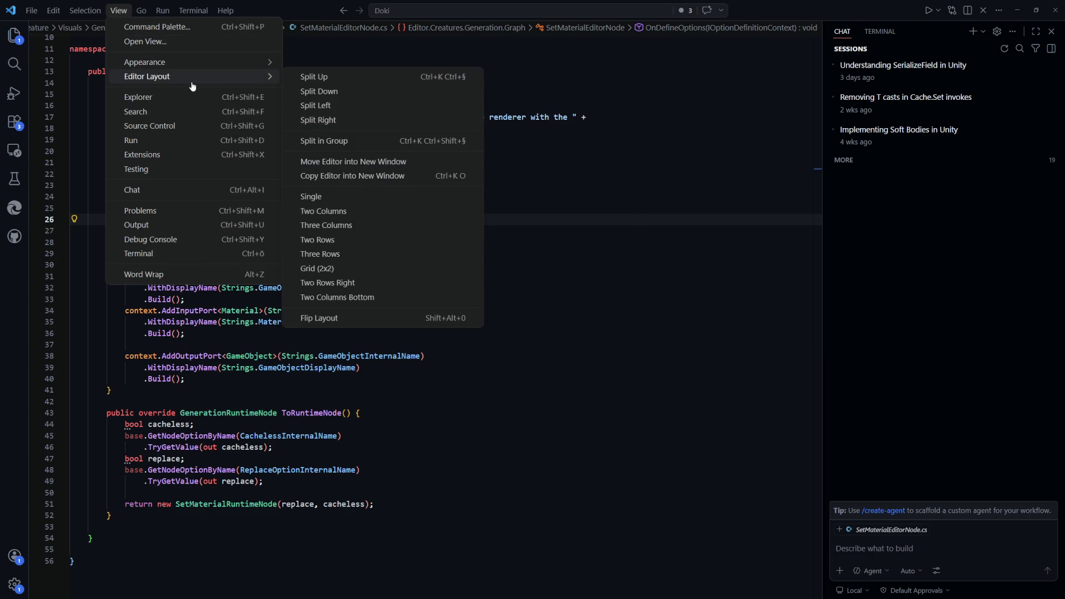
pyautogui.click(350, 110)
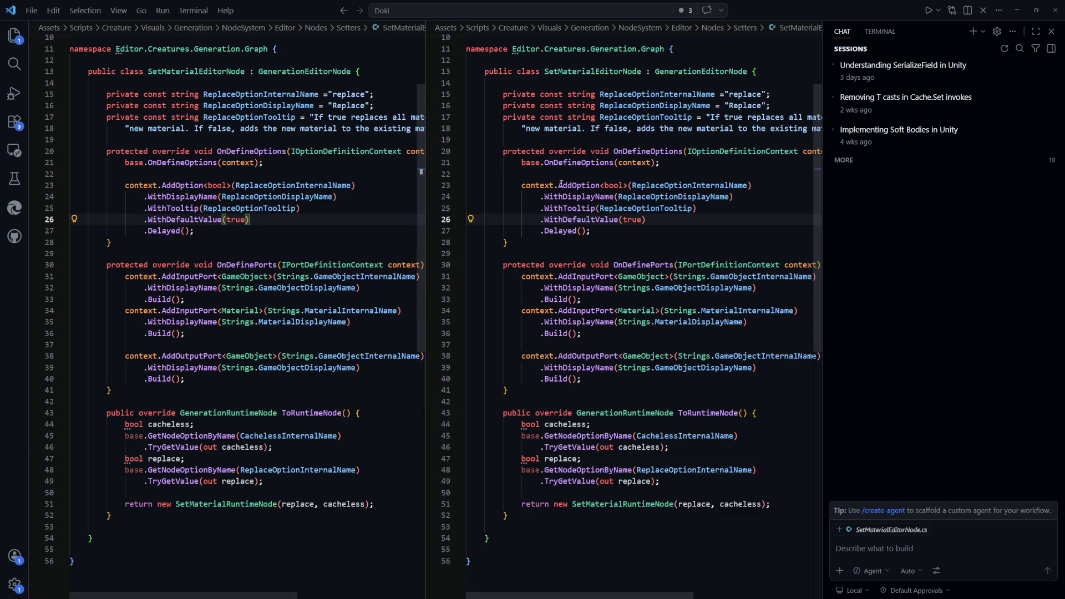
# Open TODO.md in the left column via quick search 'todo' and narrow that column
pyautogui.click(330, 236)
pyautogui.hotkey('ctrl', 'p')
pyautogui.write('todo')
pyautogui.press('Return')
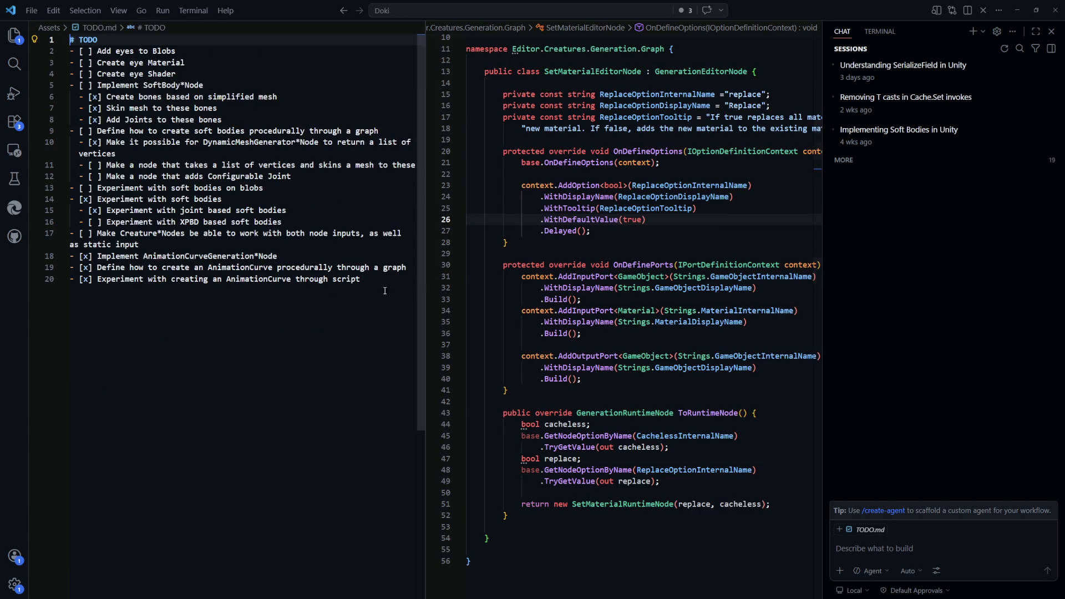
pyautogui.moveTo(426, 285); pyautogui.dragTo(220, 285)
# Under the Configurable Joint item, add '[ ] Add bones per vertex option to node and implementation', then return to Unity
pyautogui.click(549, 287)
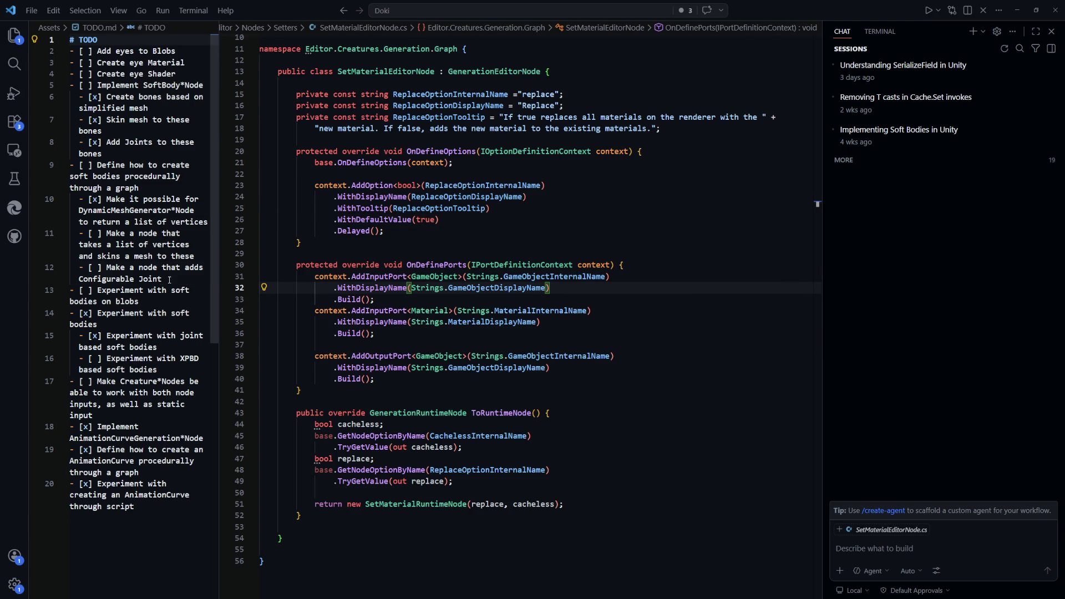
pyautogui.doubleClick(169, 279)
pyautogui.press('End')
pyautogui.press('Return')
pyautogui.write('[ ] Add')
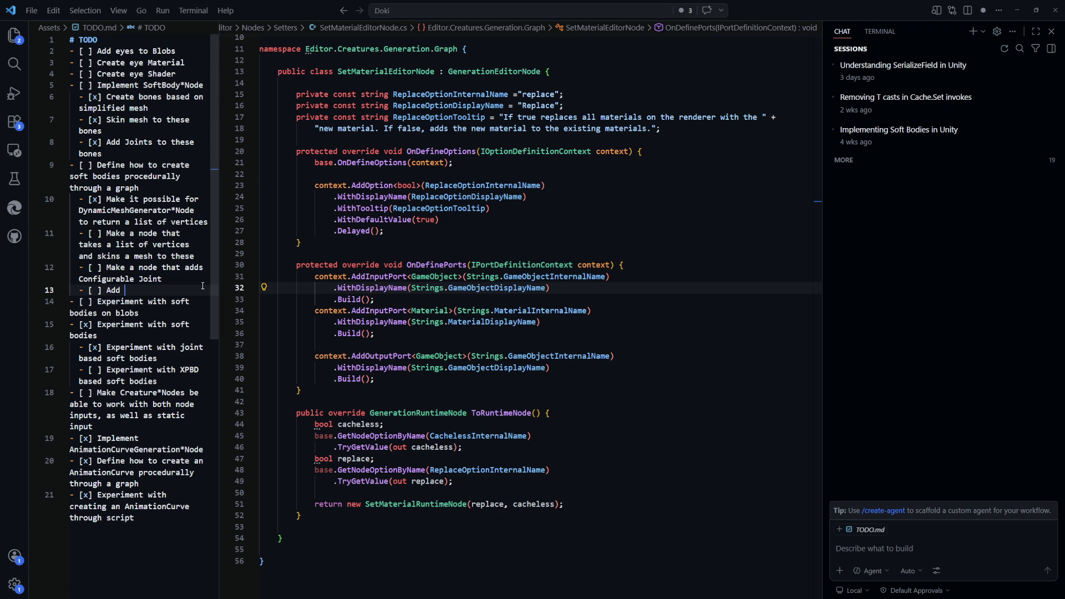
pyautogui.write(' bones per vertex option to n')
pyautogui.write('ode and implementation')
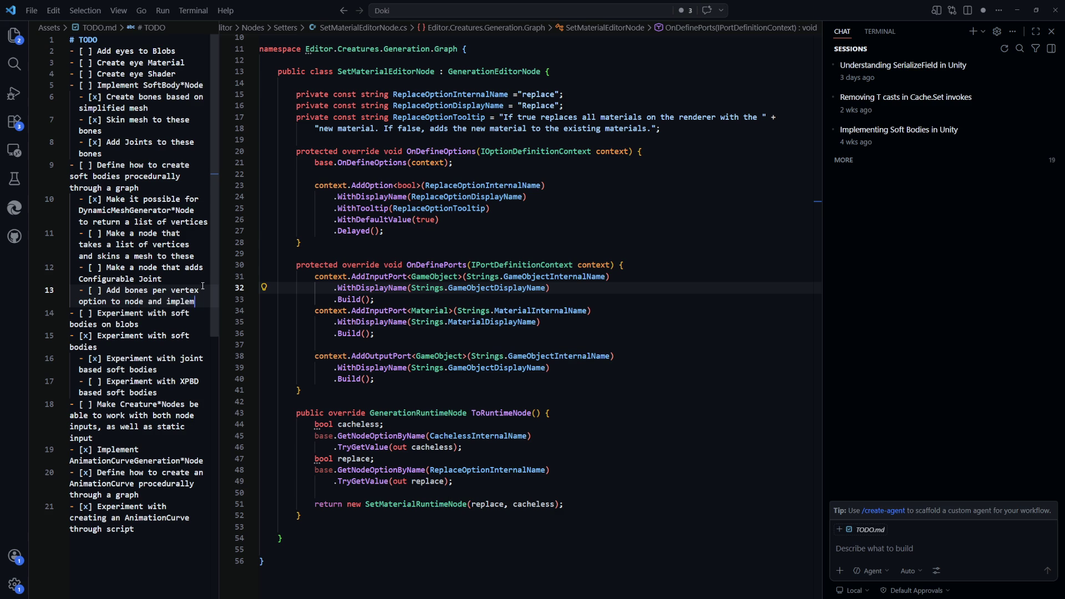
pyautogui.click(499, 401)
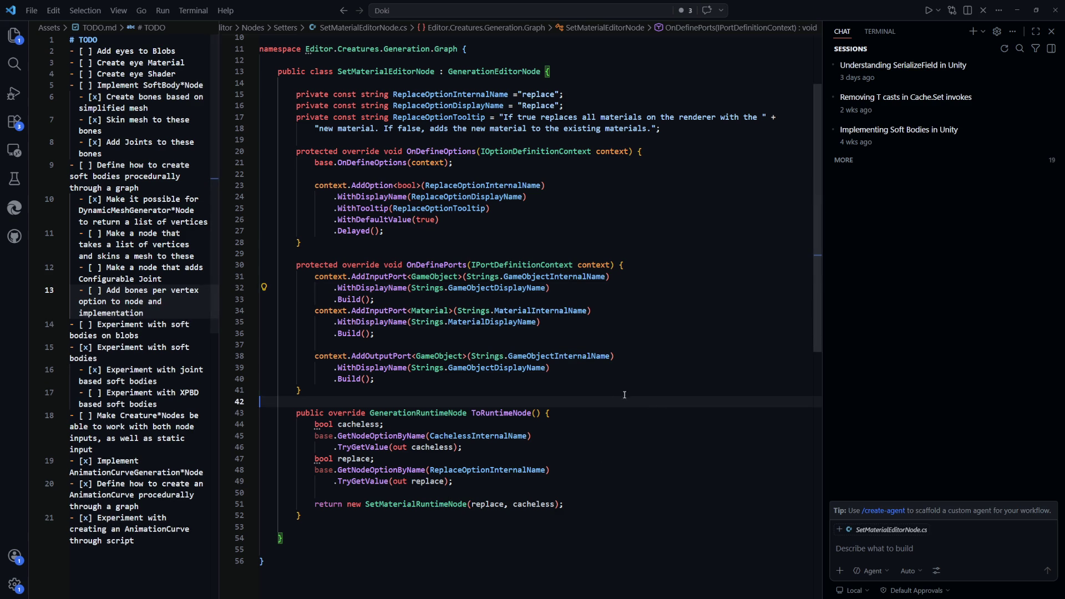
pyautogui.hotkey('alt', 'Tab')
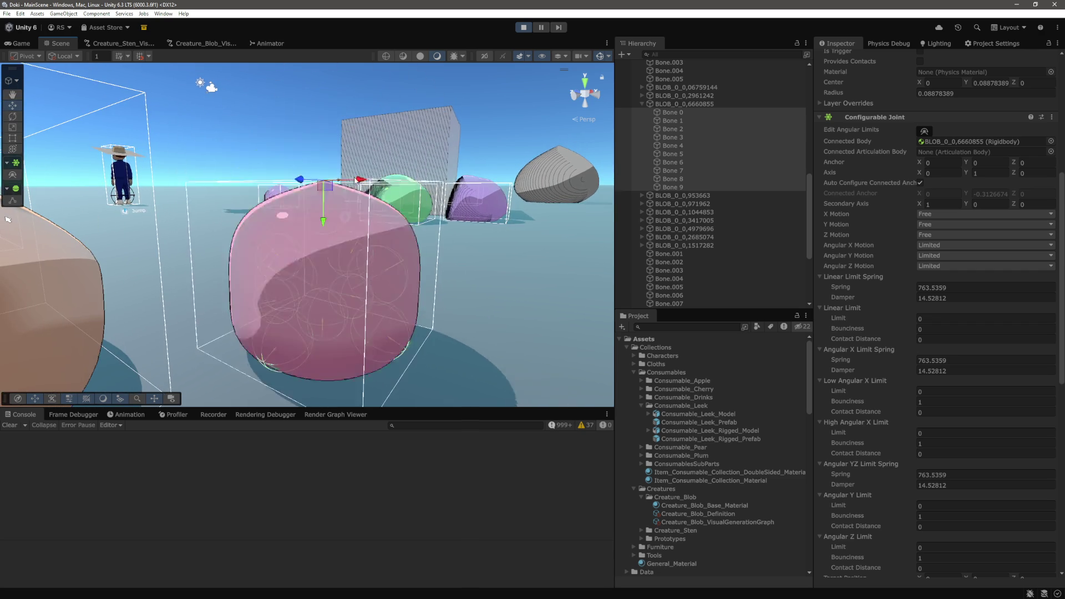
# Lift the selected blob high with the Move handle, let it drop, and select its Bone 4
pyautogui.moveTo(323, 242)
pyautogui.mouseDown()
pyautogui.moveTo(341, 139)
pyautogui.moveTo(348, 160)
pyautogui.mouseUp()
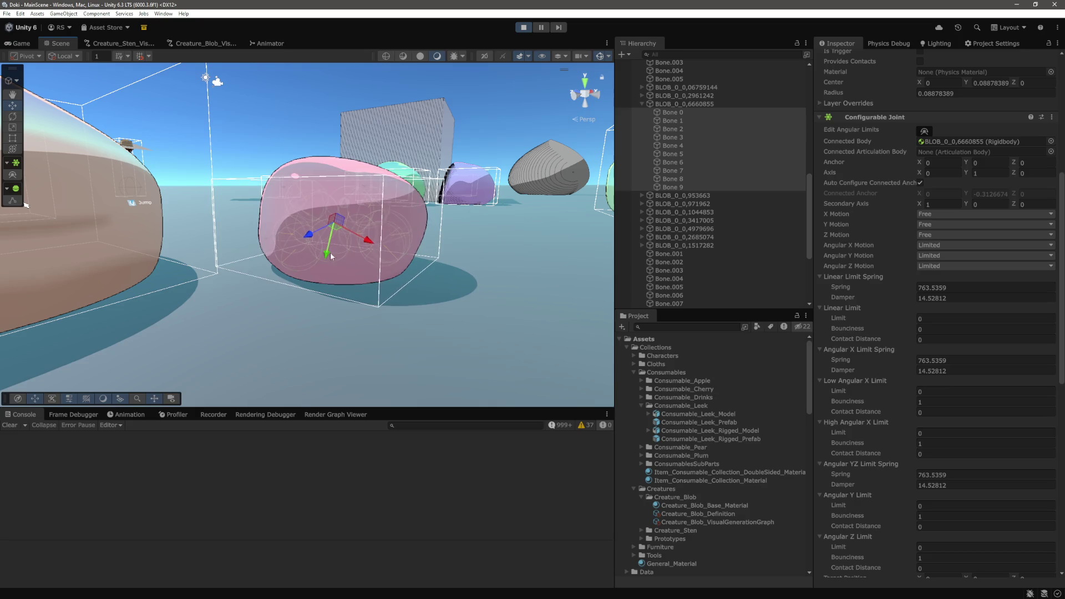
pyautogui.moveTo(373, 256)
pyautogui.mouseDown()
pyautogui.moveTo(441, 62)
pyautogui.moveTo(433, 114)
pyautogui.mouseUp()
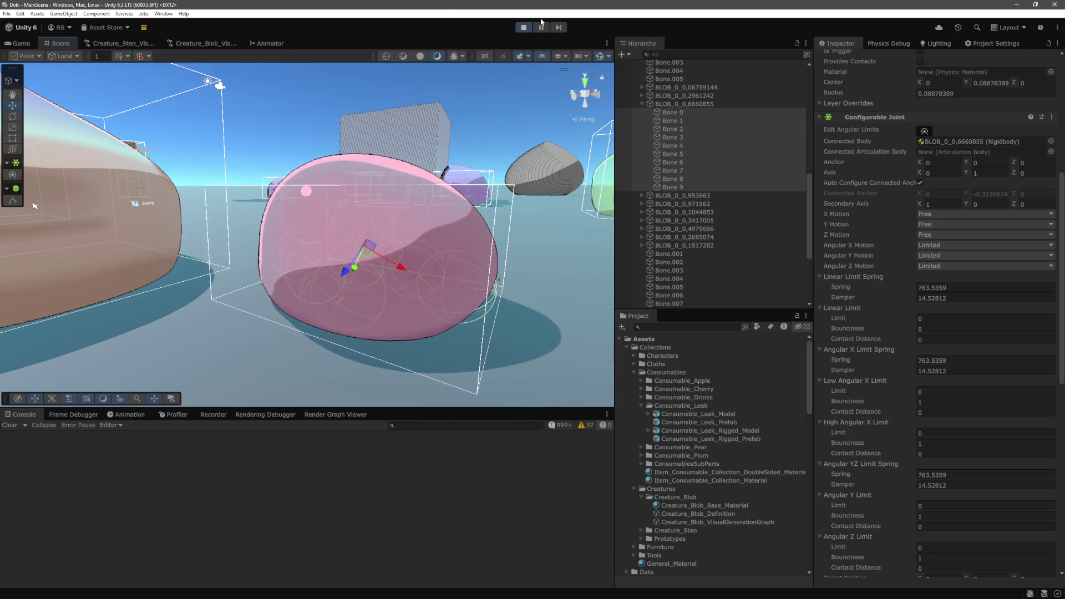
pyautogui.click(464, 208)
# Frame the brown blob and inspect its Bone 0, Bone 2, Bone 5 and Bone 6 joint settings
pyautogui.click(34, 206)
pyautogui.press('f')
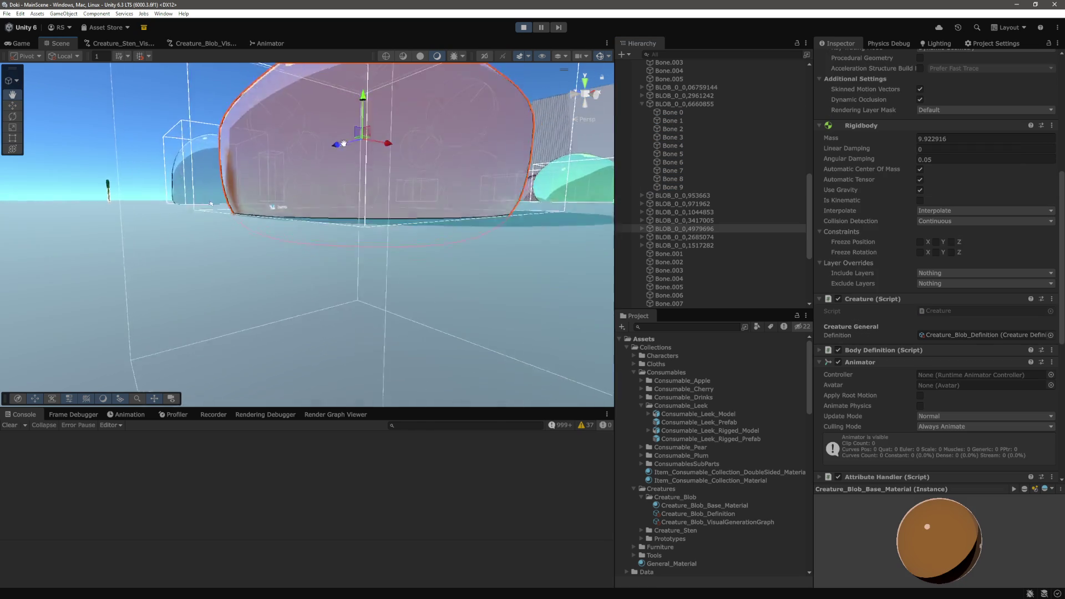
pyautogui.click(642, 228)
pyautogui.click(674, 237)
pyautogui.rightClick(389, 174)
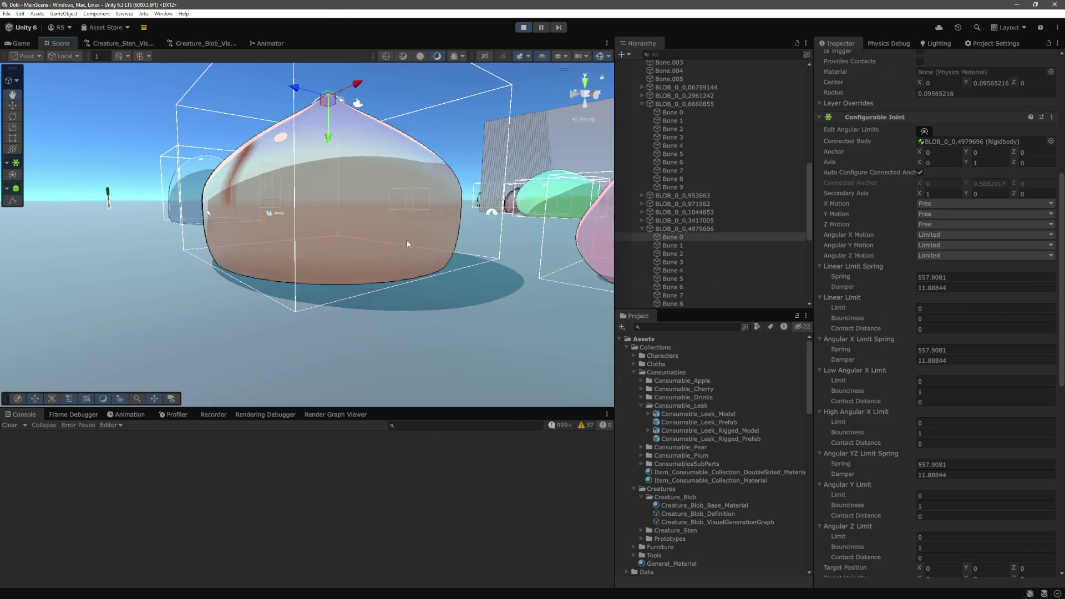
pyautogui.click(245, 224)
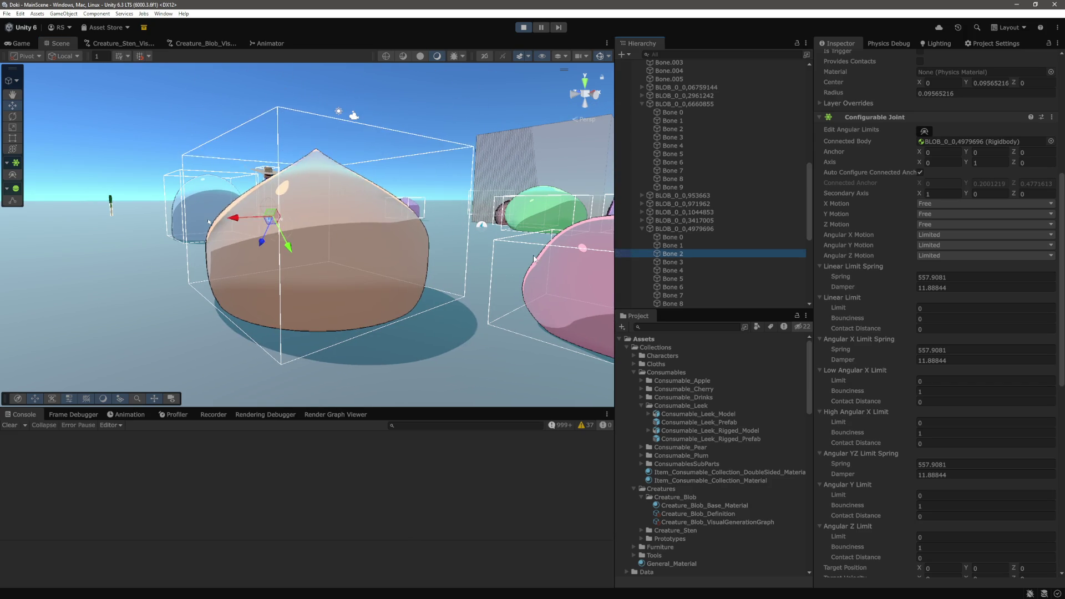
pyautogui.moveTo(245, 223)
pyautogui.mouseDown()
pyautogui.moveTo(523, 274)
pyautogui.moveTo(241, 200)
pyautogui.mouseUp()
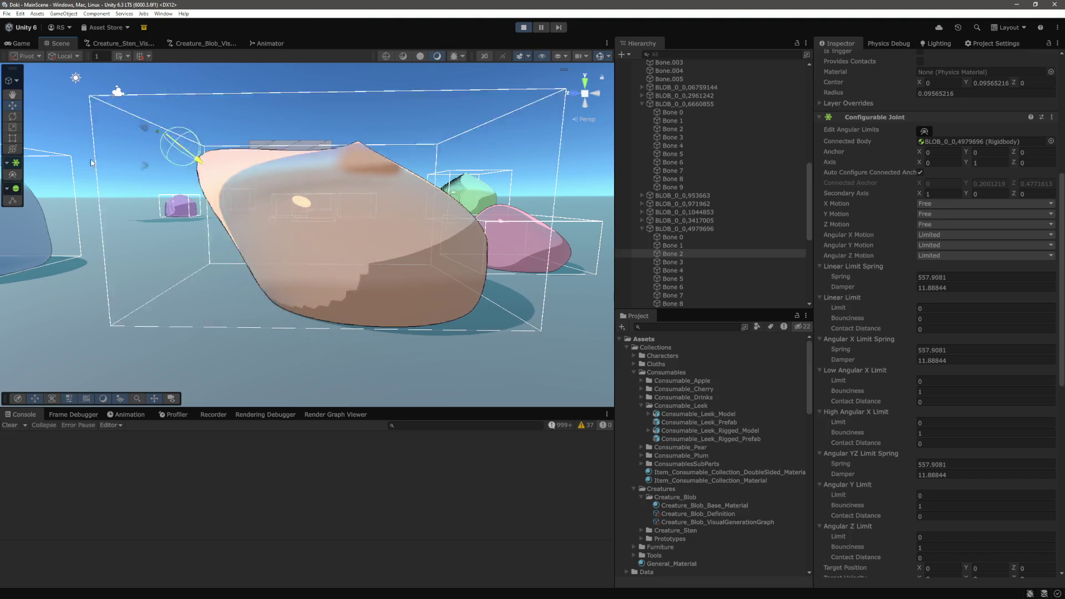
pyautogui.click(672, 271)
pyautogui.click(684, 279)
pyautogui.click(674, 287)
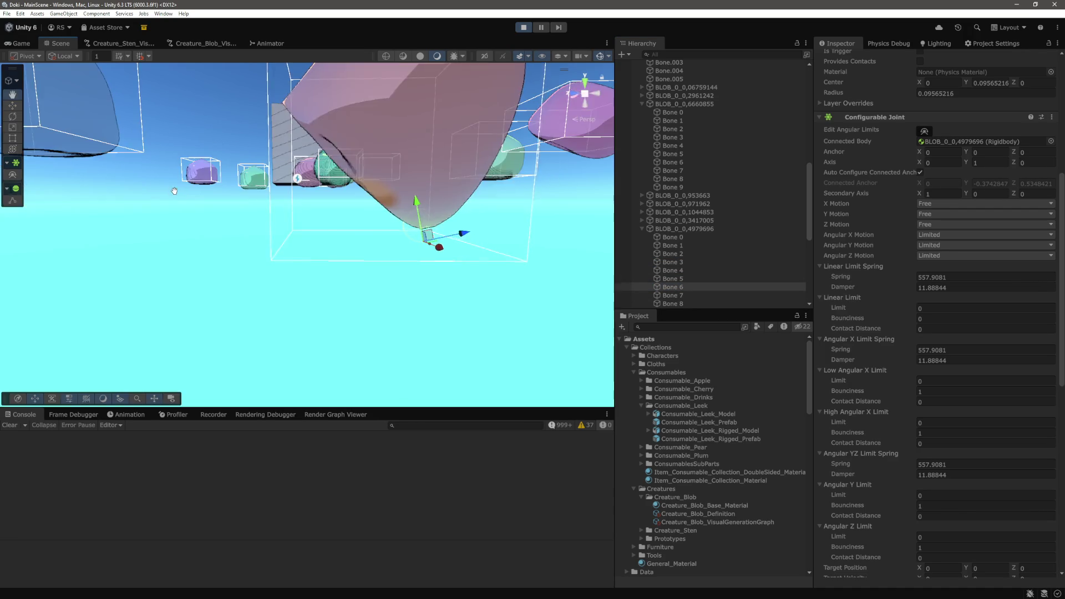
# Select the blue blob's Bone 0, lift the blob upward, and switch the scene to wireframe
pyautogui.click(307, 258)
pyautogui.scroll(3, 419, 253)
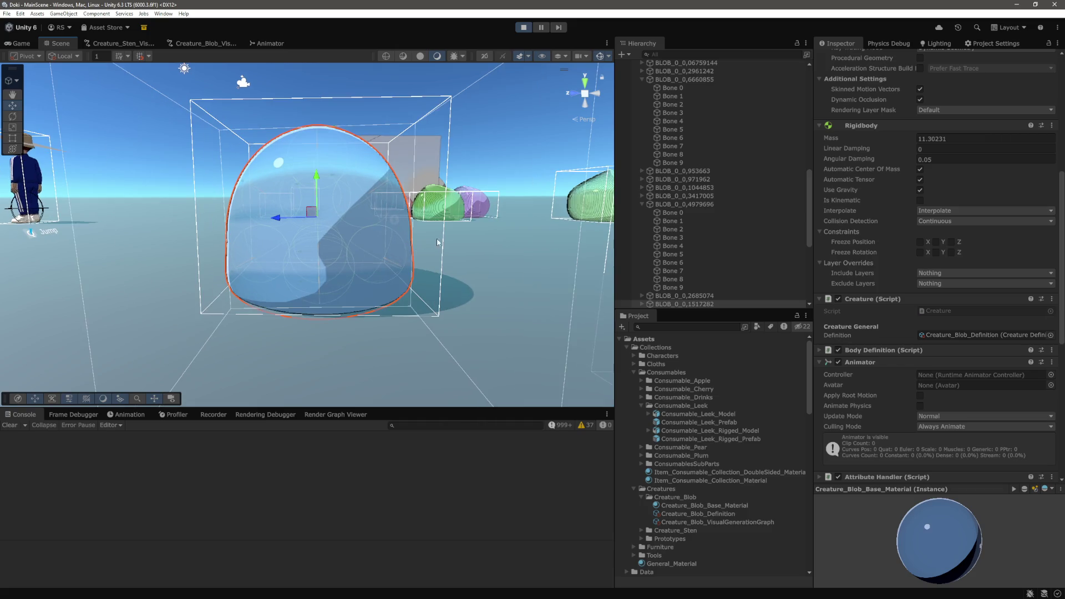
pyautogui.scroll(-4, 690, 290)
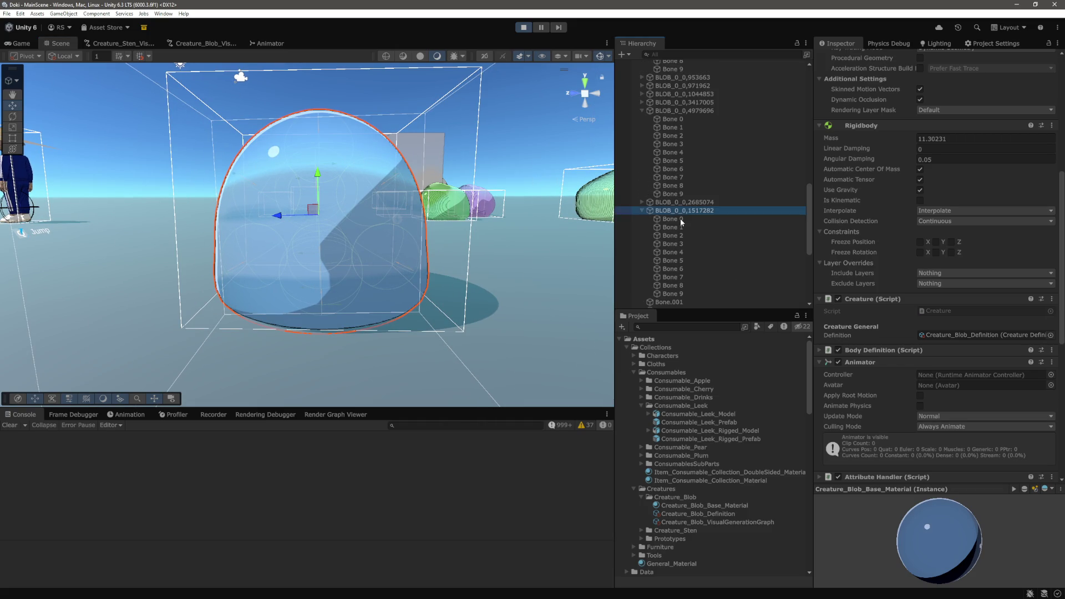
pyautogui.click(680, 218)
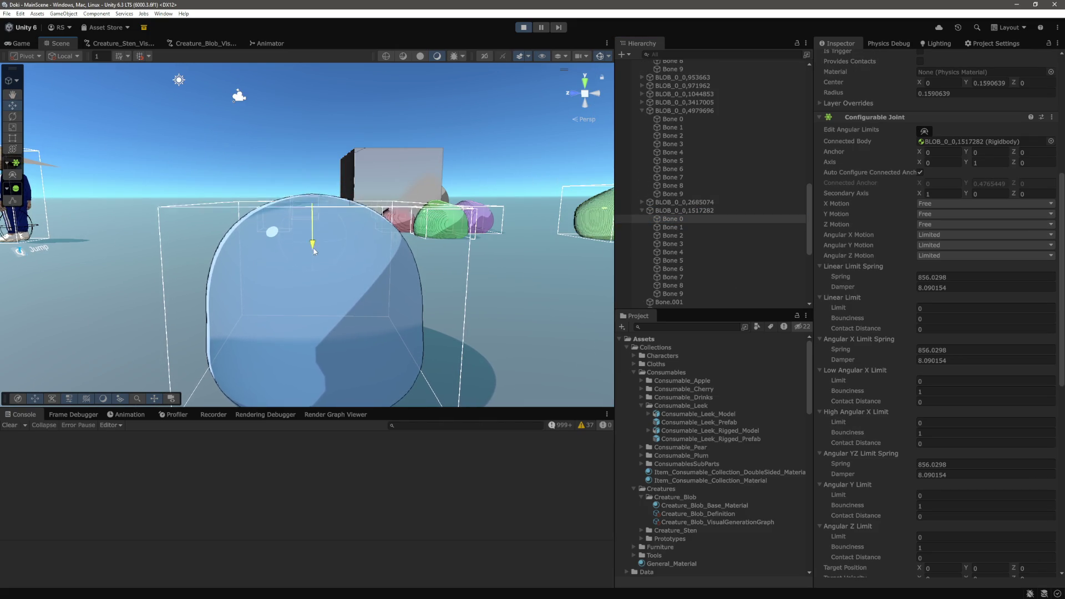
pyautogui.moveTo(315, 242); pyautogui.dragTo(320, 171)
pyautogui.hotkey('alt', 'w')
pyautogui.scroll(10, 888, 245)
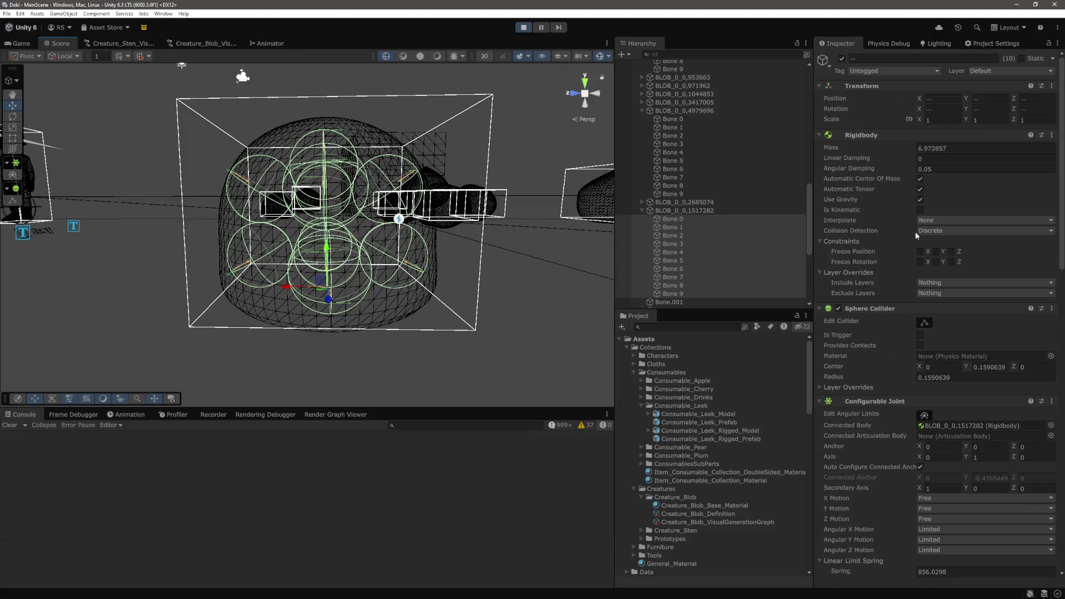
# Set the Rigidbody mass to 1 on the blue blob's bones and on its root object
pyautogui.click(973, 148)
pyautogui.write('1')
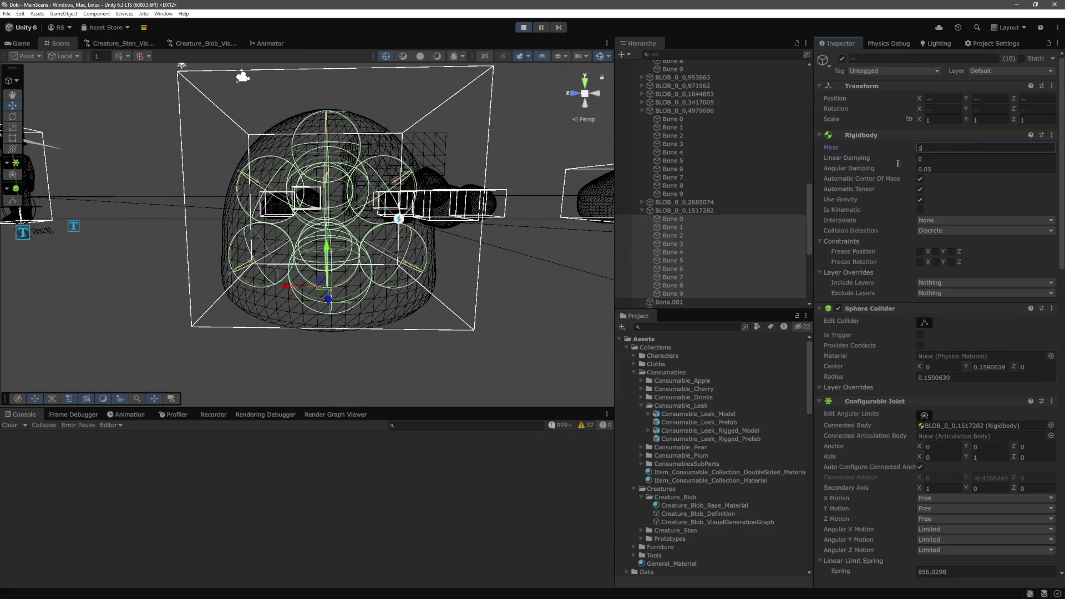
pyautogui.click(694, 210)
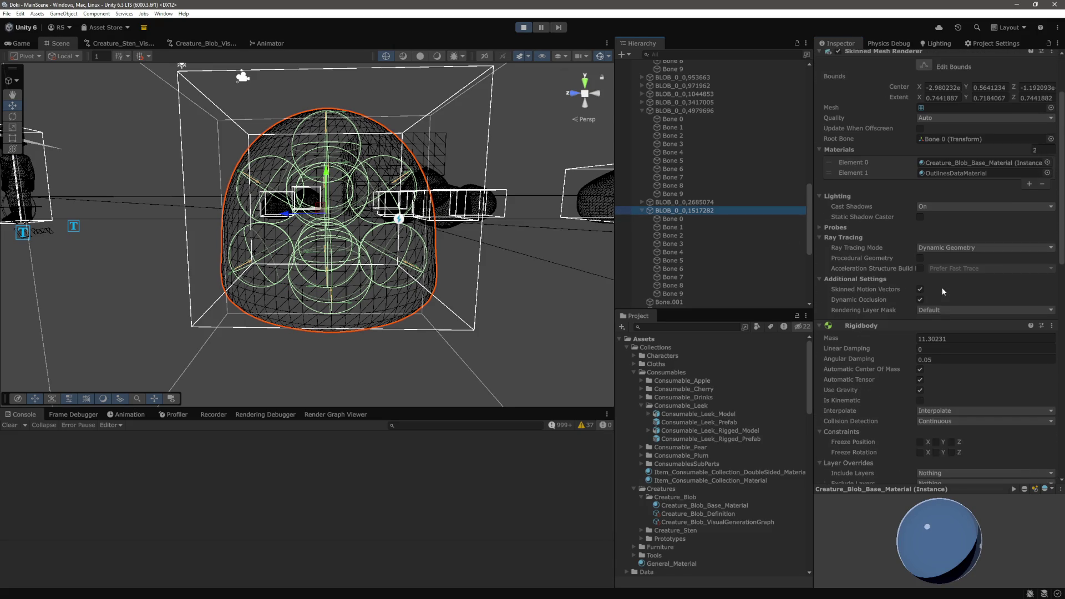
pyautogui.scroll(-1, 941, 288)
pyautogui.click(971, 310)
pyautogui.write('1')
# Inspect the blue blob's Bone 0 Angular X Limit Spring, then select Bones 5, 1 and 2 and frame the selection
pyautogui.click(706, 220)
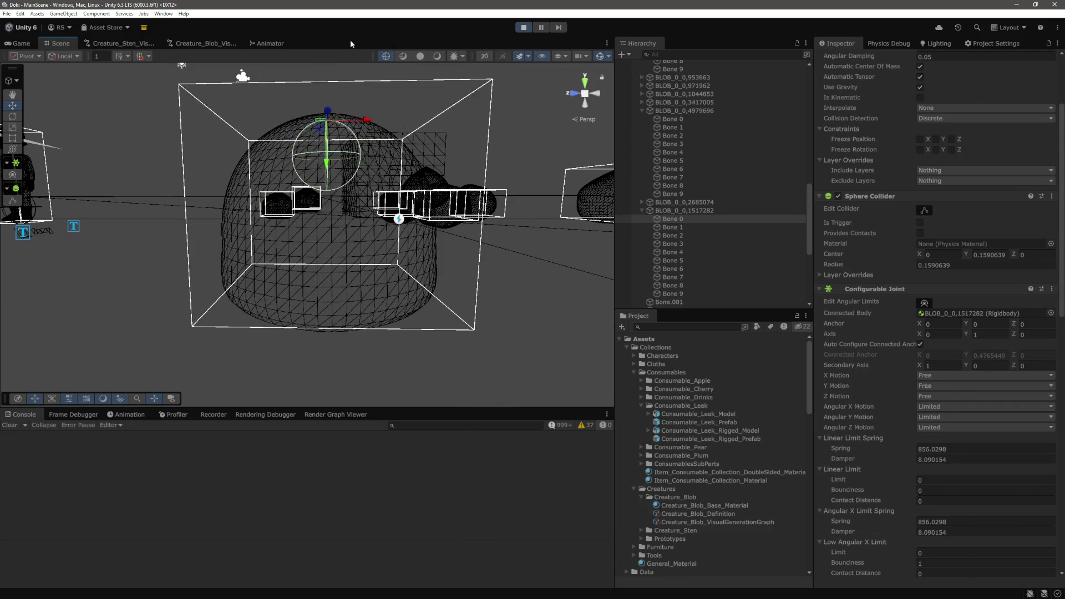
pyautogui.scroll(-5, 930, 357)
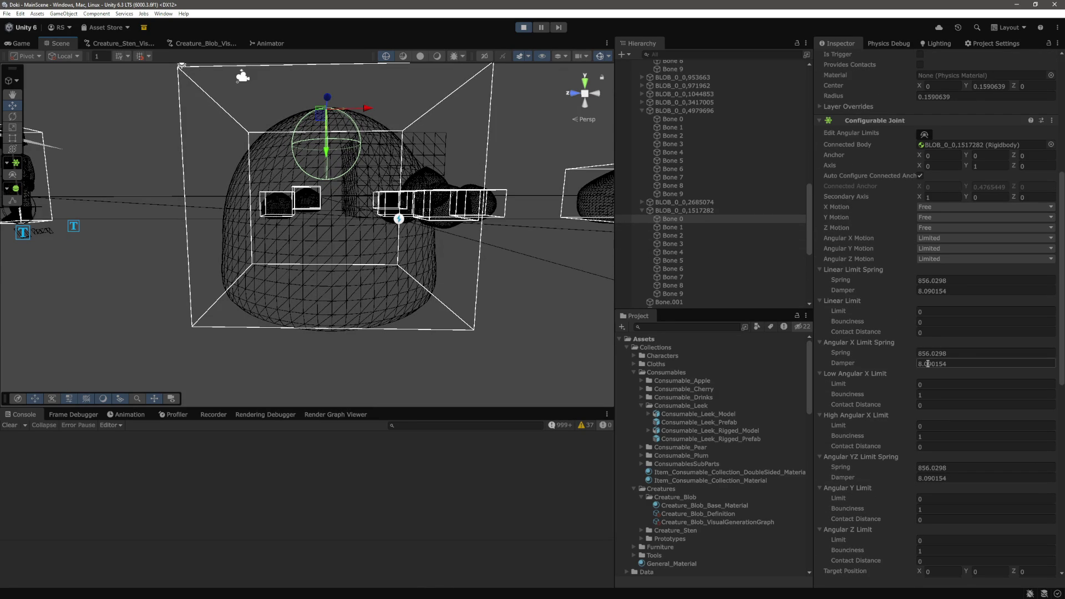
pyautogui.click(931, 354)
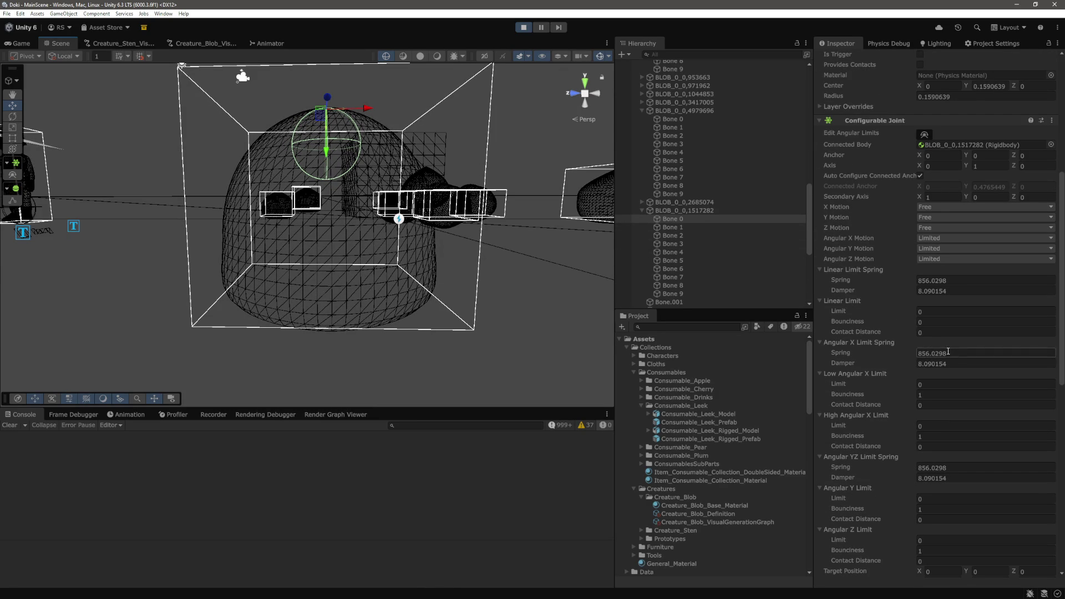
pyautogui.moveTo(373, 158)
pyautogui.mouseDown()
pyautogui.moveTo(344, 230)
pyautogui.moveTo(340, 175)
pyautogui.mouseUp()
pyautogui.click(673, 219)
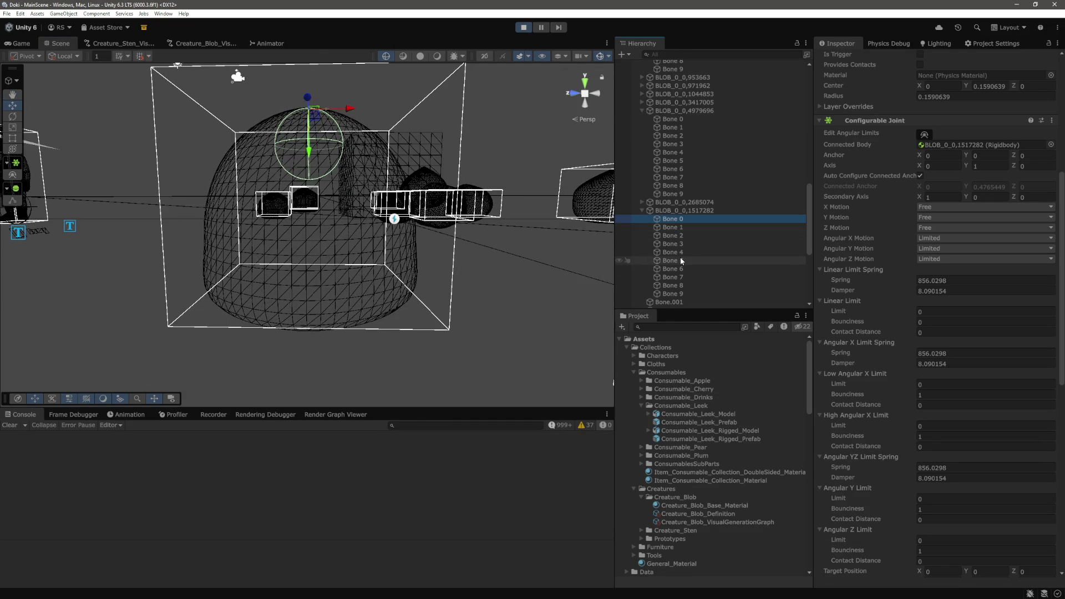
pyautogui.click(682, 261)
pyautogui.click(691, 228)
pyautogui.click(691, 234)
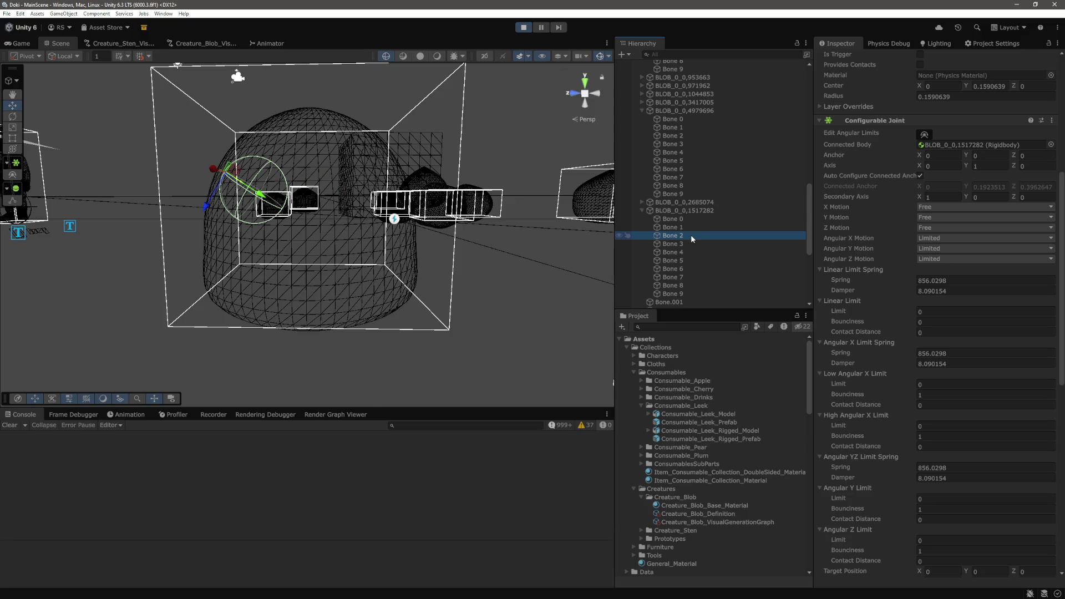
pyautogui.click(234, 196)
pyautogui.press('f')
# Switch the scene back to Shaded display and swing the camera toward the other blobs
pyautogui.click(420, 56)
pyautogui.moveTo(301, 206)
pyautogui.mouseDown()
pyautogui.moveTo(275, 271)
pyautogui.moveTo(440, 165)
pyautogui.moveTo(465, 208)
pyautogui.mouseUp()
pyautogui.scroll(5, 730, 197)
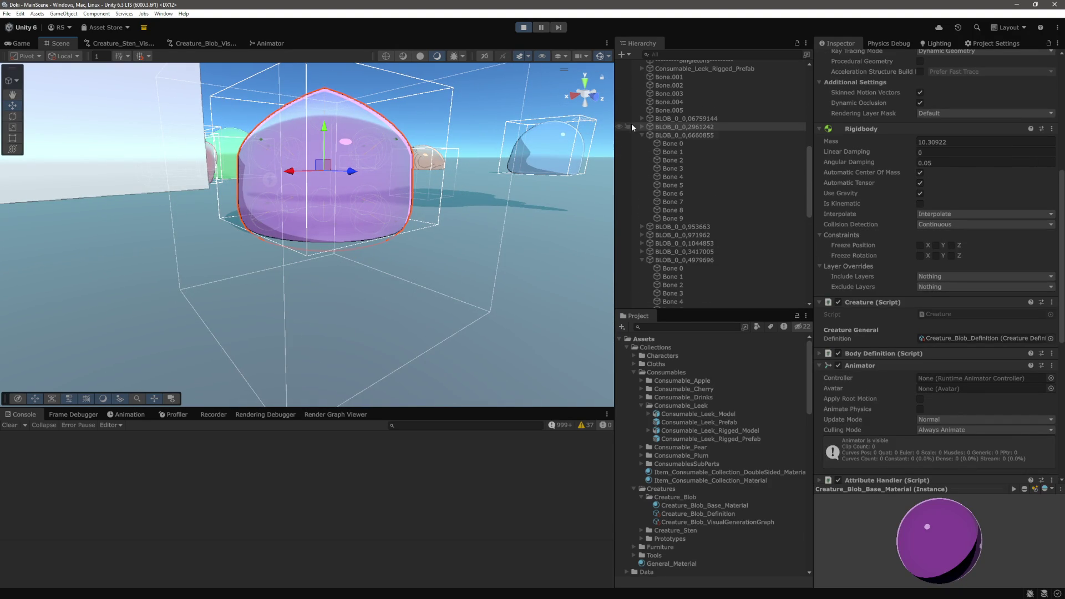
# Expand the purple blob, select its Bone 0 and Bone 3, and pull a bone sideways
pyautogui.click(642, 127)
pyautogui.click(673, 135)
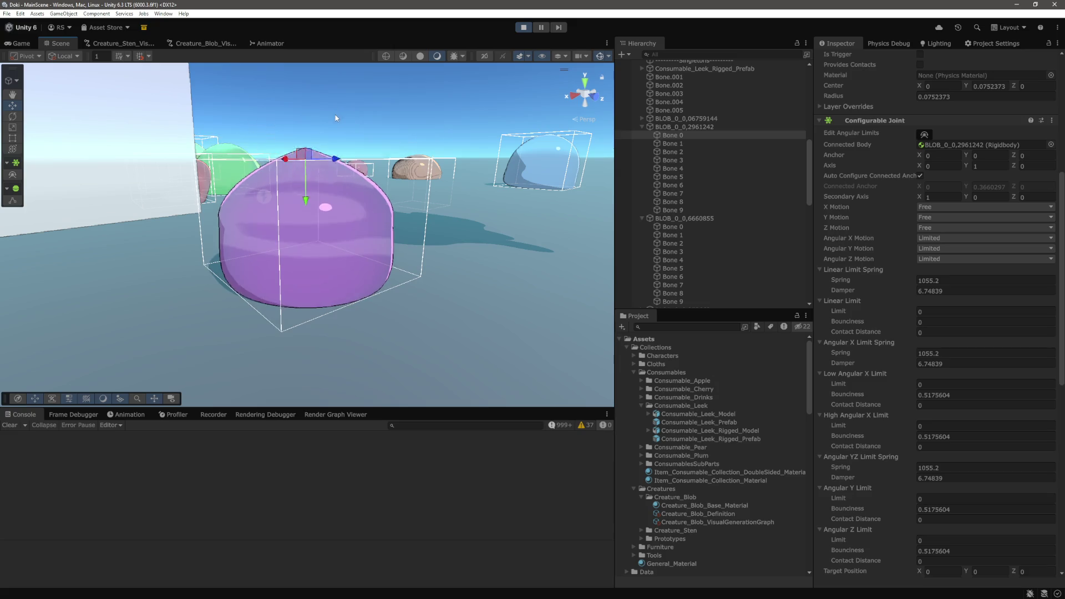
pyautogui.click(681, 160)
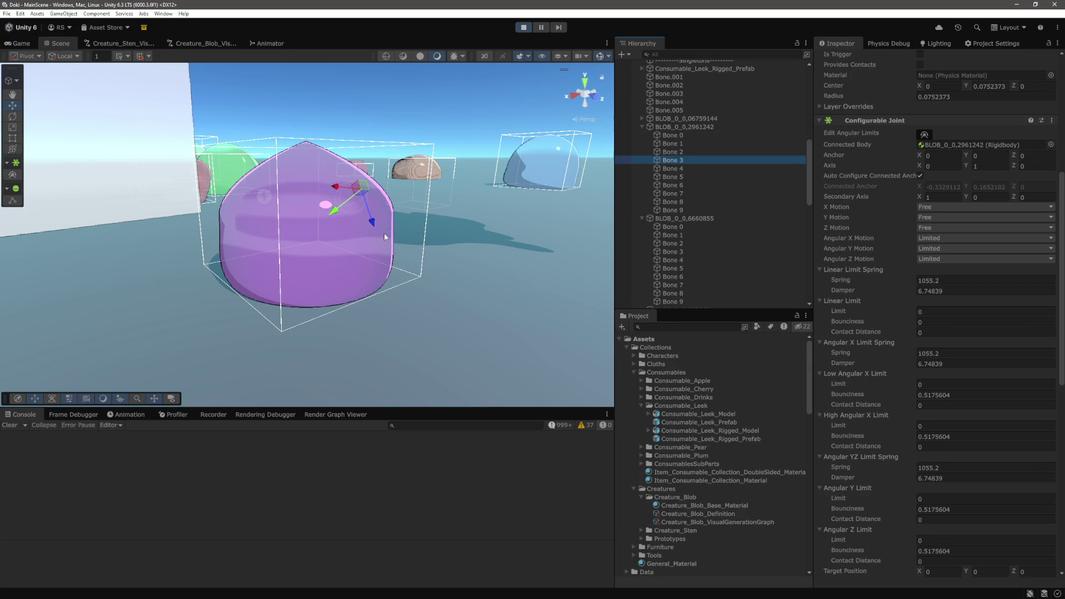
pyautogui.moveTo(384, 233)
pyautogui.mouseDown()
pyautogui.moveTo(345, 207)
pyautogui.moveTo(370, 187)
pyautogui.mouseUp()
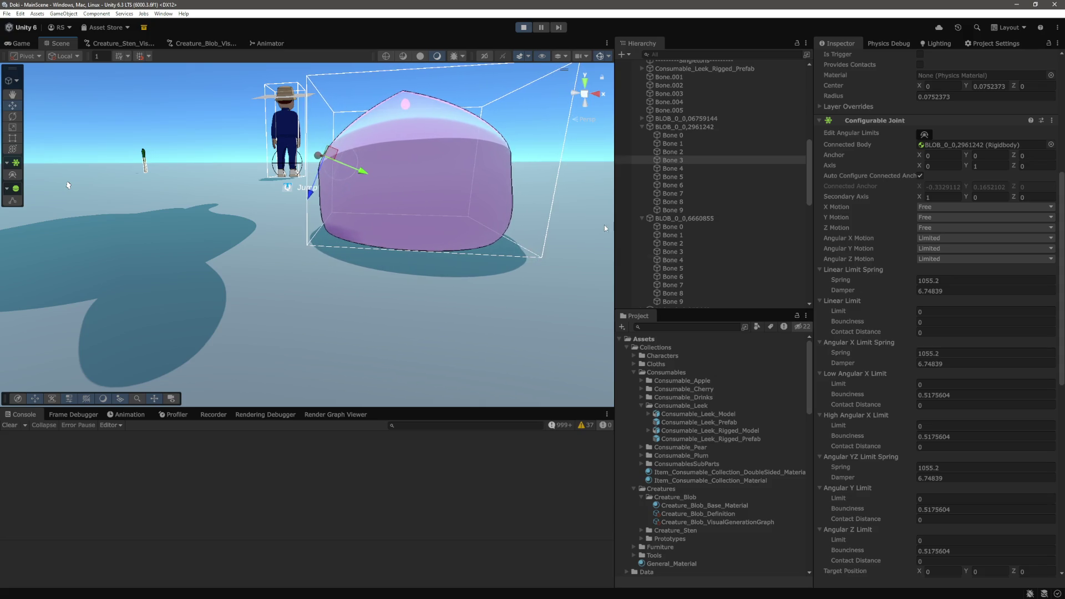
pyautogui.moveTo(372, 174); pyautogui.dragTo(320, 158)
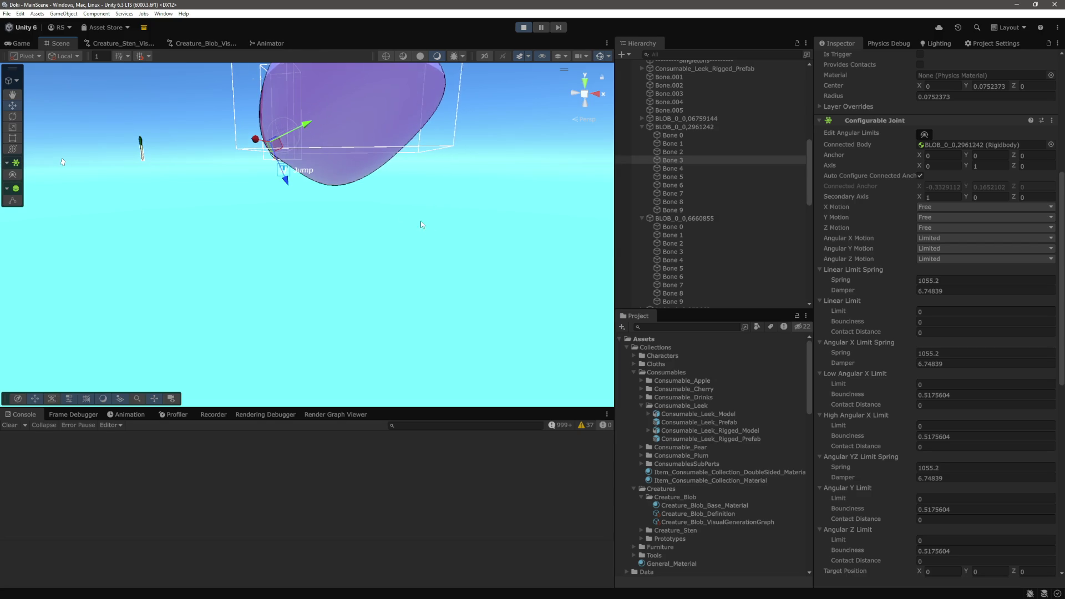
# Select Bone 0 through Bone 9 of BLOB_0_0,2961242, review the shared joint drive settings, then reselect only Bone 0
pyautogui.click(673, 135)
pyautogui.keyDown('shift'); pyautogui.click(672, 210); pyautogui.keyUp('shift')
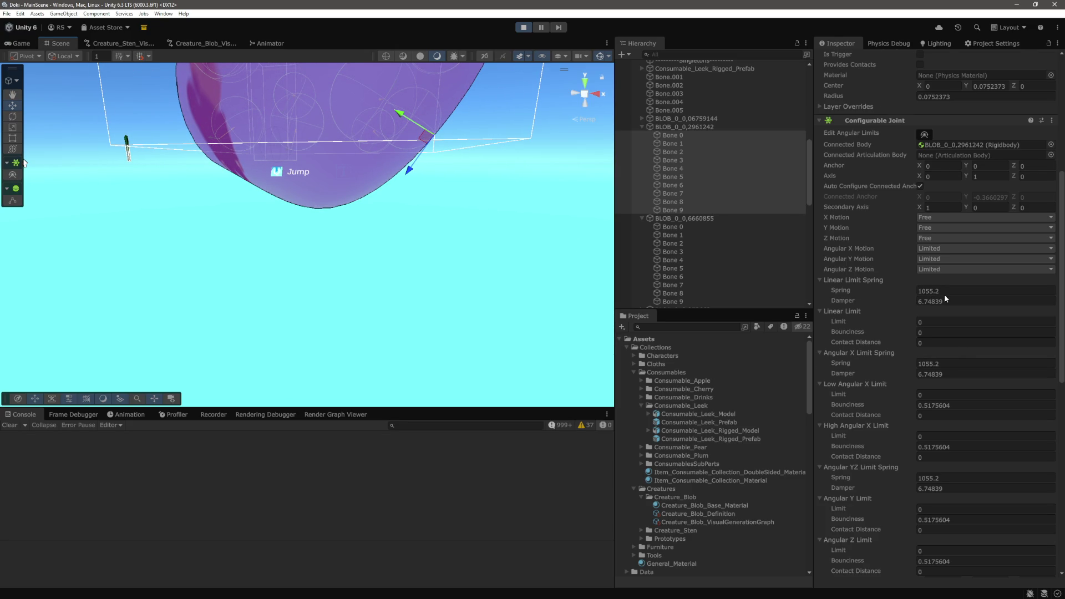
pyautogui.scroll(-15, 946, 299)
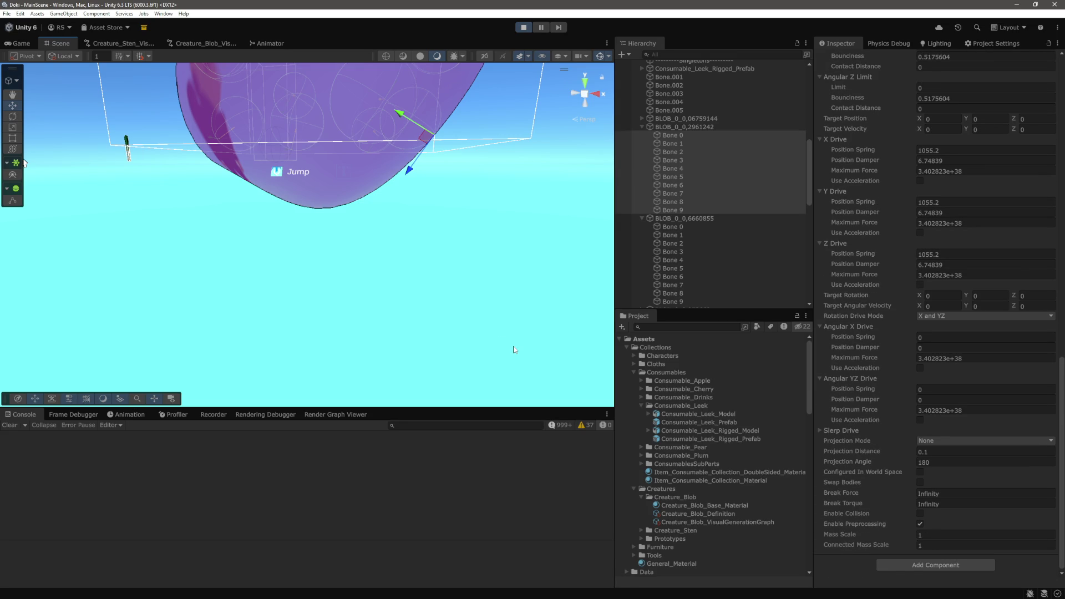
pyautogui.click(695, 136)
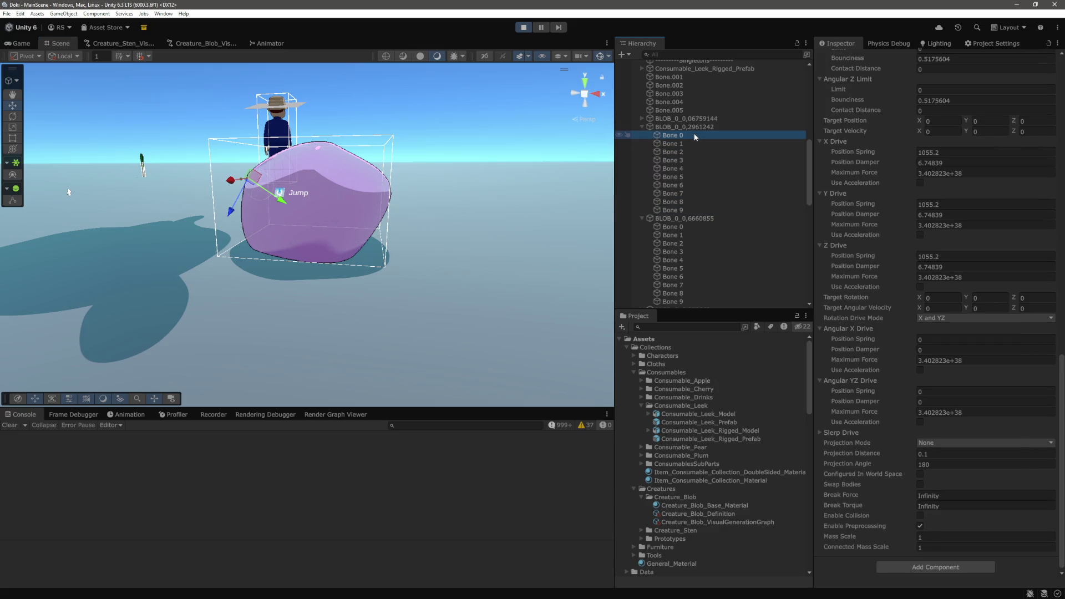
# Give the first blob's Bone 0–9 joints a Connected Mass Scale of 0.00001
pyautogui.click(241, 208)
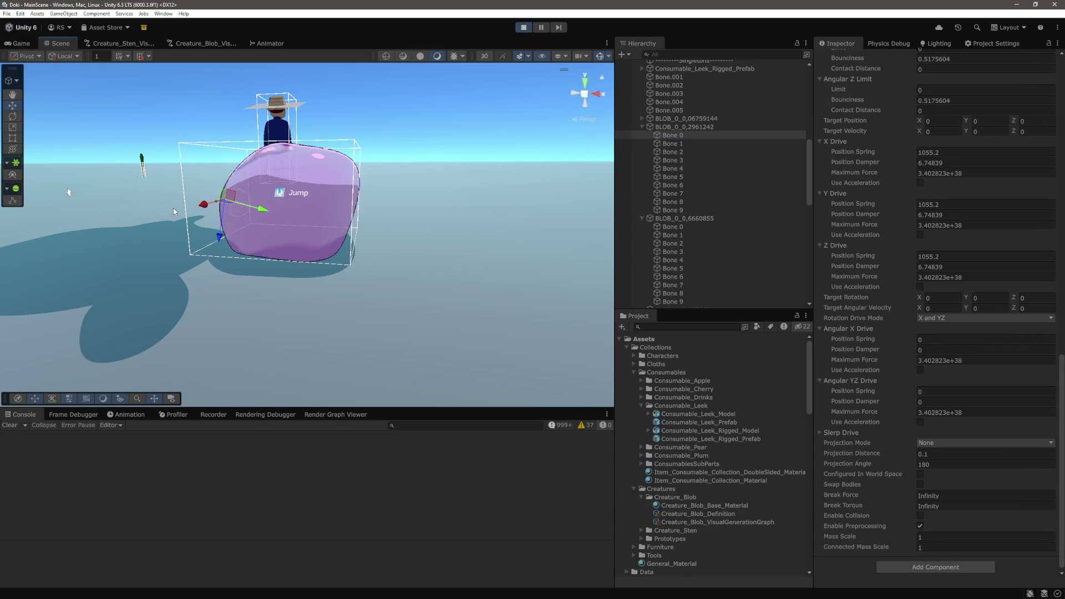
pyautogui.click(949, 548)
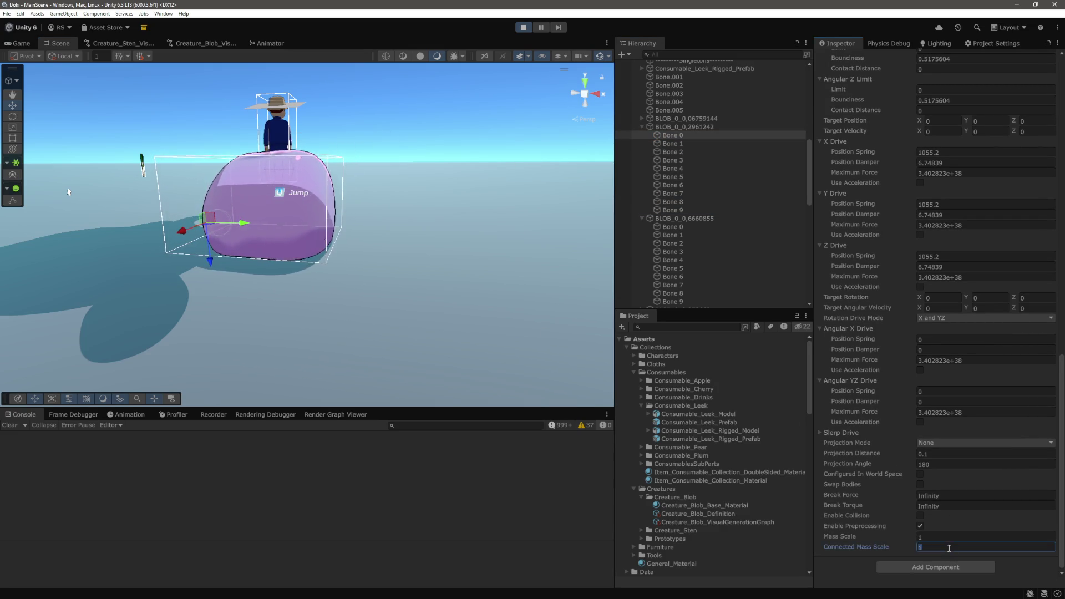
pyautogui.click(680, 143)
pyautogui.click(670, 135)
pyautogui.keyDown('shift'); pyautogui.click(672, 209); pyautogui.keyUp('shift')
pyautogui.click(954, 557)
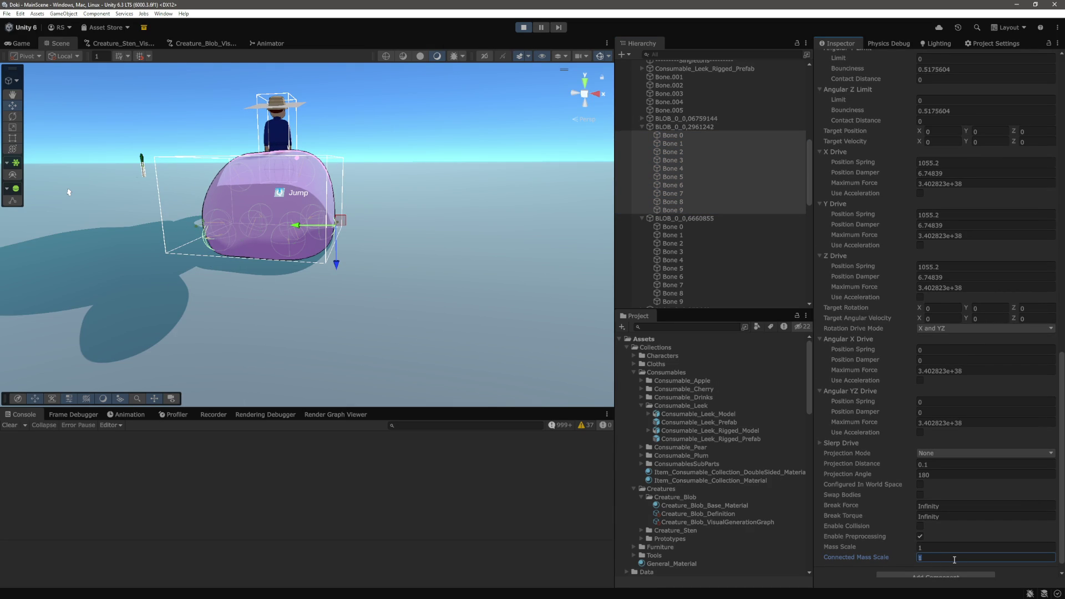
pyautogui.write('0.00001')
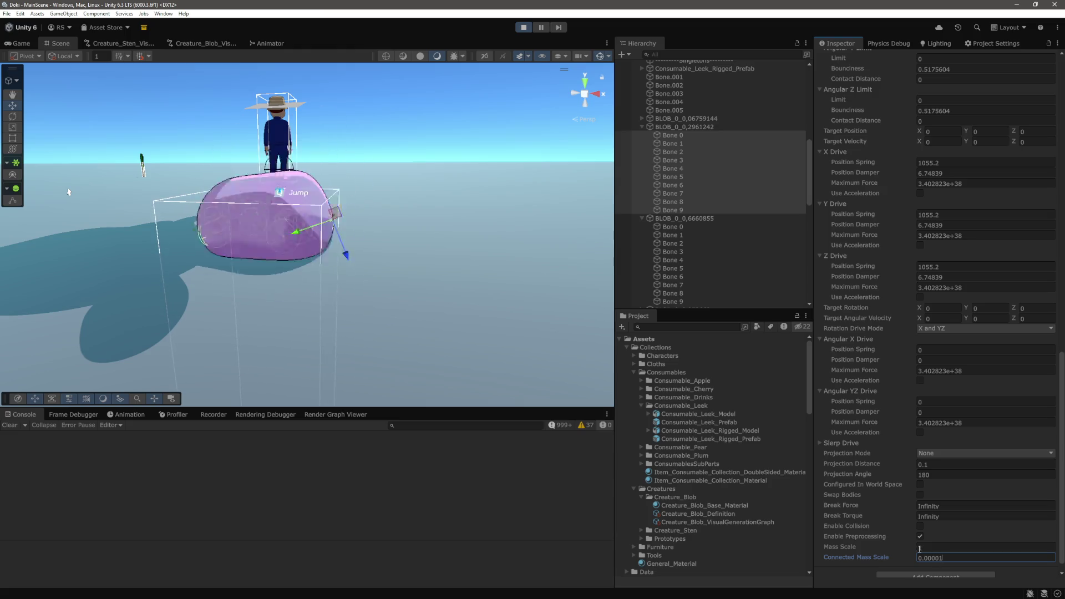
pyautogui.click(335, 238)
# Select Bone 0–9 of blob BLOB_0_0,1044853 and set their Connected Mass Scale to 10000
pyautogui.moveTo(357, 260); pyautogui.dragTo(354, 266)
pyautogui.scroll(-5, 666, 233)
pyautogui.doubleClick(644, 242)
pyautogui.scroll(-3, 685, 233)
pyautogui.click(672, 187)
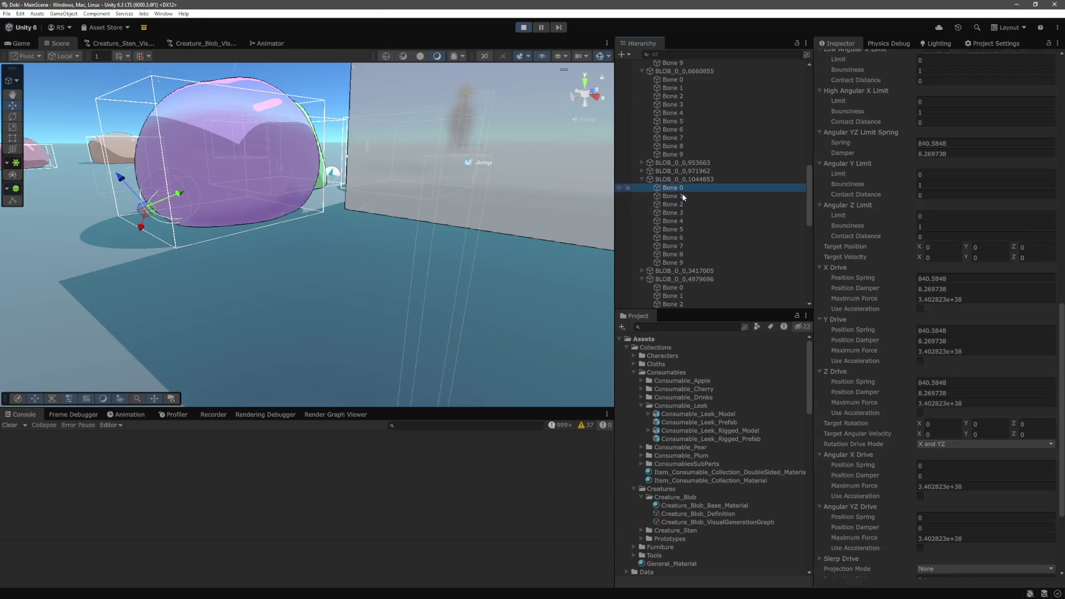
pyautogui.keyDown('shift'); pyautogui.click(681, 262); pyautogui.keyUp('shift')
pyautogui.click(966, 546)
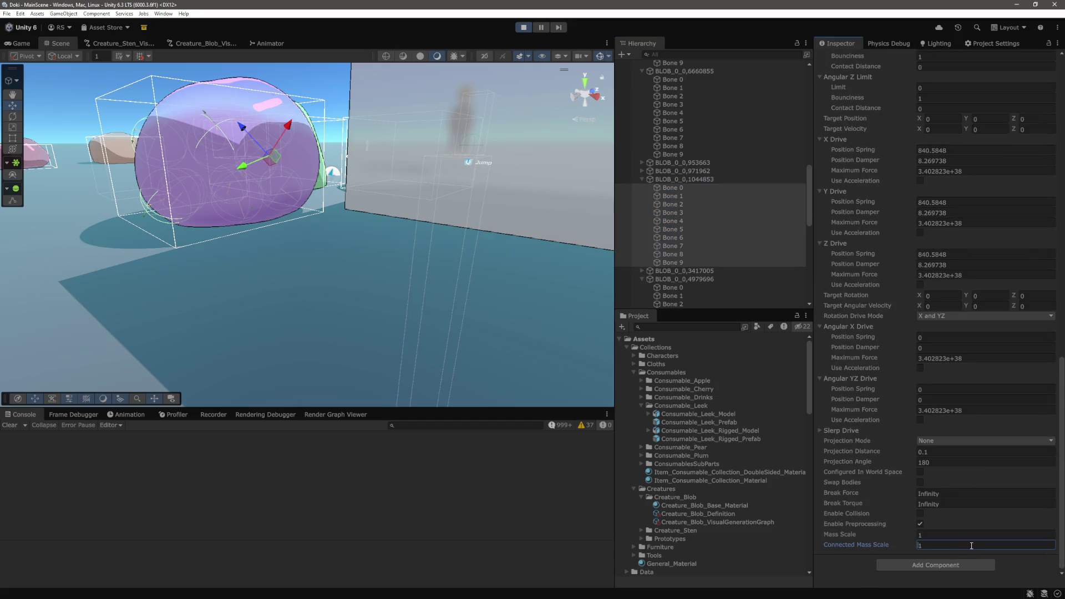
pyautogui.write('0.')
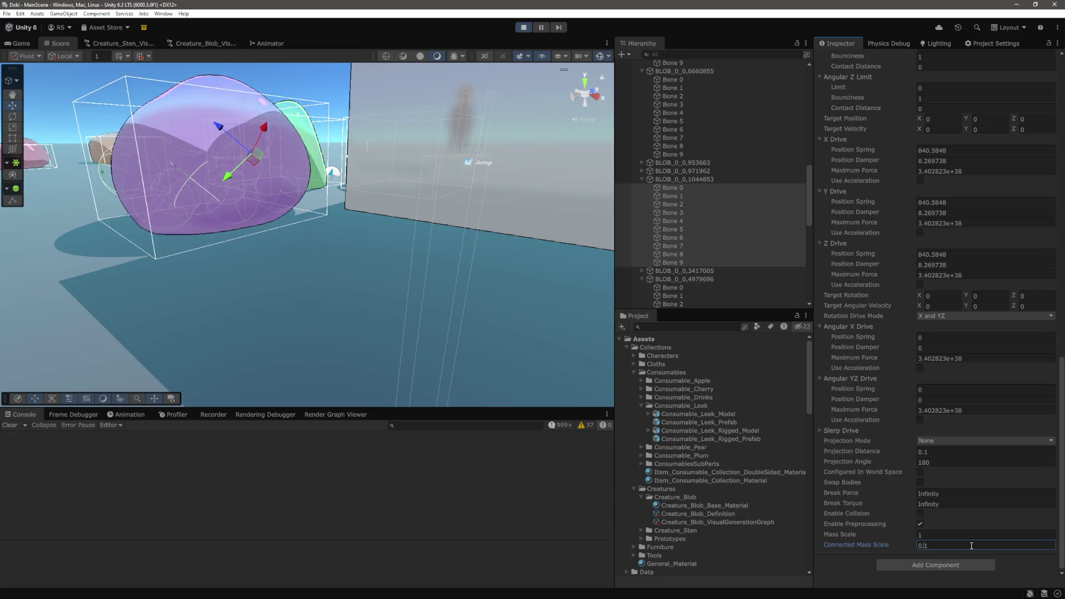
pyautogui.write('0')
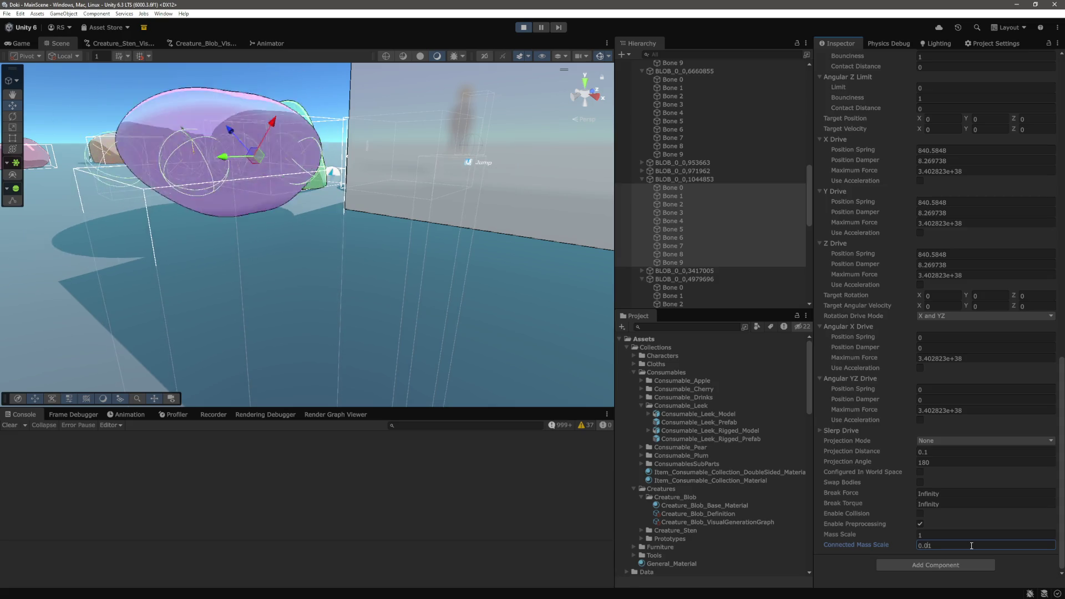
pyautogui.hotkey('ctrl', 'a')
pyautogui.write('10000')
# Frame the moving orange blob in the scene, then watch the play test in Game view
pyautogui.moveTo(336, 243)
pyautogui.mouseDown()
pyautogui.moveTo(407, 307)
pyautogui.moveTo(355, 306)
pyautogui.moveTo(479, 261)
pyautogui.mouseUp()
pyautogui.press('w')
pyautogui.click(478, 261)
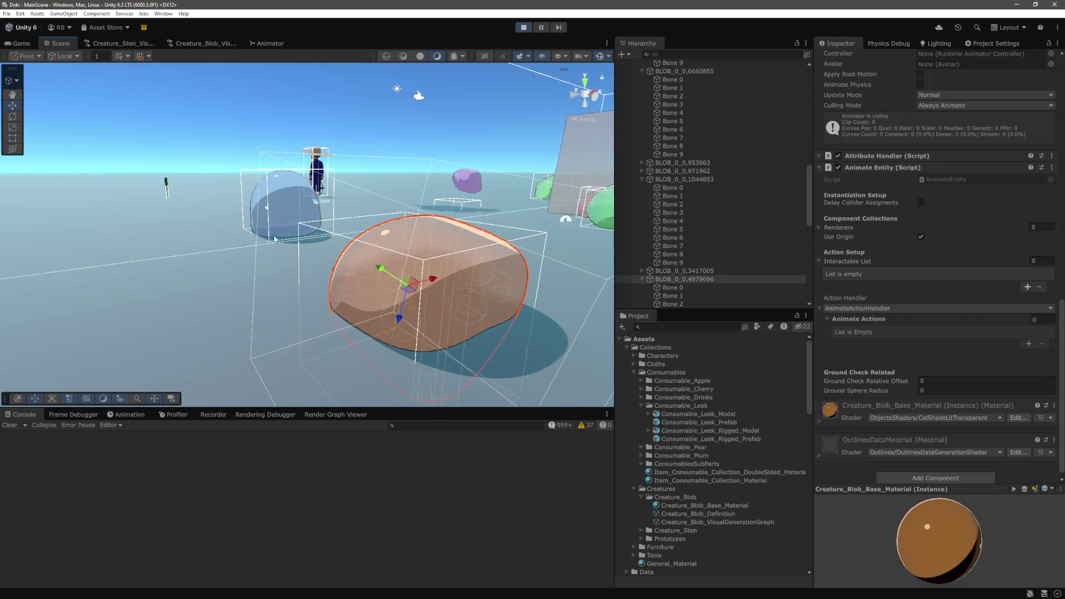
pyautogui.scroll(-5, 274, 238)
pyautogui.scroll(5, 325, 298)
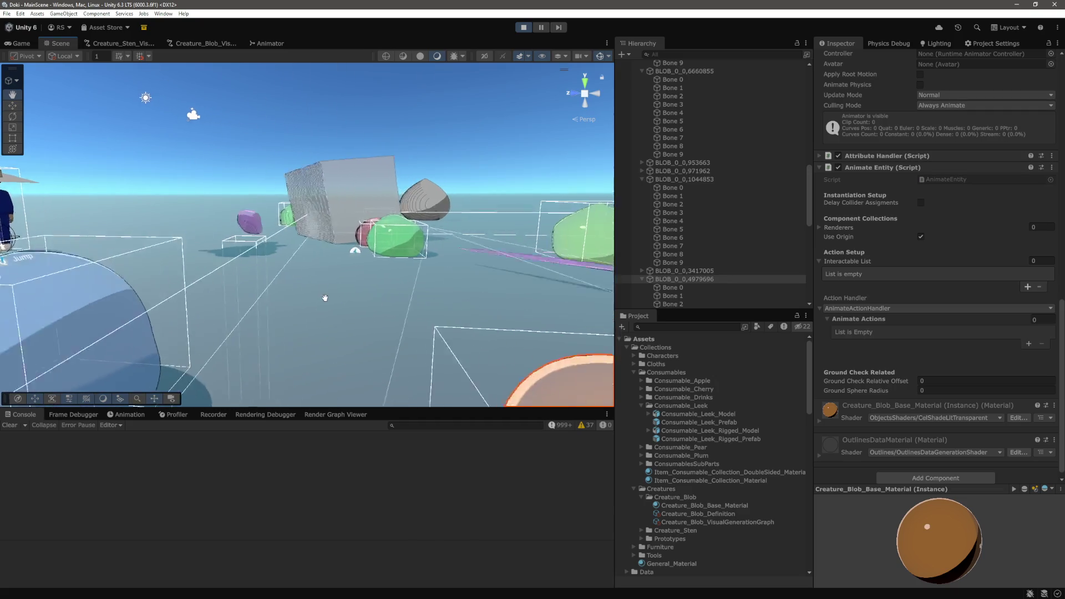
pyautogui.moveTo(326, 298); pyautogui.dragTo(364, 272)
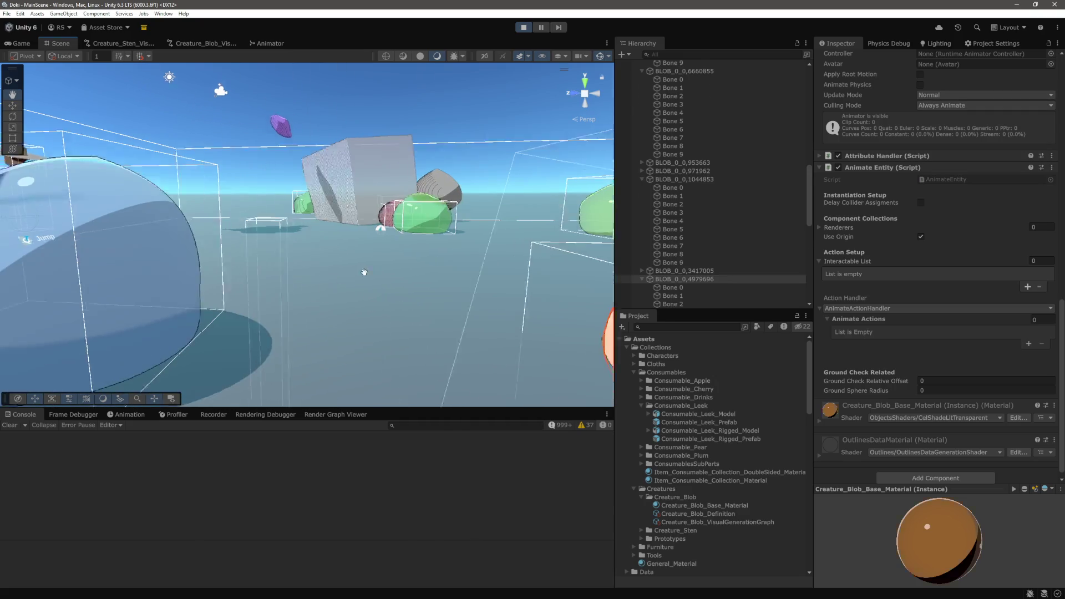
pyautogui.press('f')
pyautogui.hotkey('ctrl', '2')
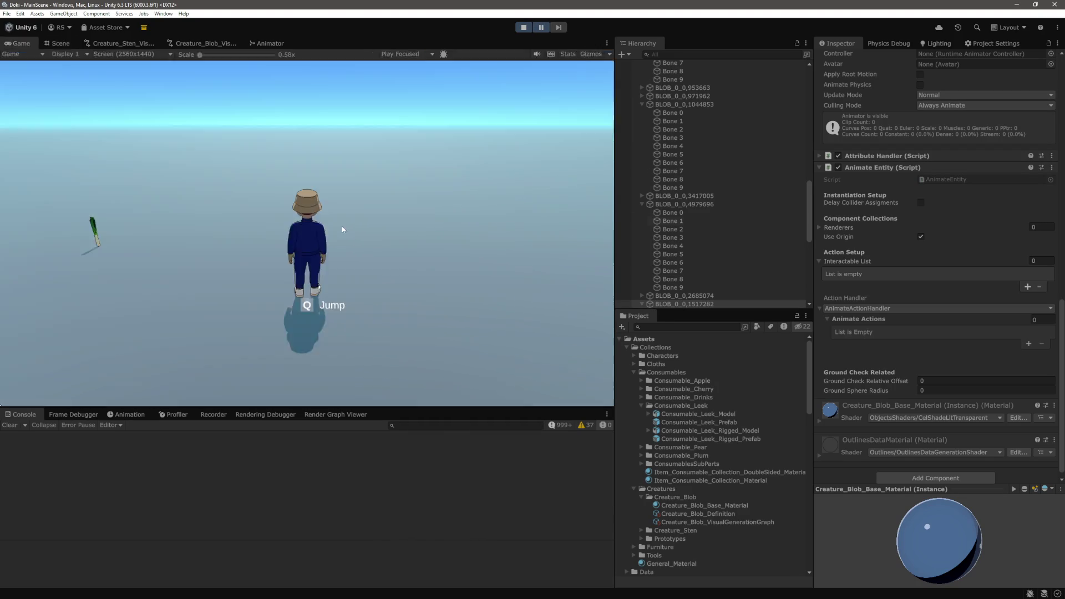
# Set the blue blob's Bone 0–9 joints to a Connected Mass Scale of 0.00001
pyautogui.hotkey('ctrl', '1')
pyautogui.scroll(-4, 764, 272)
pyautogui.click(688, 219)
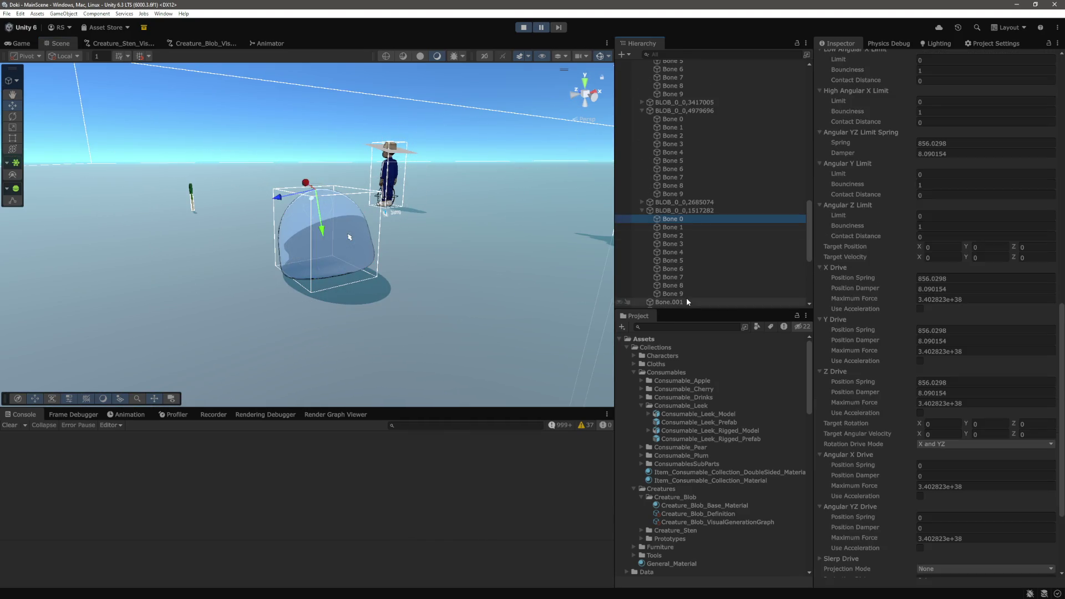
pyautogui.keyDown('shift'); pyautogui.click(687, 294); pyautogui.keyUp('shift')
pyautogui.scroll(-5, 977, 390)
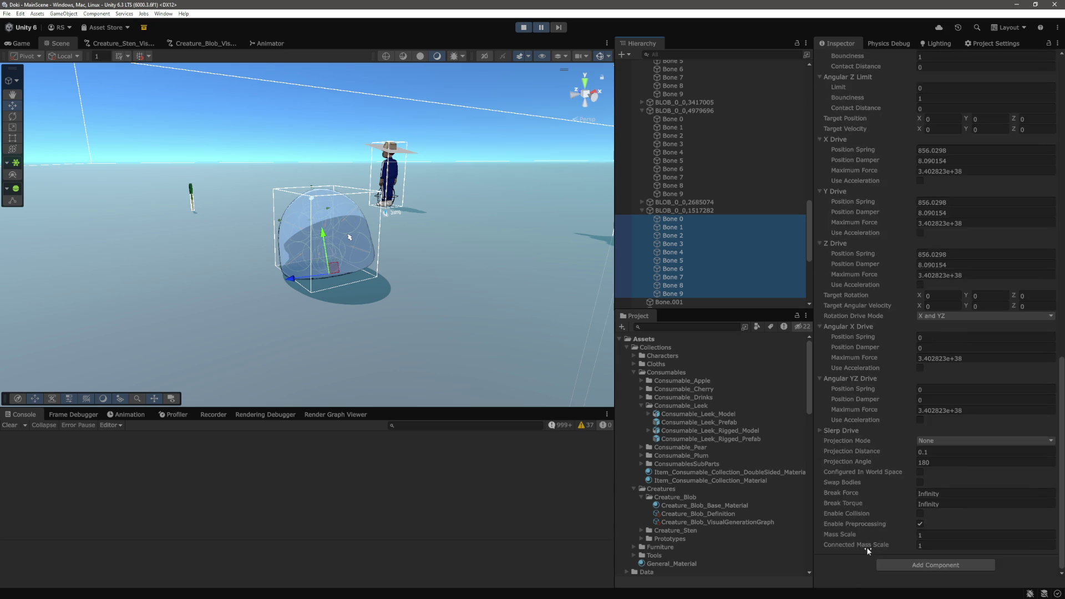
pyautogui.moveTo(861, 547)
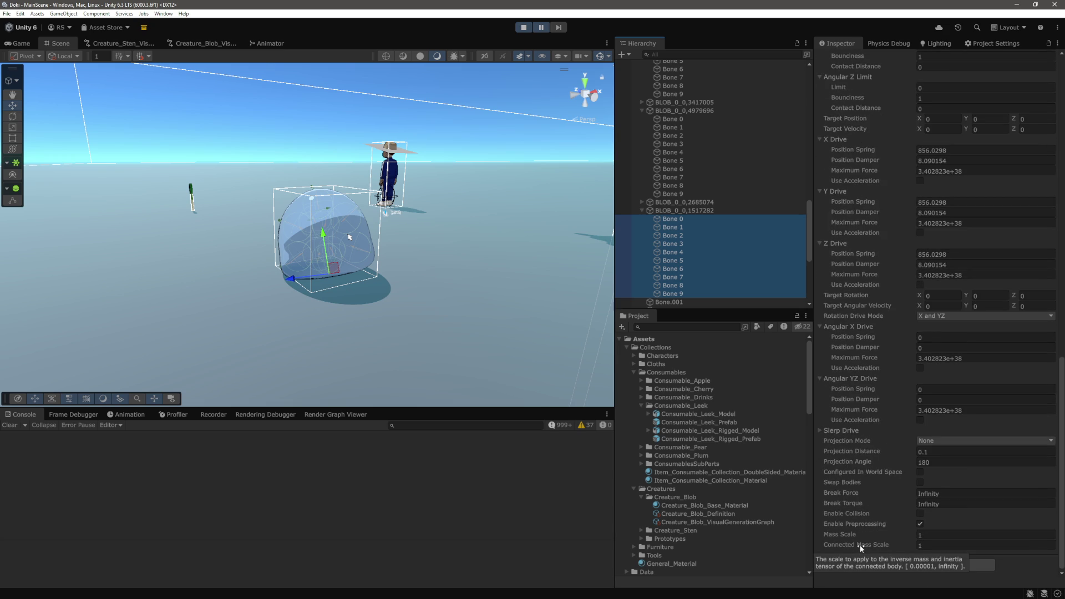
pyautogui.click(946, 551)
pyautogui.click(949, 548)
pyautogui.write('0.00001')
pyautogui.press('Return')
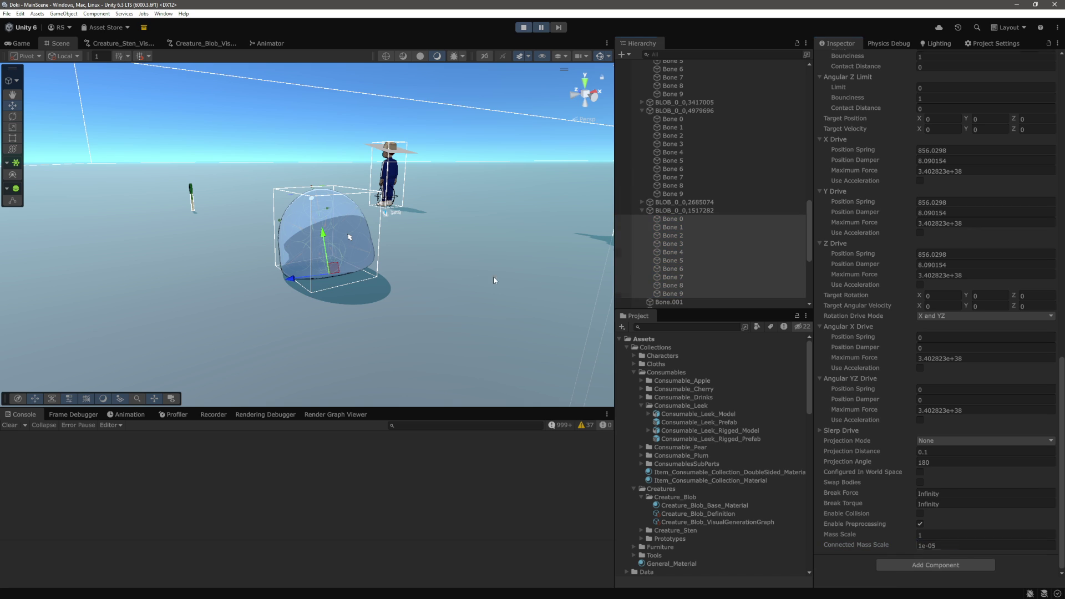
# Check the Game view, pause the play test, and switch to Chrome
pyautogui.click(542, 27)
pyautogui.click(56, 44)
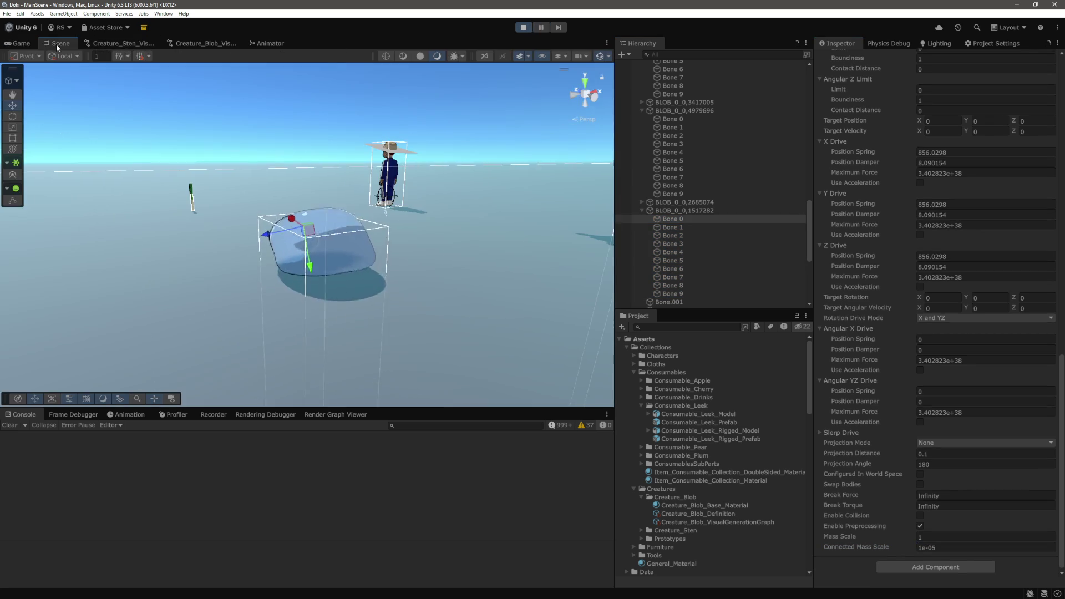
pyautogui.click(538, 27)
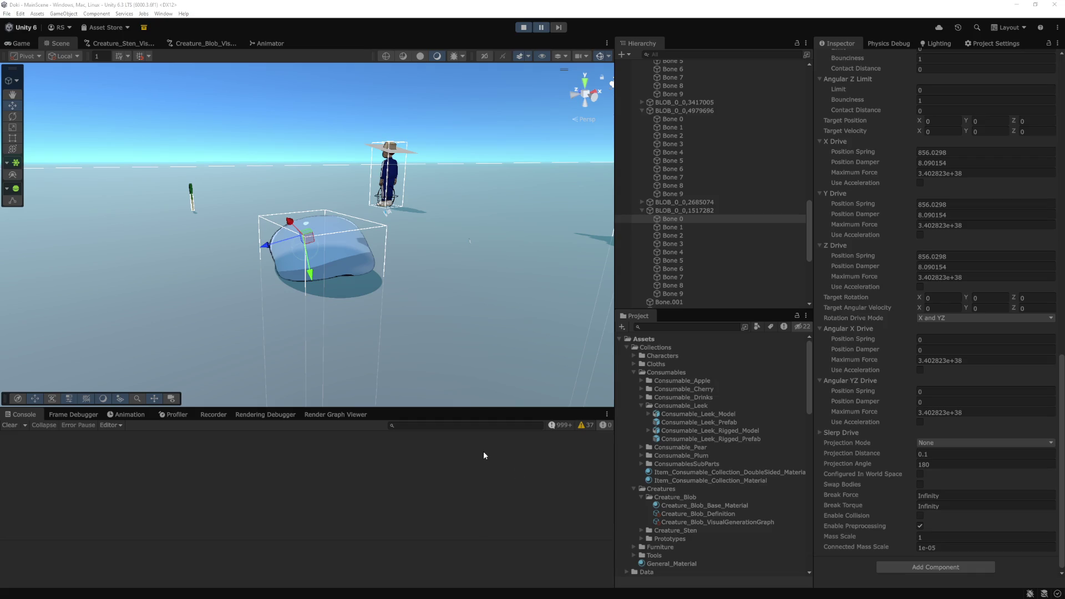
pyautogui.hotkey('alt', 'Tab')
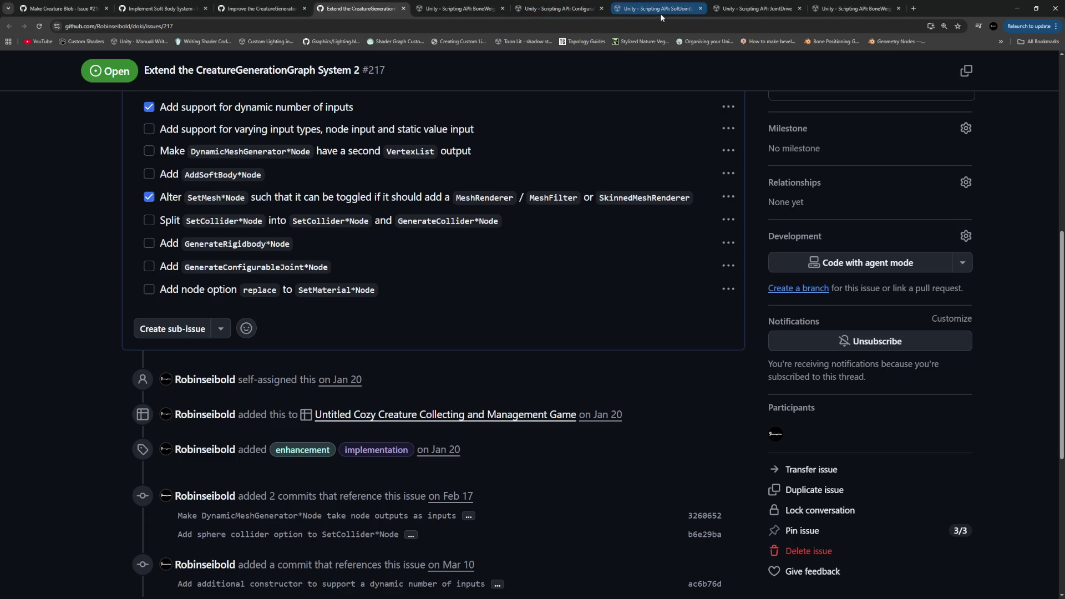
# Read the massScale description on the ConfigurableJoint scripting reference page
pyautogui.click(582, 9)
pyautogui.scroll(1, 388, 277)
pyautogui.scroll(-5, 333, 260)
pyautogui.scroll(-4, 311, 251)
pyautogui.scroll(-3, 311, 255)
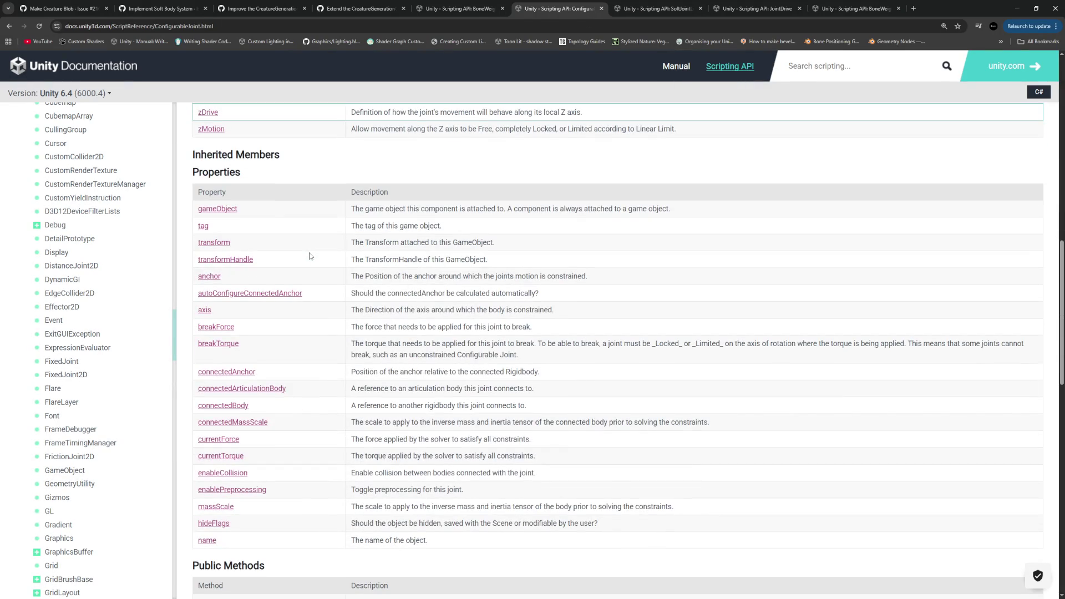
pyautogui.moveTo(364, 506); pyautogui.dragTo(549, 507)
pyautogui.moveTo(363, 507); pyautogui.dragTo(662, 506)
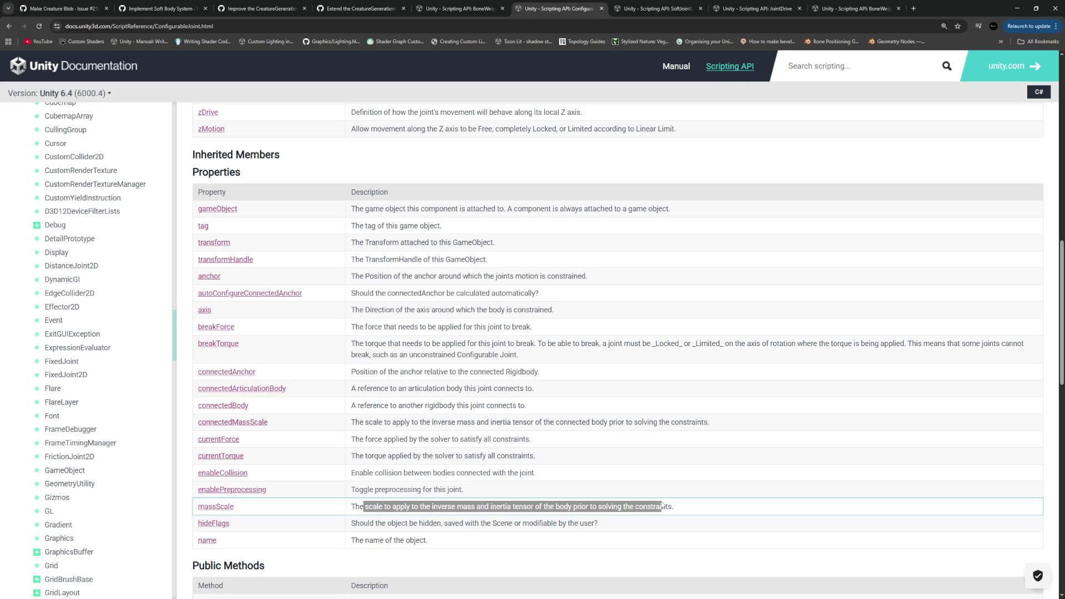
pyautogui.click(682, 506)
pyautogui.scroll(-2, 333, 444)
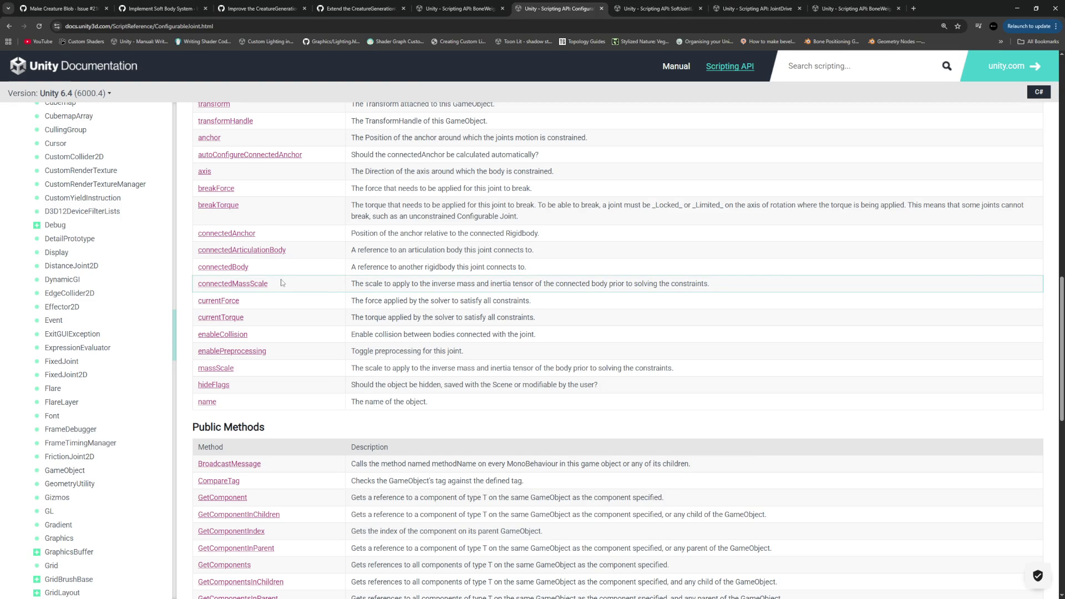
# Read the connectedMassScale reference page, go back, then return to Unity and stop play mode
pyautogui.click(264, 283)
pyautogui.moveTo(213, 211); pyautogui.dragTo(388, 226)
pyautogui.click(419, 239)
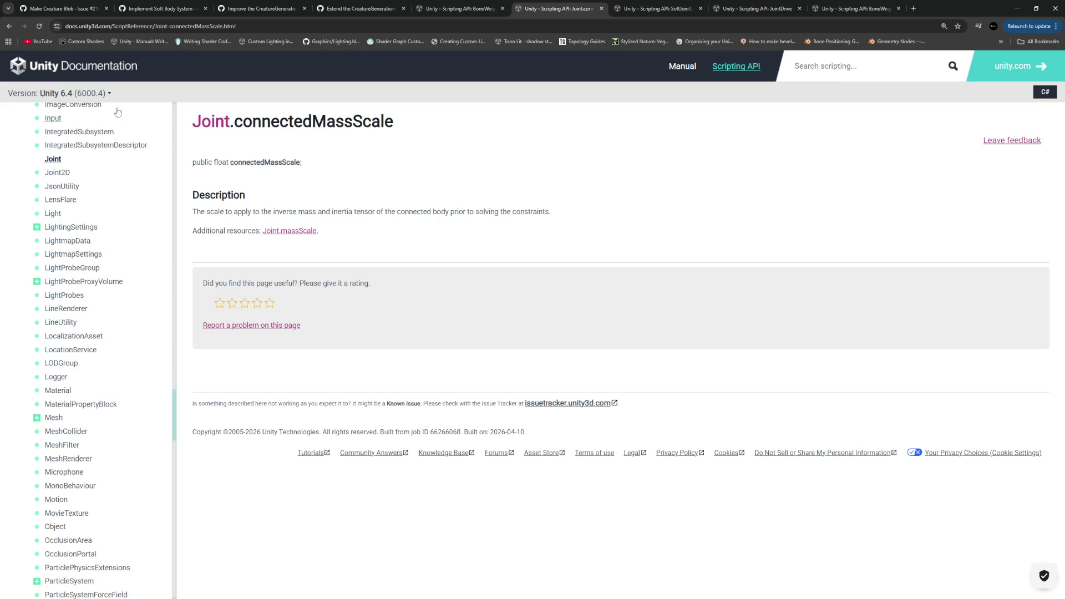
pyautogui.click(9, 26)
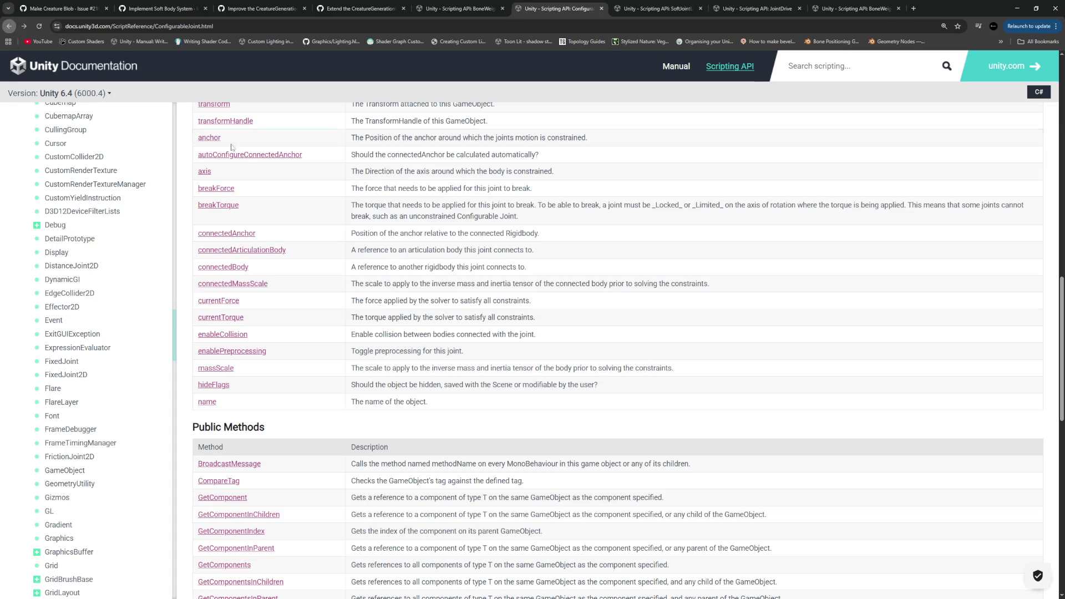
pyautogui.hotkey('alt', 'Tab')
pyautogui.hotkey('ctrl', 'p')
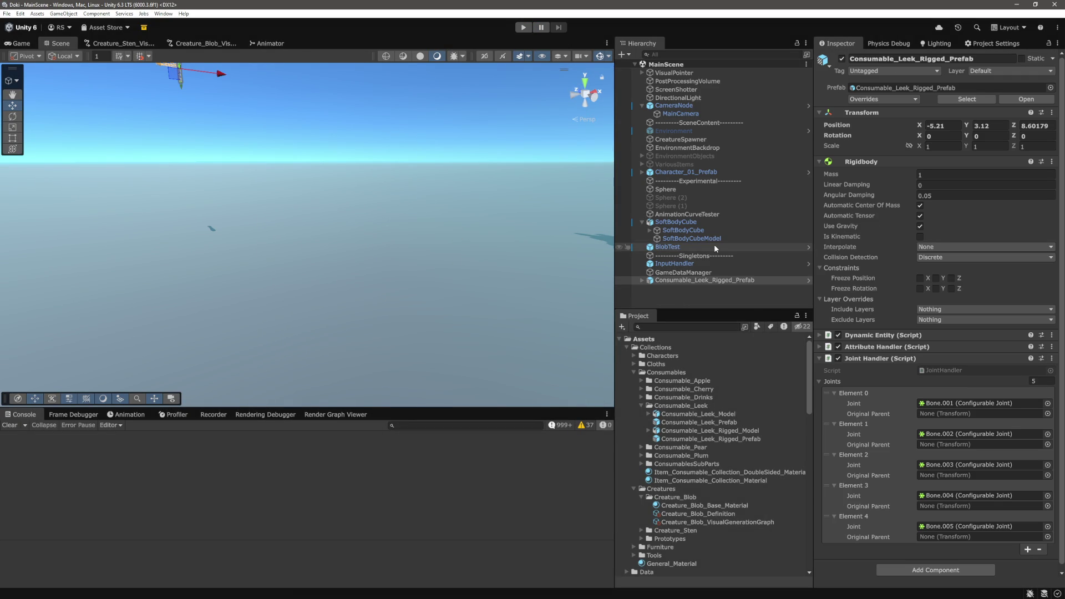
# Restart the play test and select purple blob BLOB_0_0,007415653, expanding its bones in the Hierarchy
pyautogui.hotkey('ctrl', 'p')
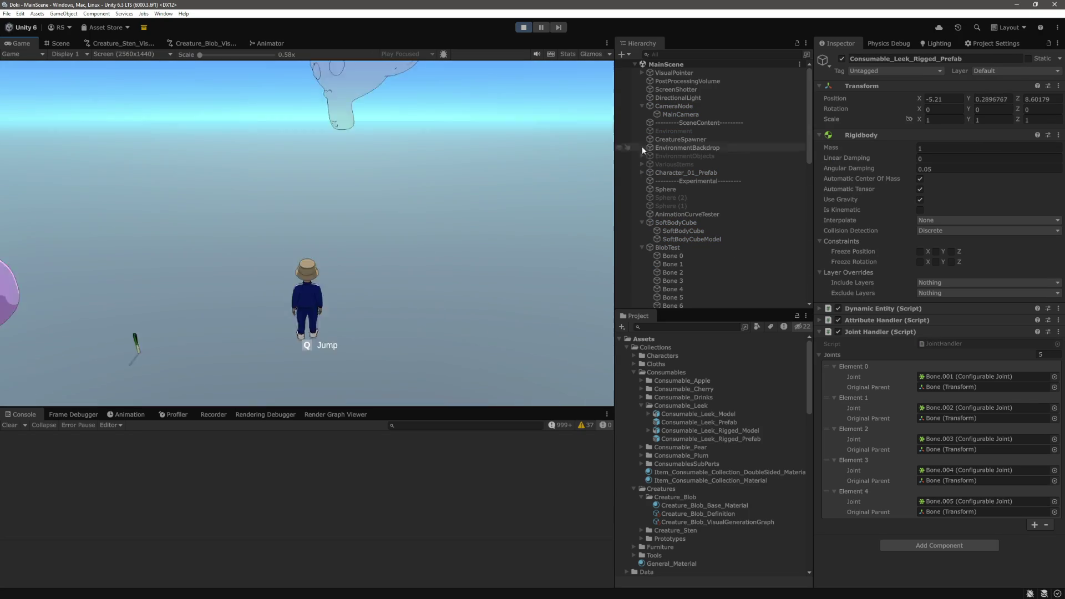
pyautogui.click(58, 43)
pyautogui.scroll(3, 361, 222)
pyautogui.click(444, 238)
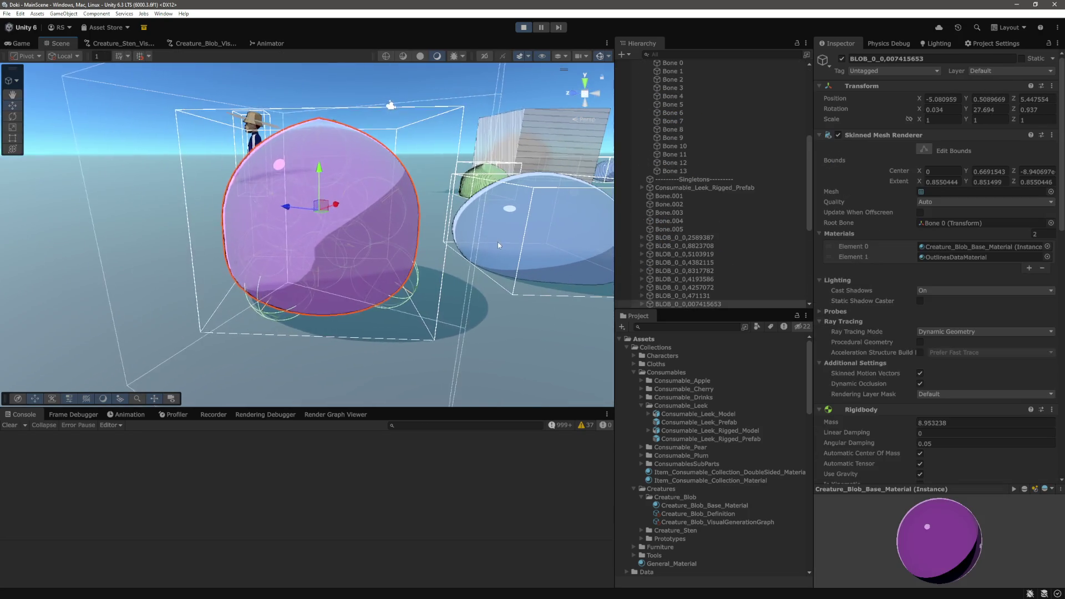
pyautogui.scroll(-5, 708, 241)
pyautogui.click(643, 117)
# With the game paused, paste the maximum Connected Mass Scale 3.402823e+38 onto the purple blob's Bone 0–9, then resume
pyautogui.click(543, 28)
pyautogui.click(685, 133)
pyautogui.click(685, 126)
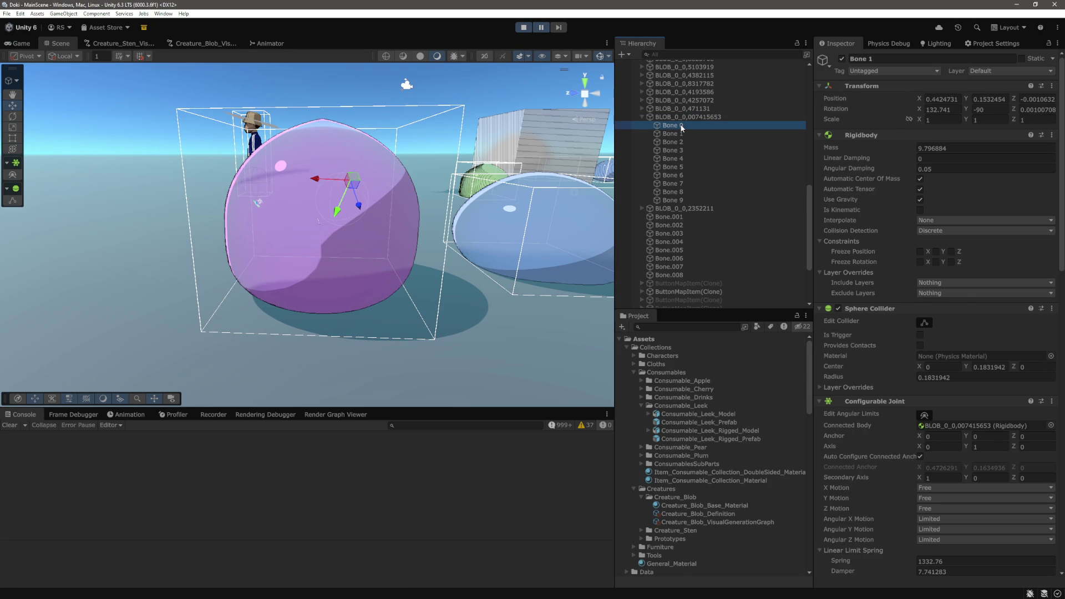
pyautogui.keyDown('shift'); pyautogui.click(690, 201); pyautogui.keyUp('shift')
pyautogui.scroll(-10, 958, 518)
pyautogui.click(959, 503)
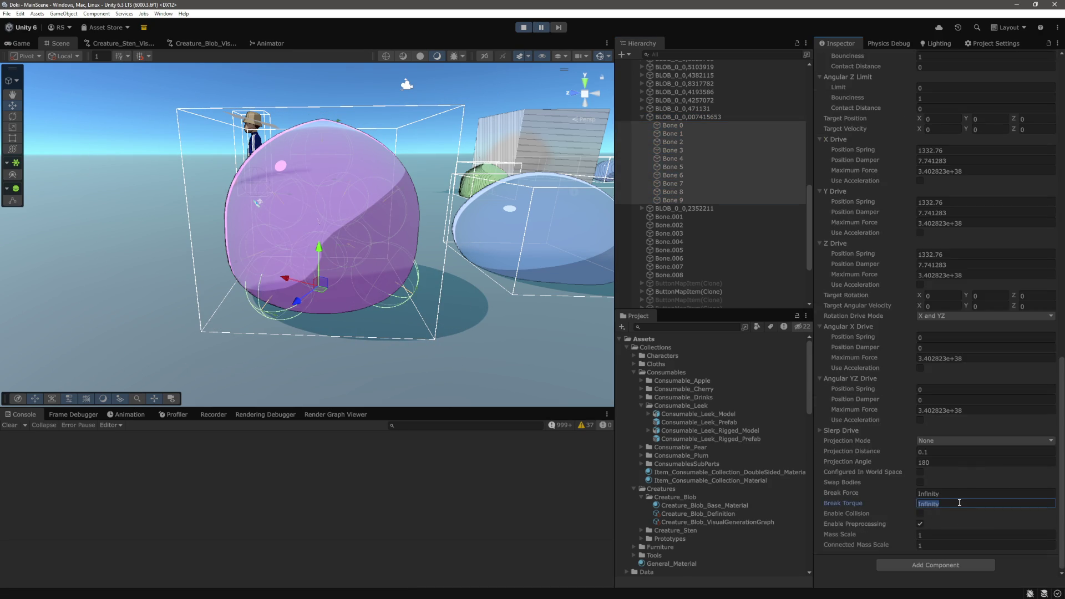
pyautogui.click(944, 545)
pyautogui.write('3.402823e+38')
pyautogui.press('Return')
pyautogui.click(541, 28)
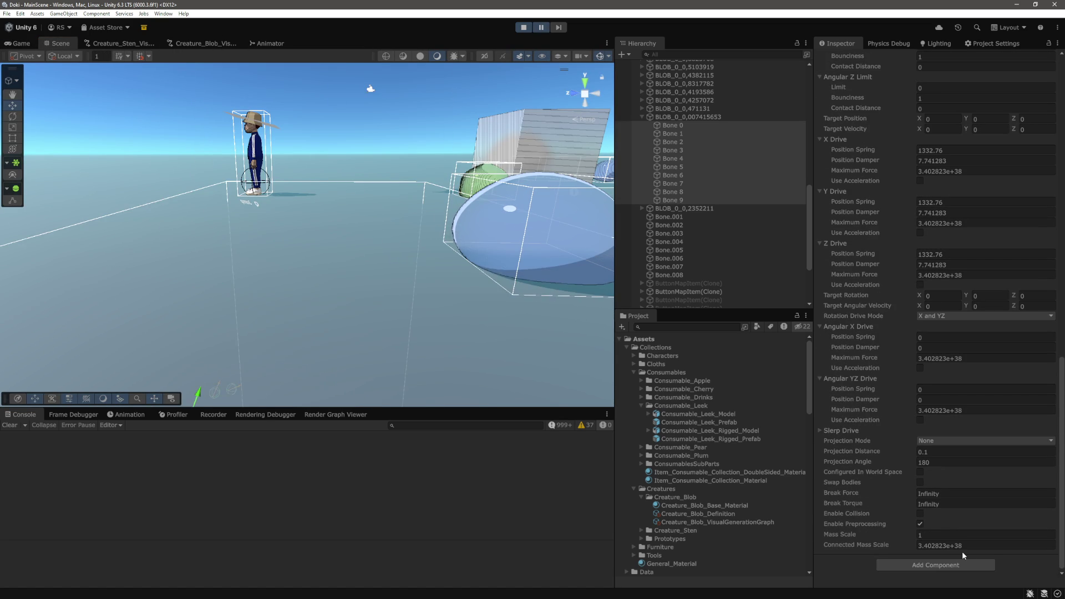
# Change the bones' Connected Mass Scale to 1 and look around the character in-game
pyautogui.click(973, 547)
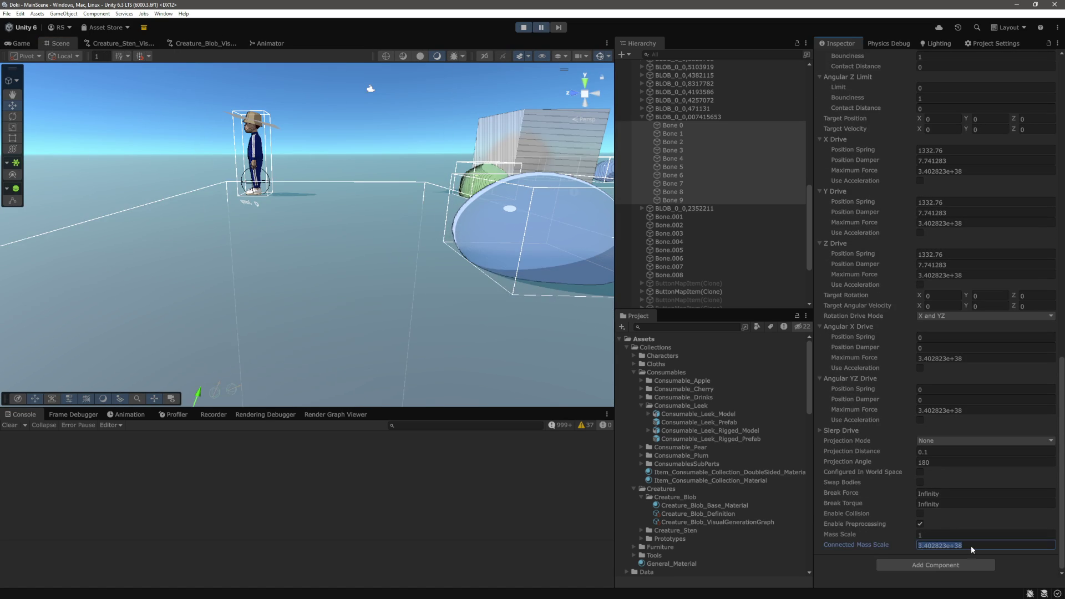
pyautogui.write('1')
pyautogui.press('Return')
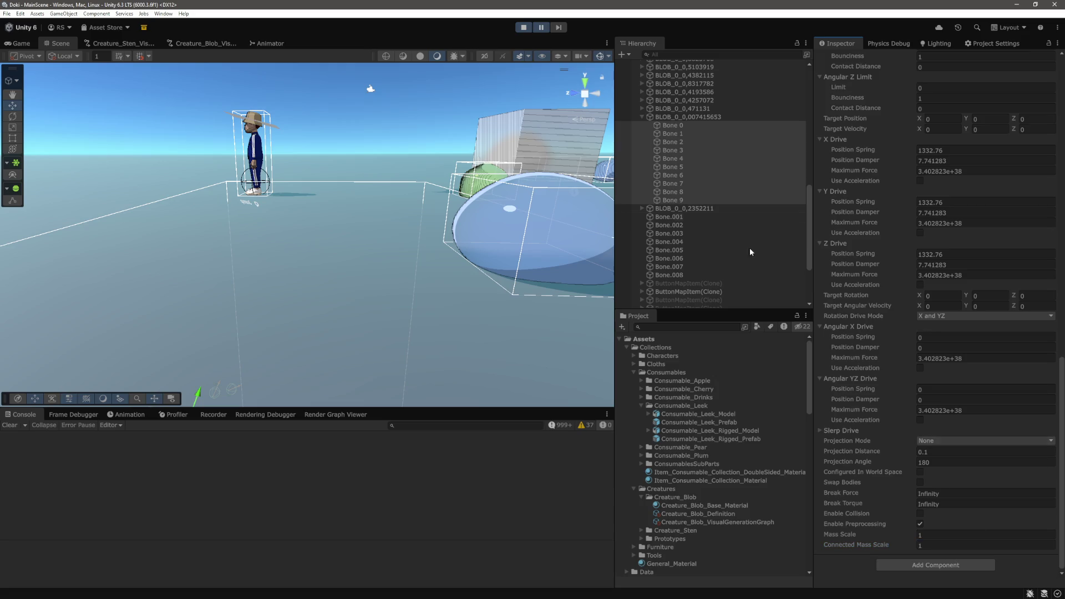
pyautogui.moveTo(523, 109)
pyautogui.mouseDown()
pyautogui.moveTo(423, 178)
pyautogui.moveTo(333, 161)
pyautogui.moveTo(392, 200)
pyautogui.moveTo(186, 129)
pyautogui.mouseUp()
pyautogui.hotkey('ctrl', '1')
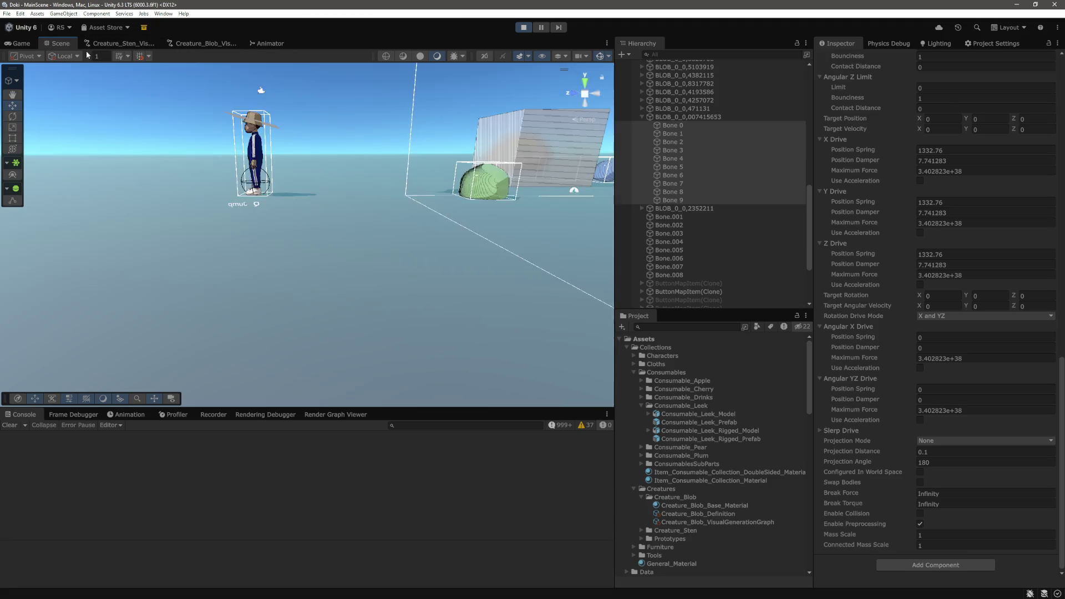
# Select the green blob's bone and watch it behave in the Game view
pyautogui.click(307, 194)
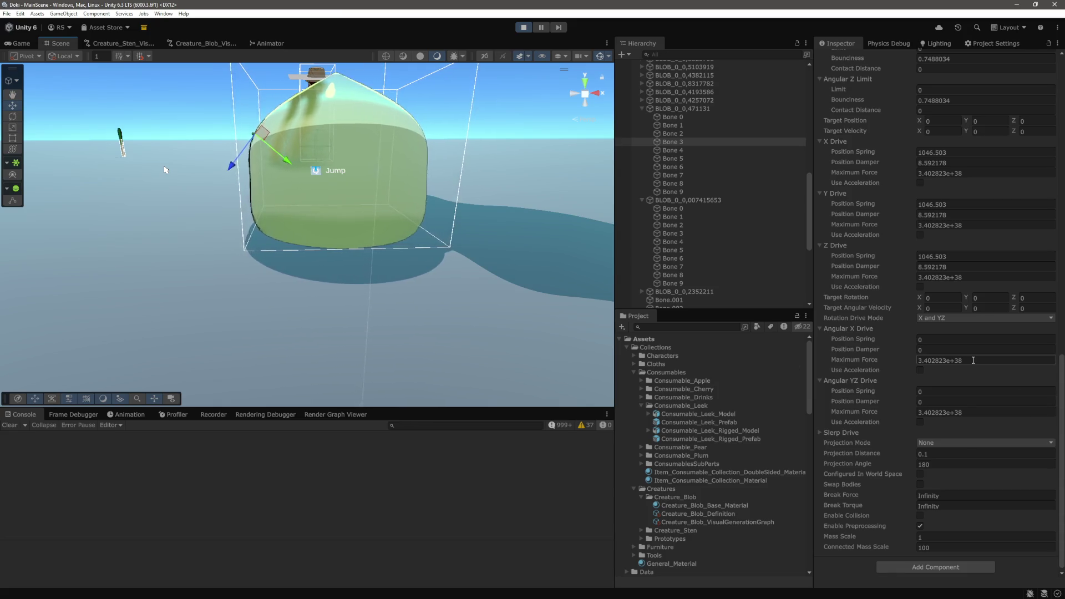
pyautogui.moveTo(496, 251); pyautogui.dragTo(485, 250)
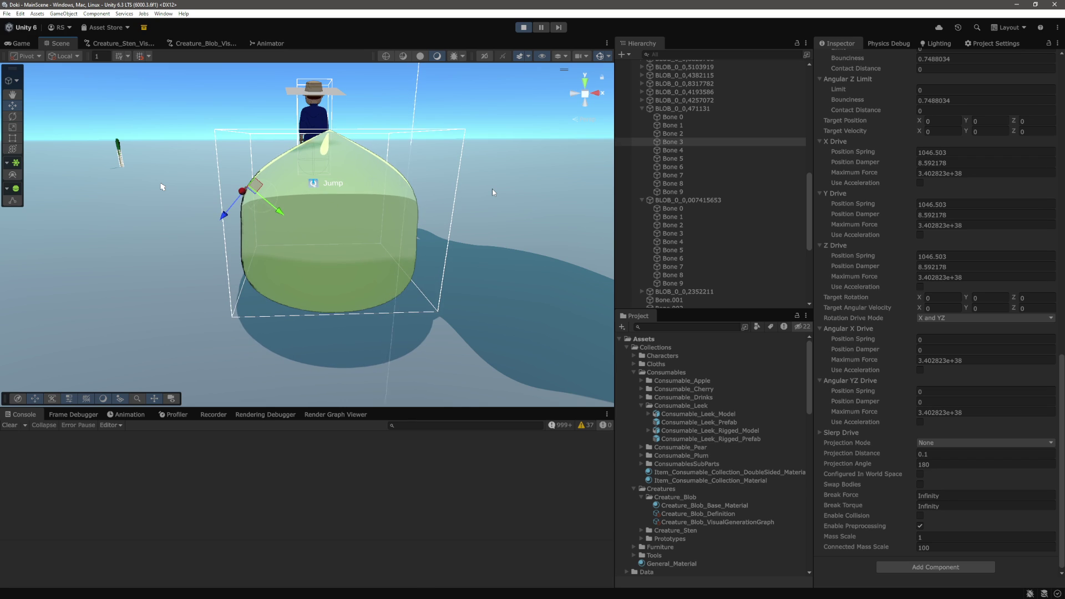
pyautogui.click(16, 43)
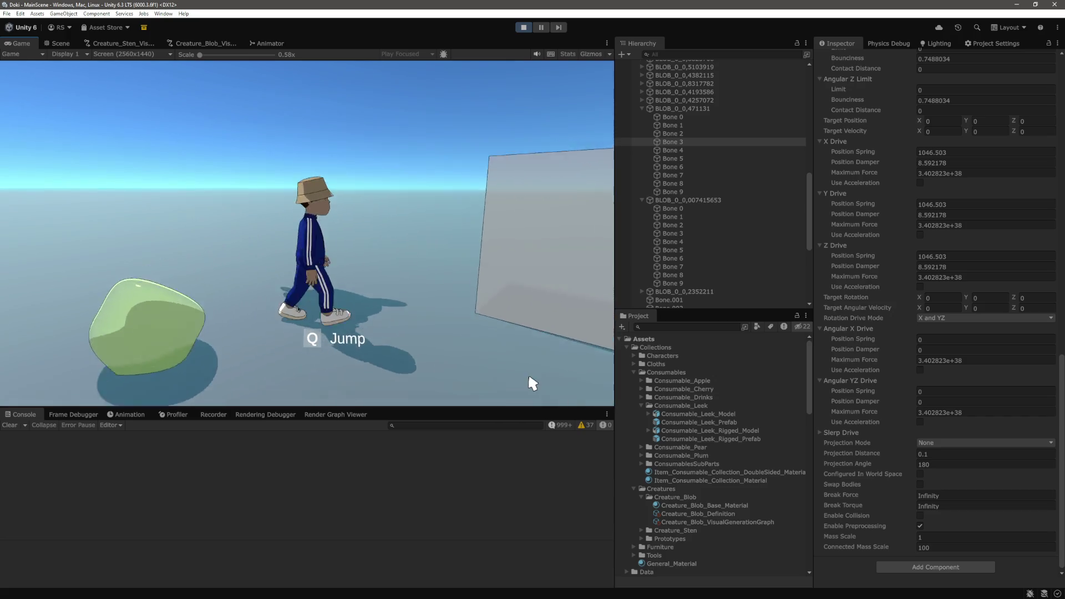
pyautogui.click(61, 46)
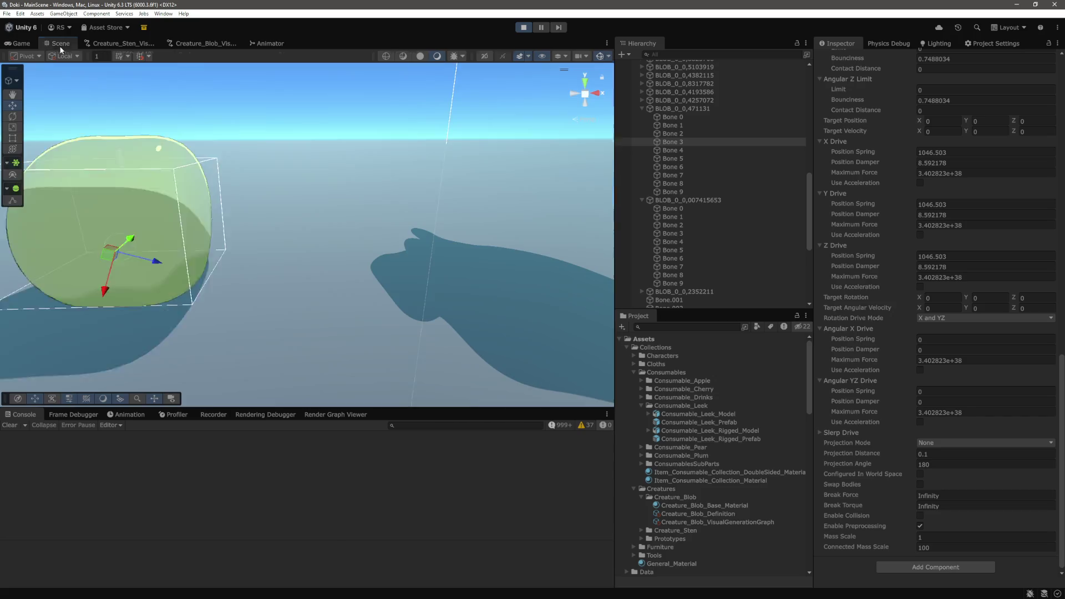
# Move the scene view over to the tan blob creature and select it
pyautogui.scroll(-10, 324, 212)
pyautogui.moveTo(253, 222)
pyautogui.mouseDown()
pyautogui.moveTo(429, 242)
pyautogui.moveTo(452, 234)
pyautogui.mouseUp()
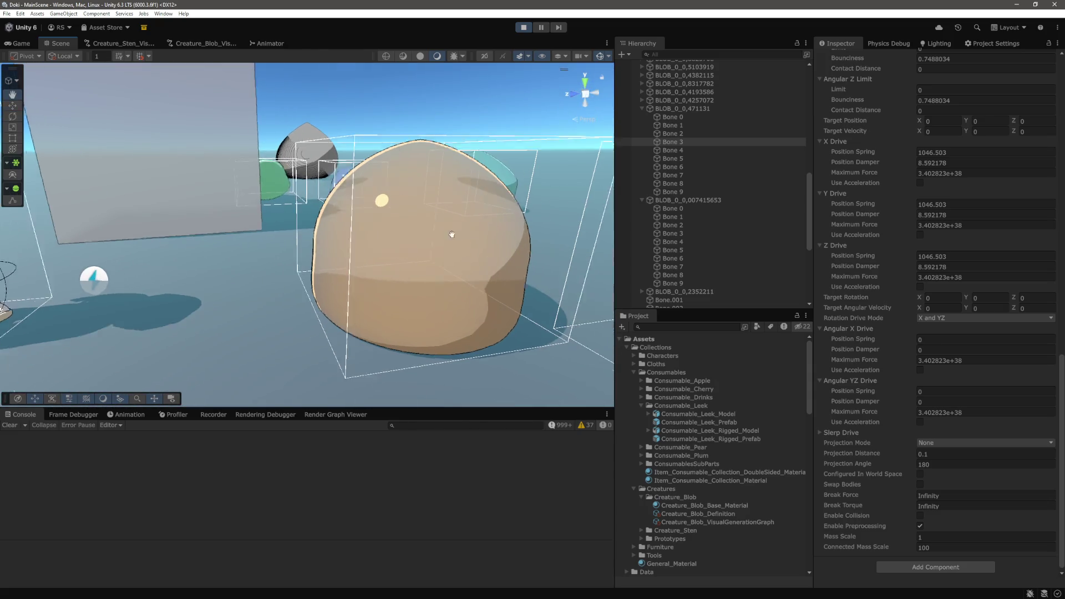
pyautogui.press('w')
pyautogui.click(451, 235)
pyautogui.press('f')
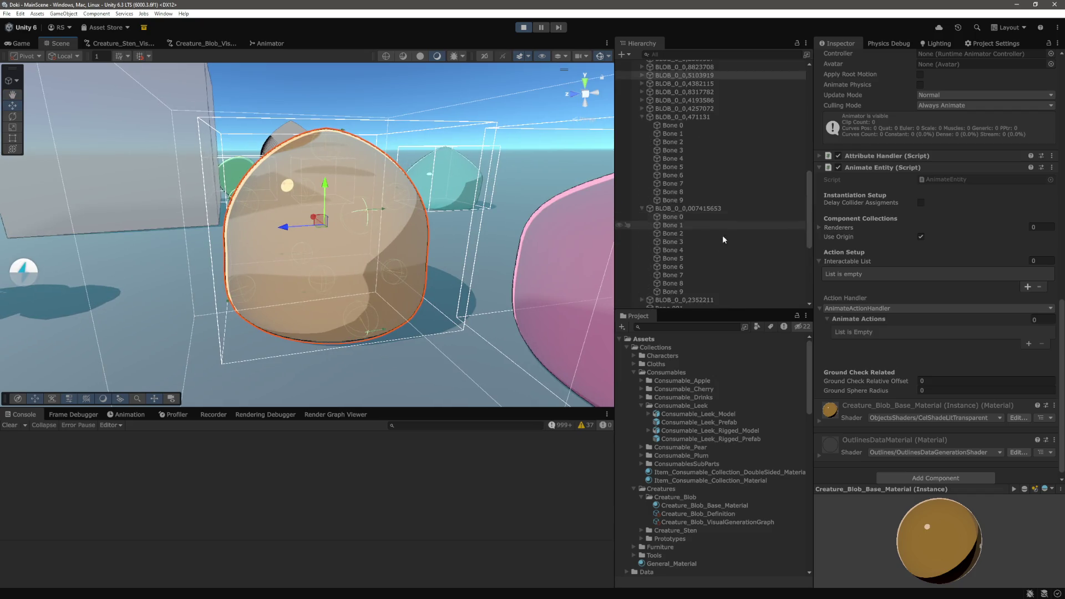
# Inspect the joint on the tan blob's Bone 3
pyautogui.click(674, 218)
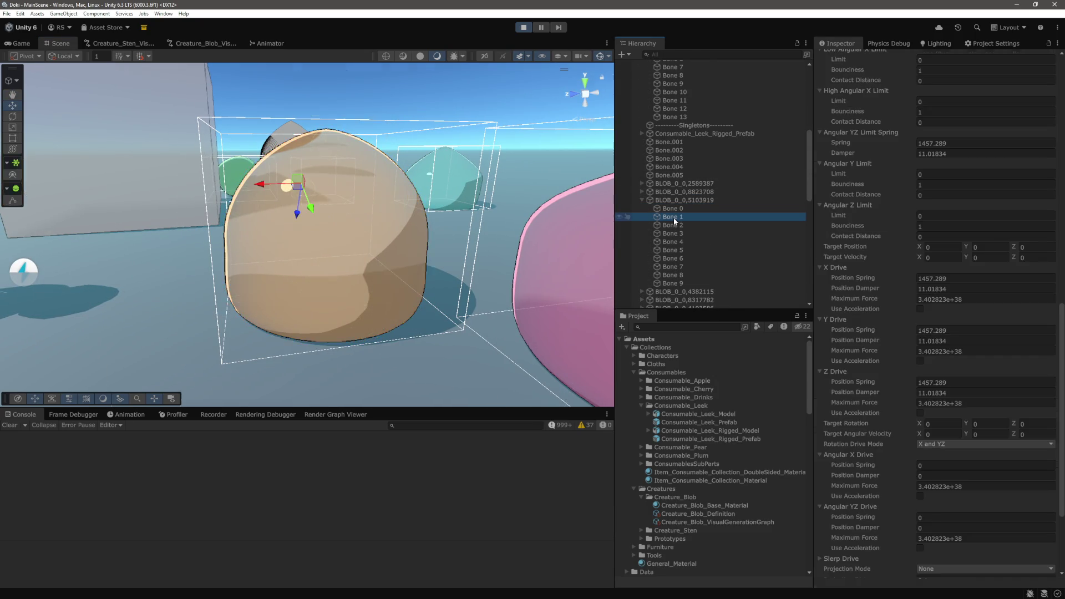
pyautogui.moveTo(389, 172)
pyautogui.mouseDown()
pyautogui.moveTo(256, 171)
pyautogui.moveTo(188, 149)
pyautogui.moveTo(233, 158)
pyautogui.mouseUp()
pyautogui.click(233, 158)
pyautogui.click(673, 233)
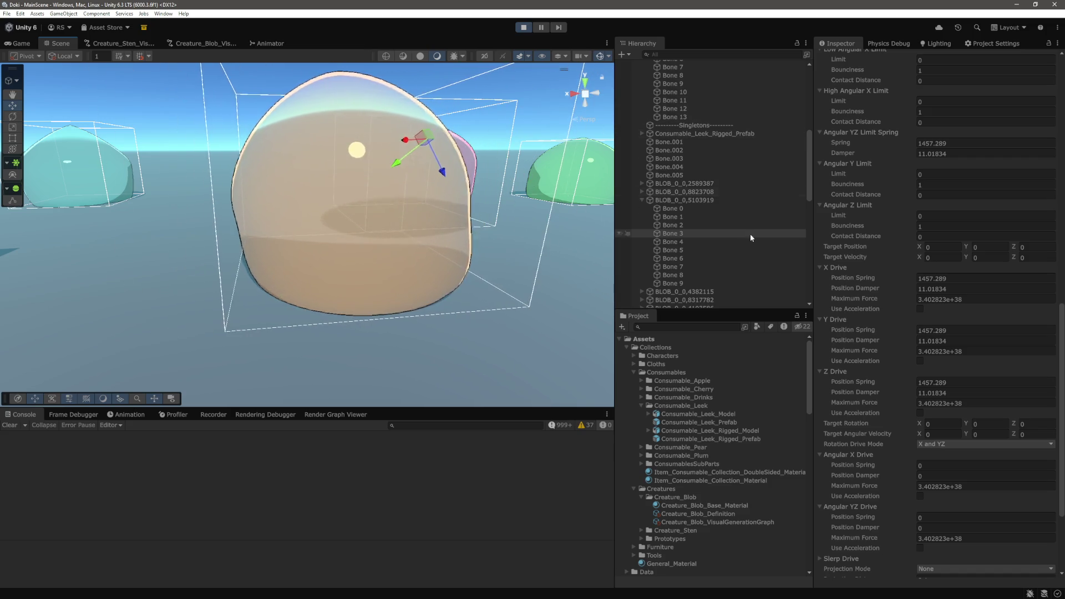
# Pause, set the tan blob's Bone 0–9 Connected Mass Scale to 1000, and resume the game
pyautogui.click(541, 28)
pyautogui.click(674, 209)
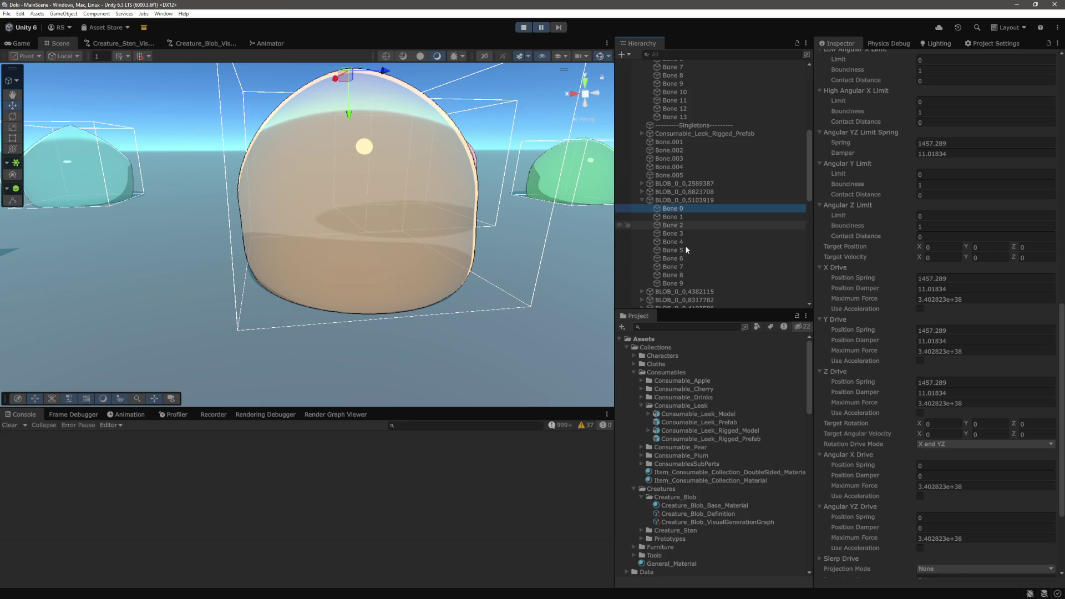
pyautogui.keyDown('shift'); pyautogui.click(685, 285); pyautogui.keyUp('shift')
pyautogui.scroll(-5, 968, 444)
pyautogui.click(969, 545)
pyautogui.write('000')
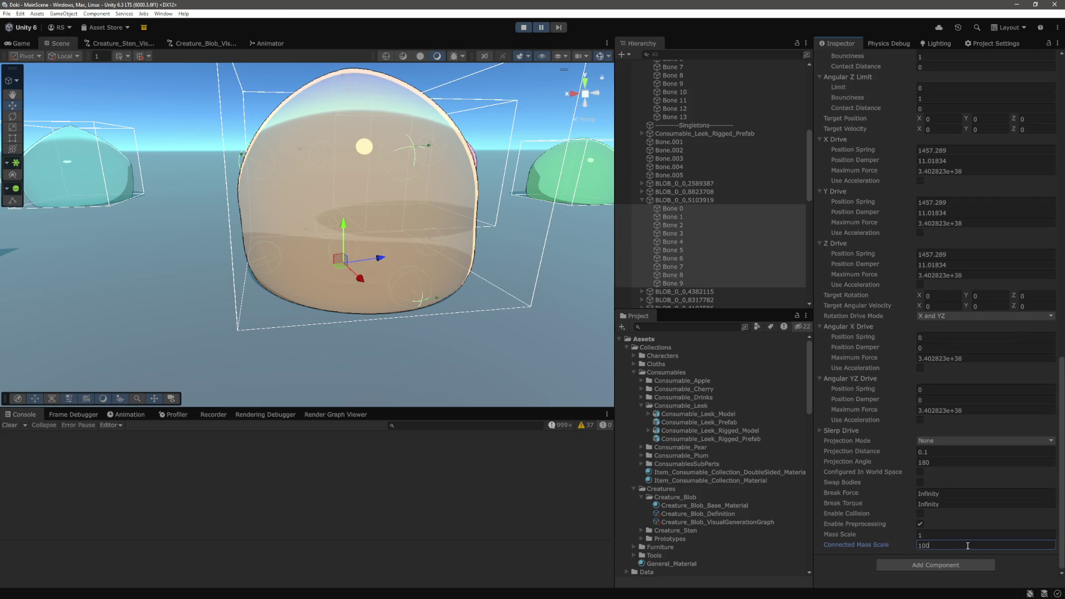
pyautogui.click(687, 224)
pyautogui.moveTo(521, 218); pyautogui.dragTo(445, 217)
pyautogui.click(683, 233)
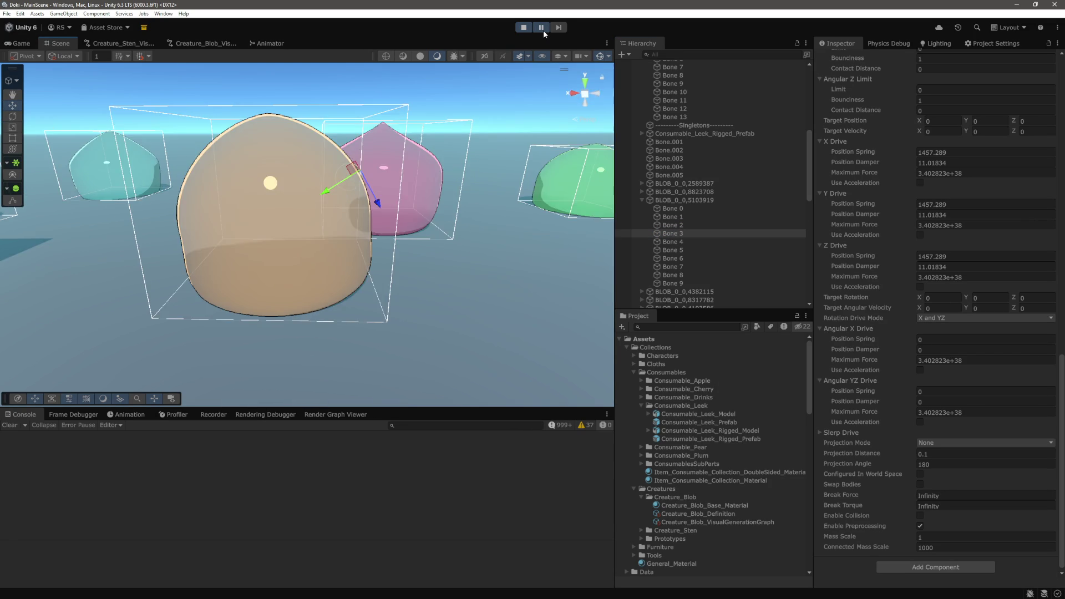
pyautogui.click(543, 30)
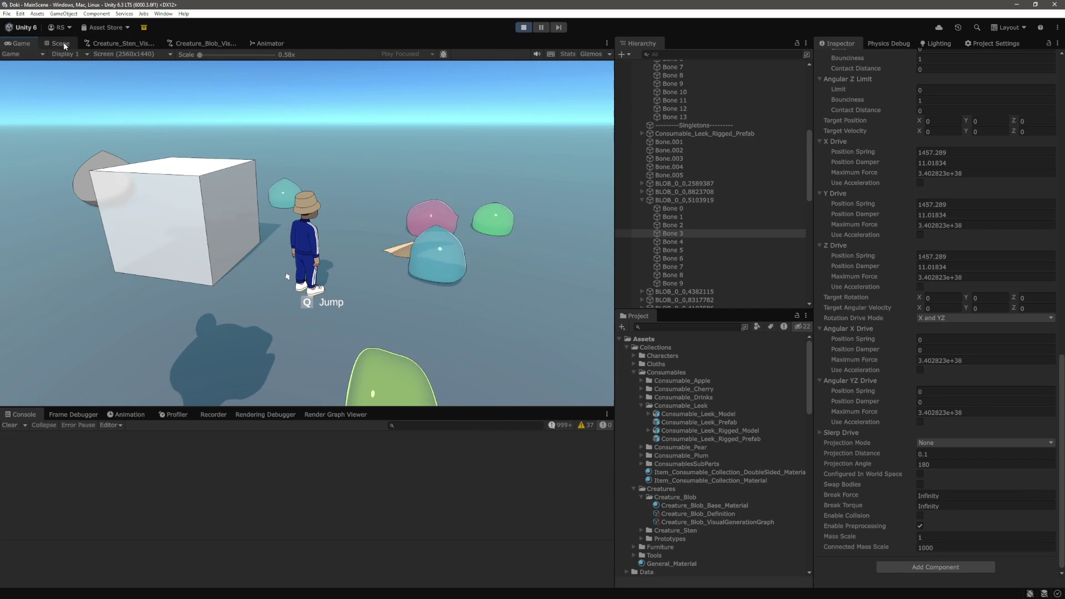
# Set Connected Mass Scale to 1000 on the teal blob's Bone 0–9
pyautogui.click(65, 46)
pyautogui.click(461, 262)
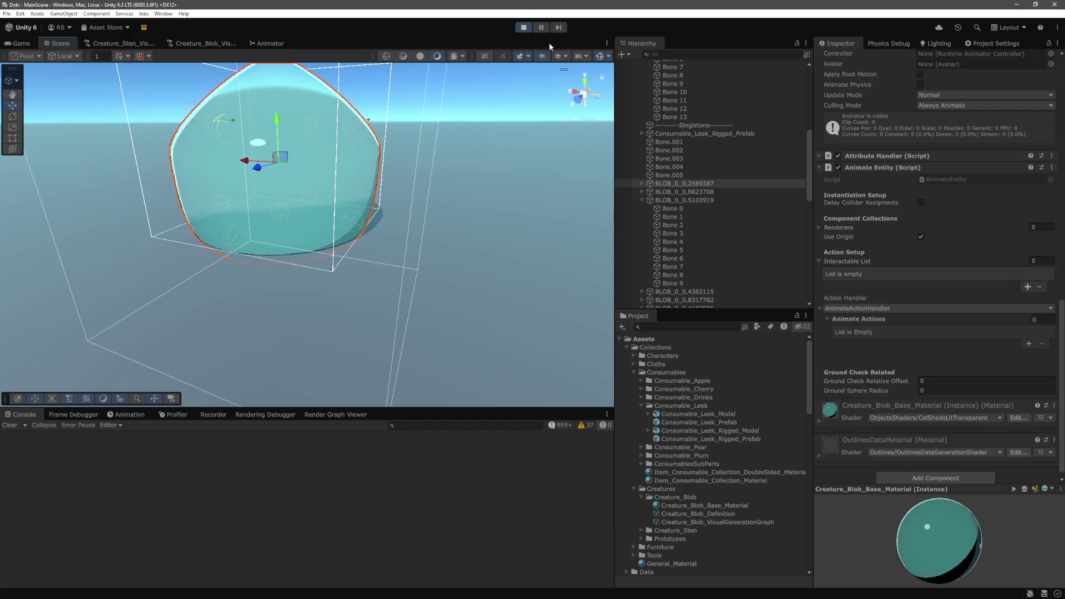
pyautogui.click(642, 183)
pyautogui.click(673, 192)
pyautogui.keyDown('shift'); pyautogui.click(673, 266); pyautogui.keyUp('shift')
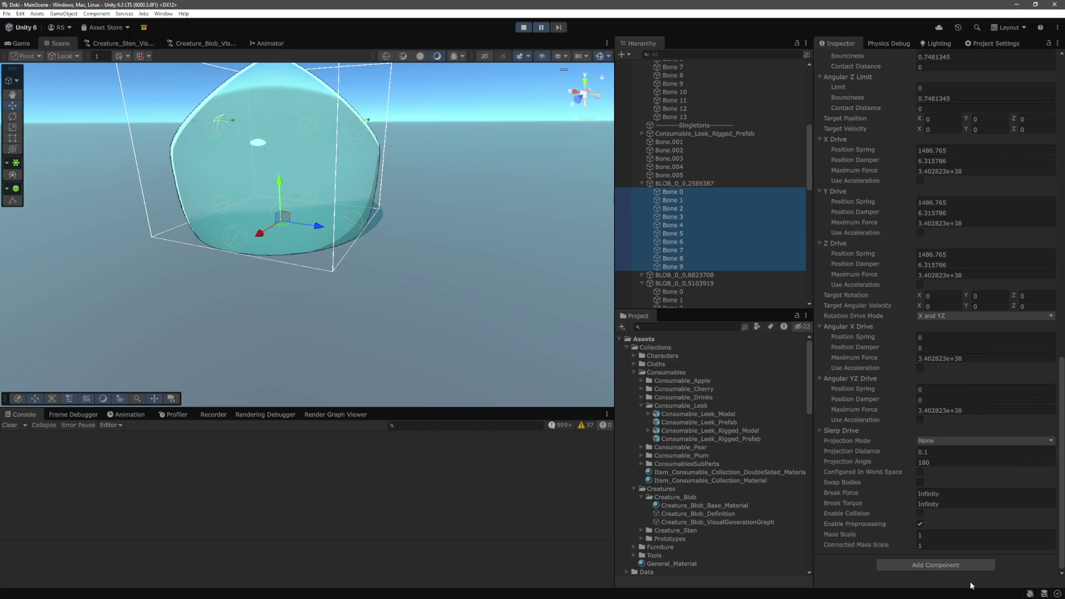
pyautogui.click(949, 546)
pyautogui.write('1000')
pyautogui.press('Return')
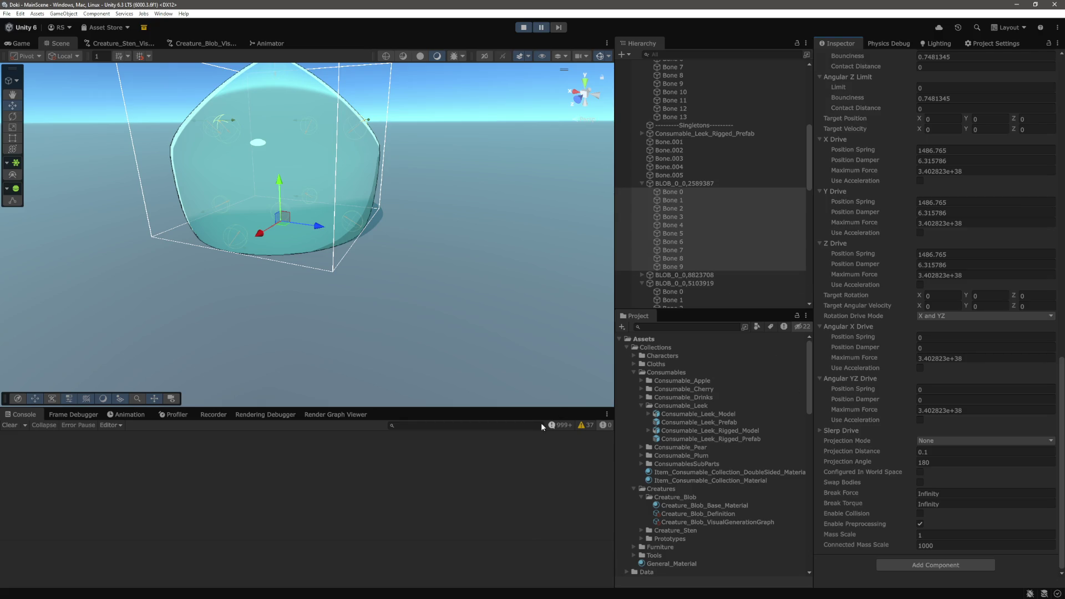
# Watch the result in Game view, then stop play mode
pyautogui.click(17, 43)
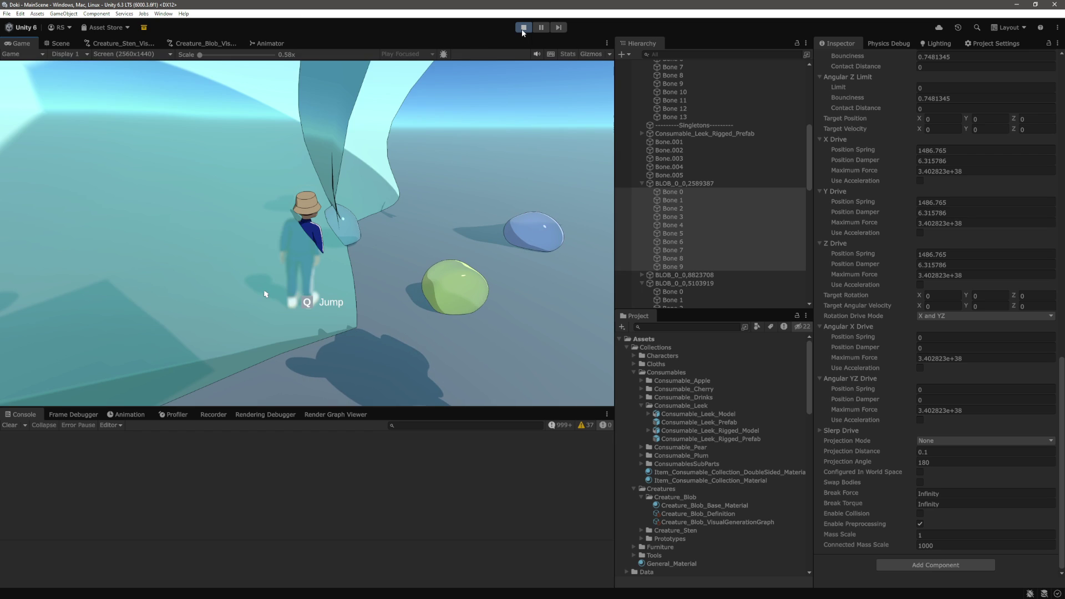
pyautogui.click(524, 27)
pyautogui.click(541, 27)
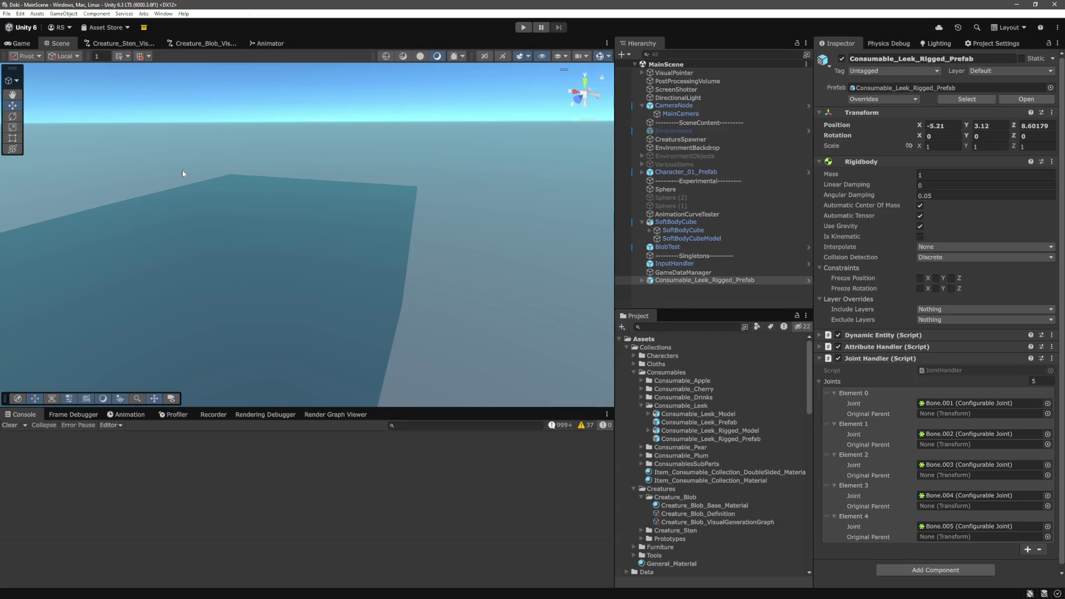
# Start play mode and inspect the pink blob's Bone 0 joint, then go to the ConfigurableJoint docs
pyautogui.click(730, 298)
pyautogui.click(524, 28)
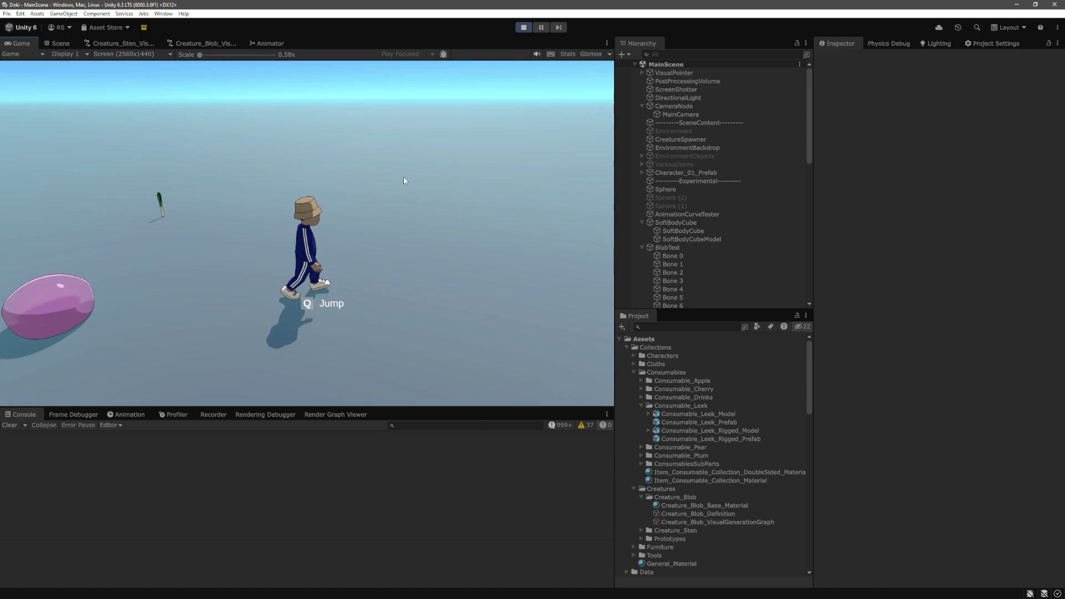
pyautogui.click(60, 44)
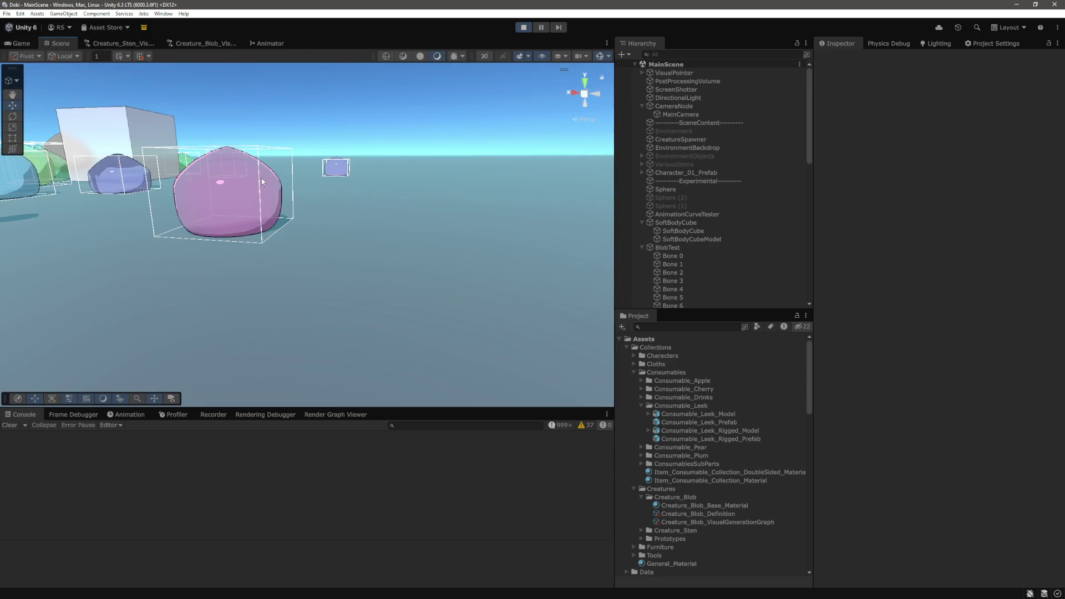
pyautogui.click(263, 182)
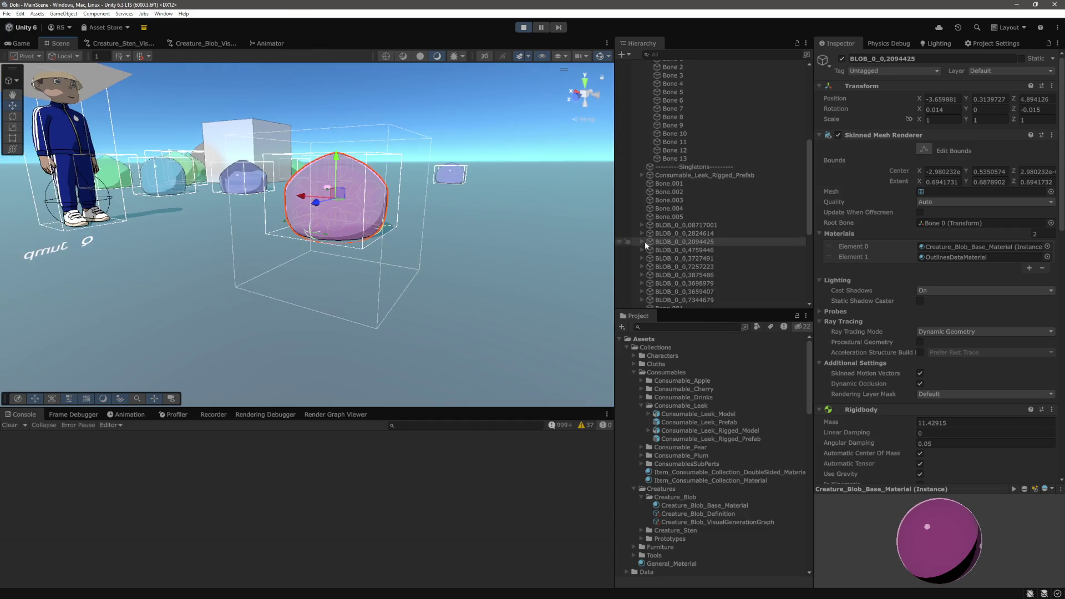
pyautogui.click(642, 241)
pyautogui.click(671, 188)
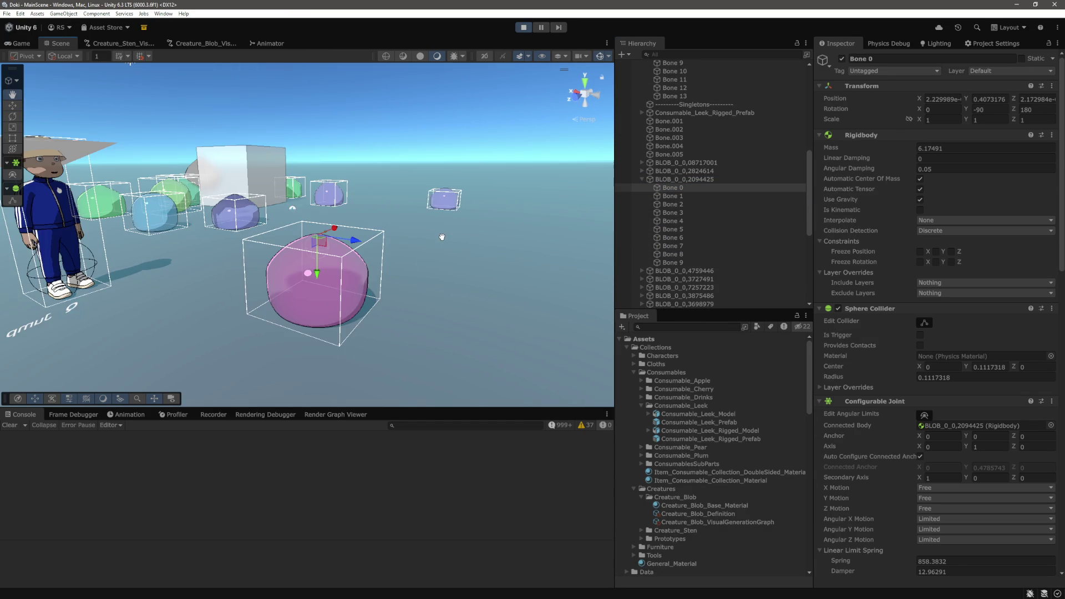
pyautogui.scroll(3, 442, 237)
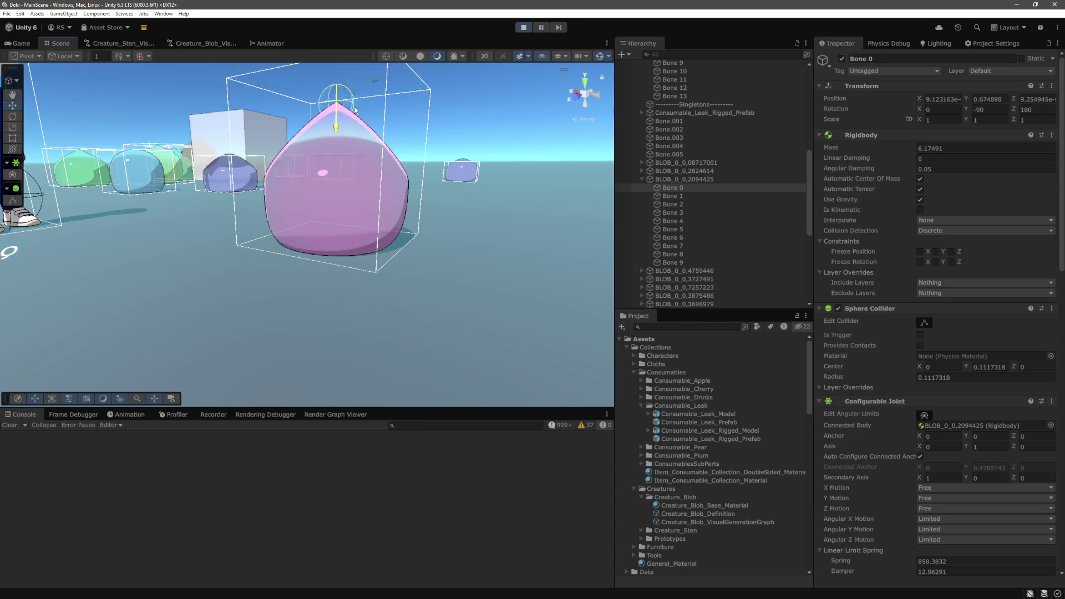
pyautogui.scroll(-5, 884, 375)
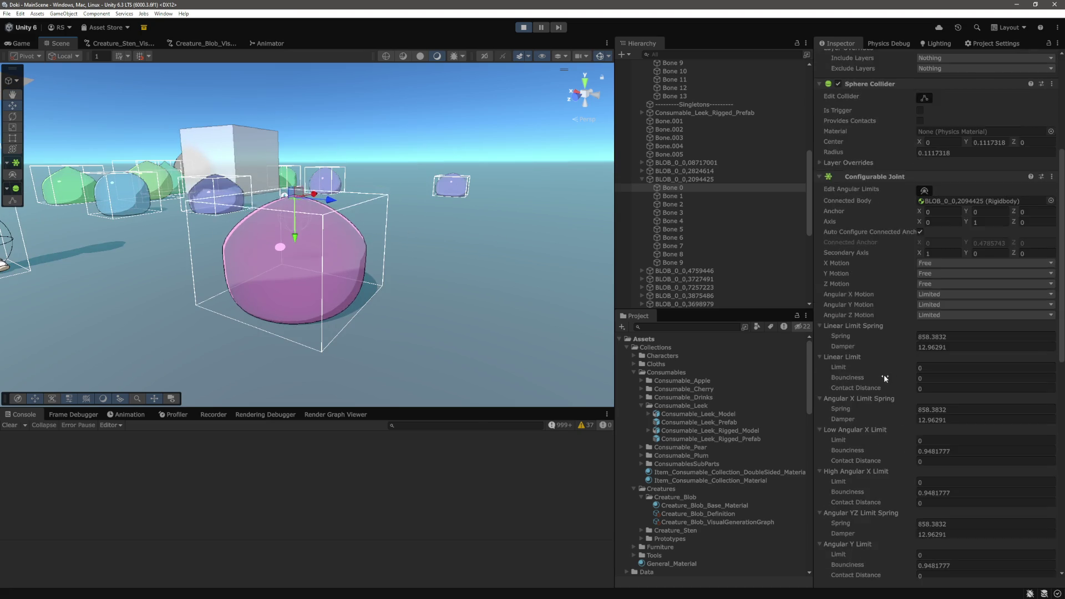
pyautogui.scroll(-10, 884, 375)
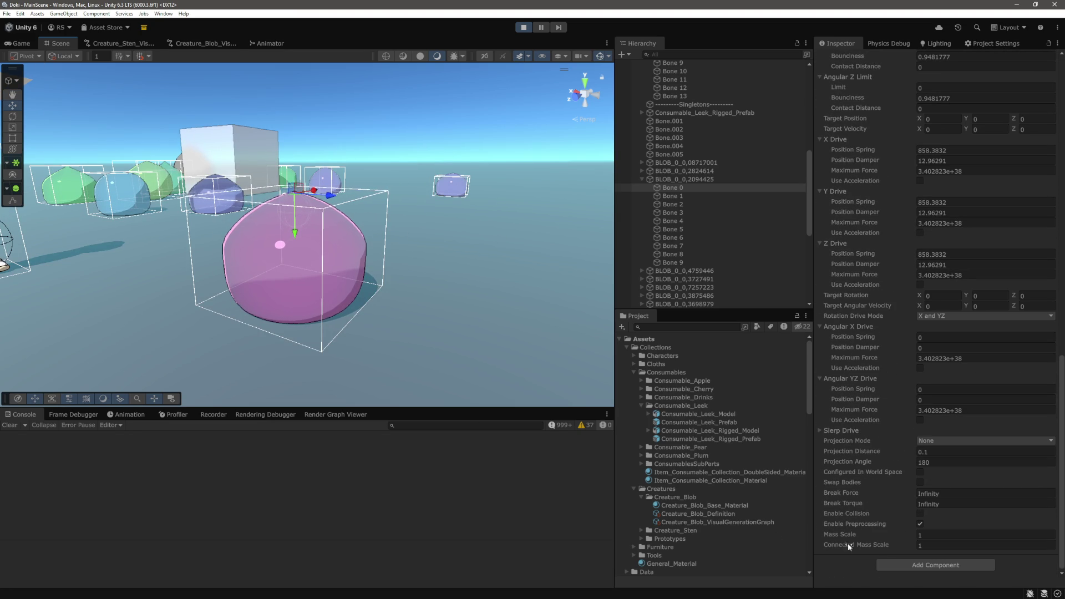
pyautogui.hotkey('alt', 'Tab')
# Highlight the connectedMassScale description on the ConfigurableJoint page, then return to Unity
pyautogui.moveTo(352, 284); pyautogui.dragTo(456, 283)
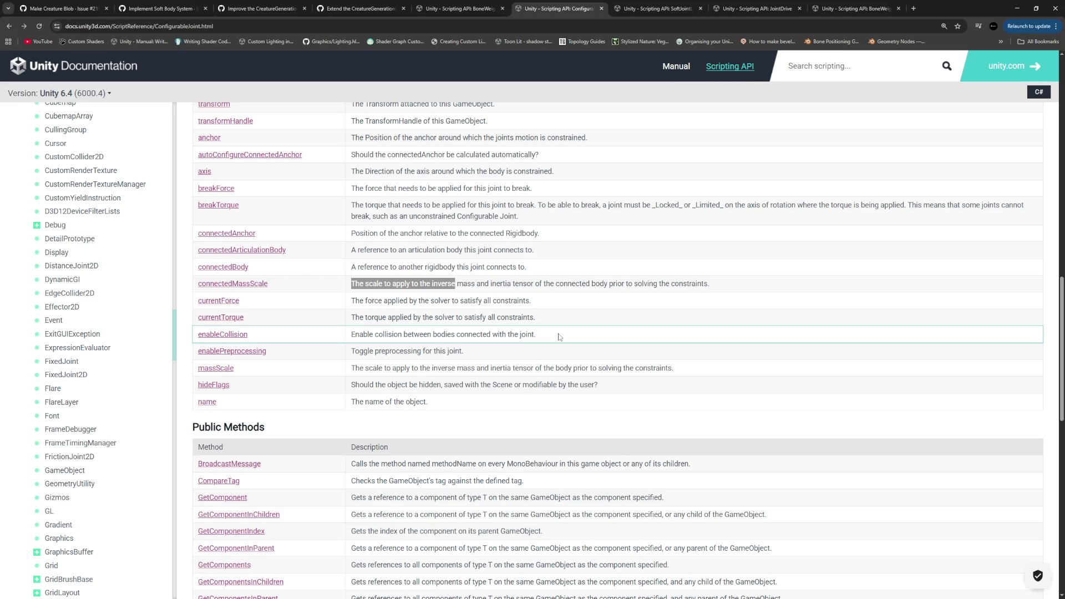
pyautogui.hotkey('alt', 'Tab')
# Select the pink blob, then restart play mode and walk the character toward the blobs
pyautogui.click(688, 180)
pyautogui.moveTo(605, 252); pyautogui.dragTo(543, 236)
pyautogui.scroll(10, 904, 333)
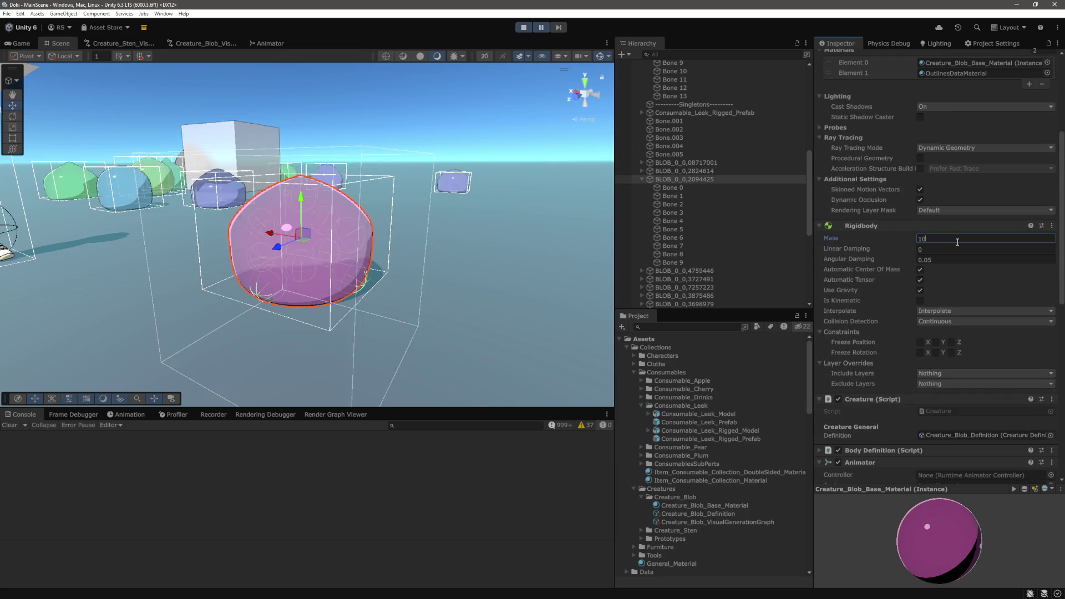
pyautogui.write('00')
pyautogui.click(541, 28)
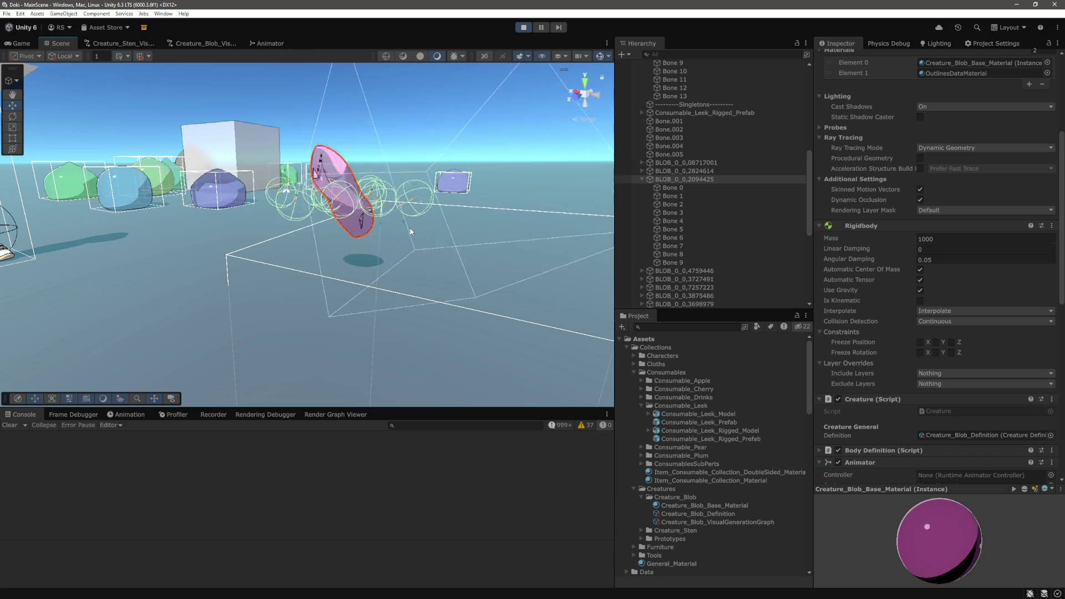
pyautogui.click(523, 27)
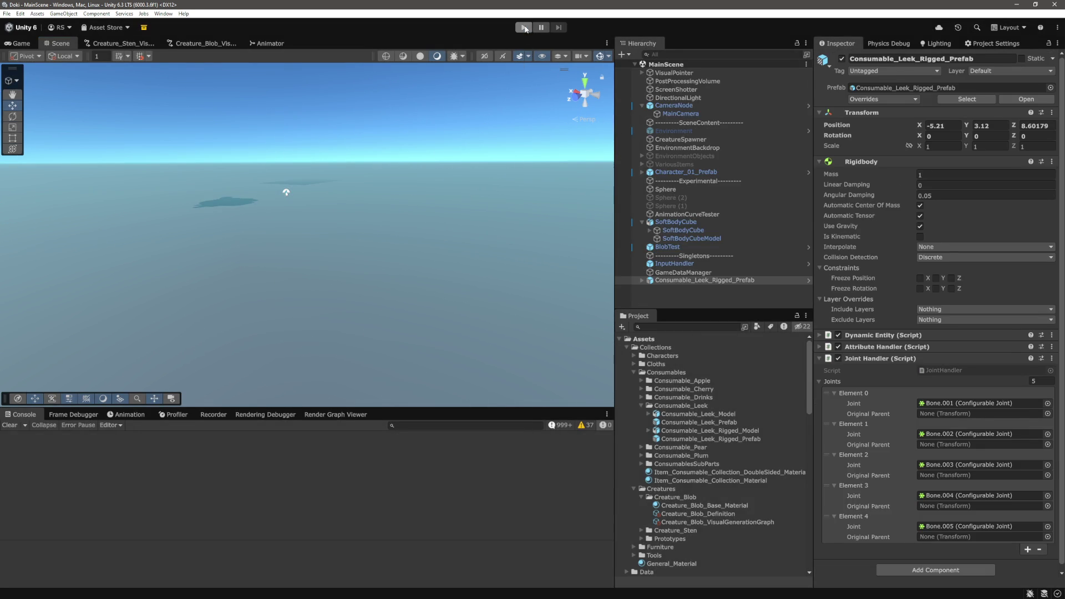
pyautogui.click(524, 28)
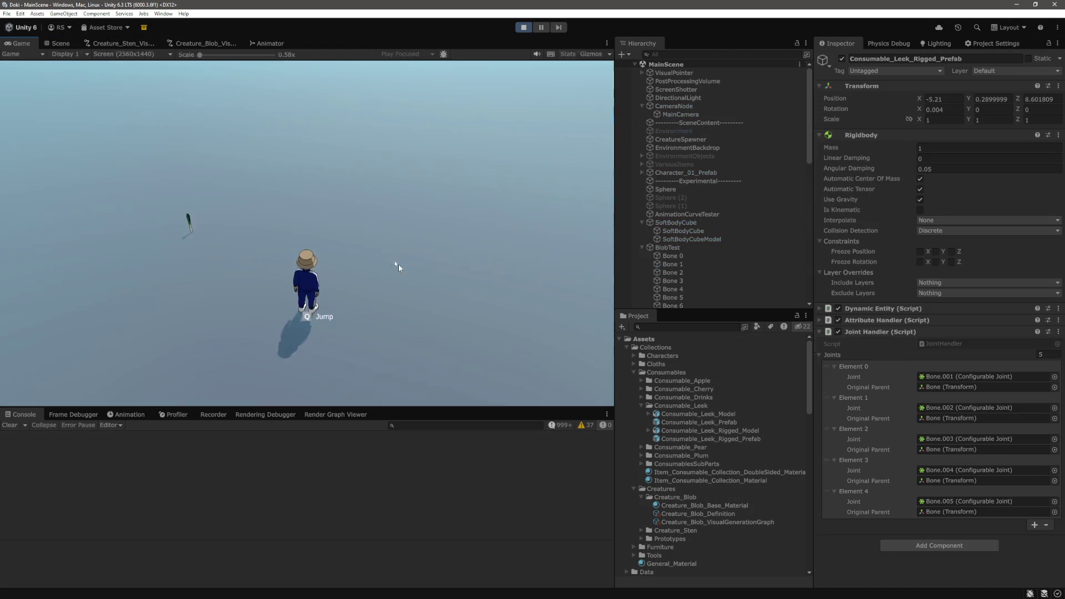
pyautogui.press('a')
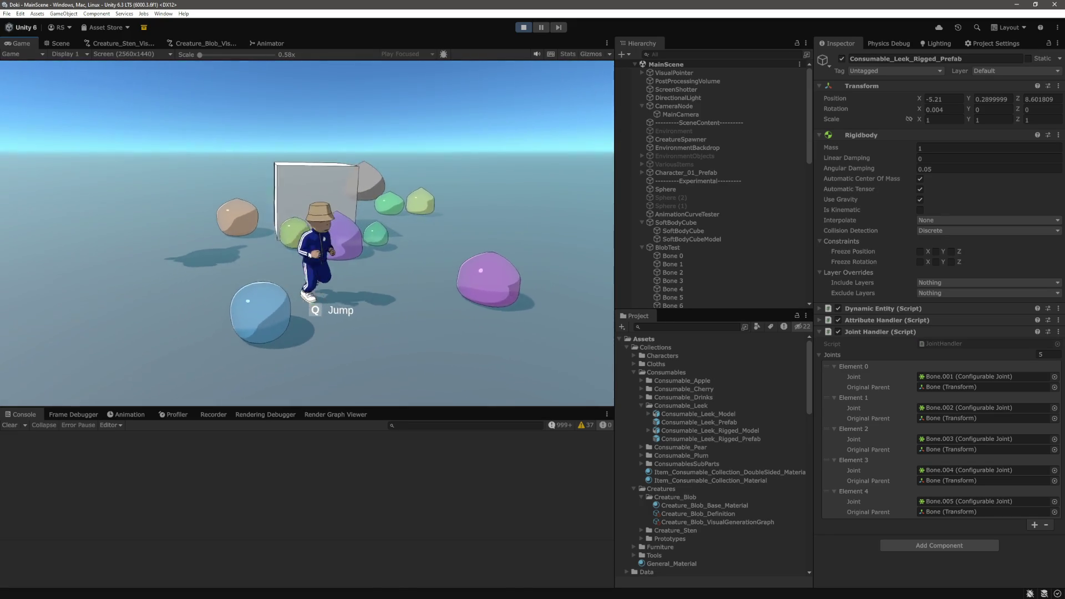
# In Scene view, select and frame purple blob BLOB_0_0,3934457 to inspect its Rigidbody mass
pyautogui.click(61, 43)
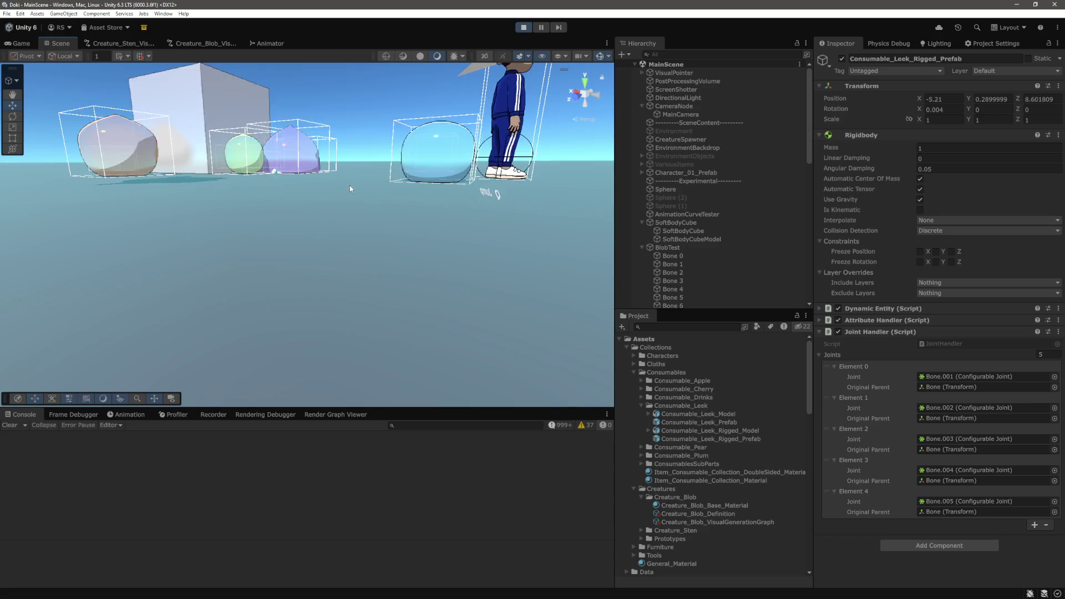
pyautogui.moveTo(350, 186); pyautogui.dragTo(357, 249)
pyautogui.click(300, 252)
pyautogui.press('f')
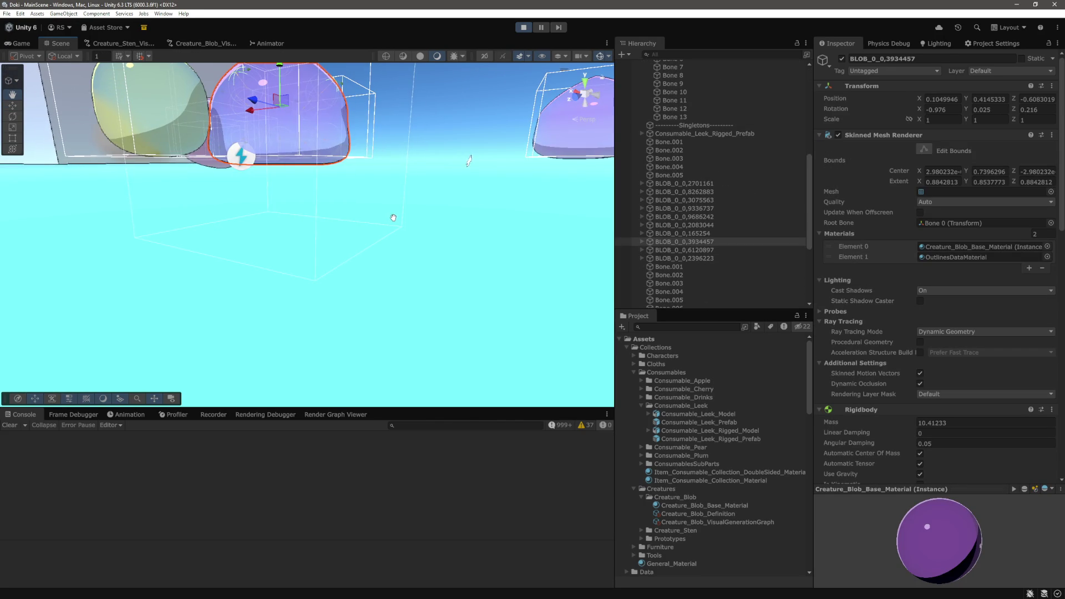
# Set the purple blob's Rigidbody Mass to 0.001 and watch it collapse
pyautogui.moveTo(394, 218); pyautogui.dragTo(395, 220)
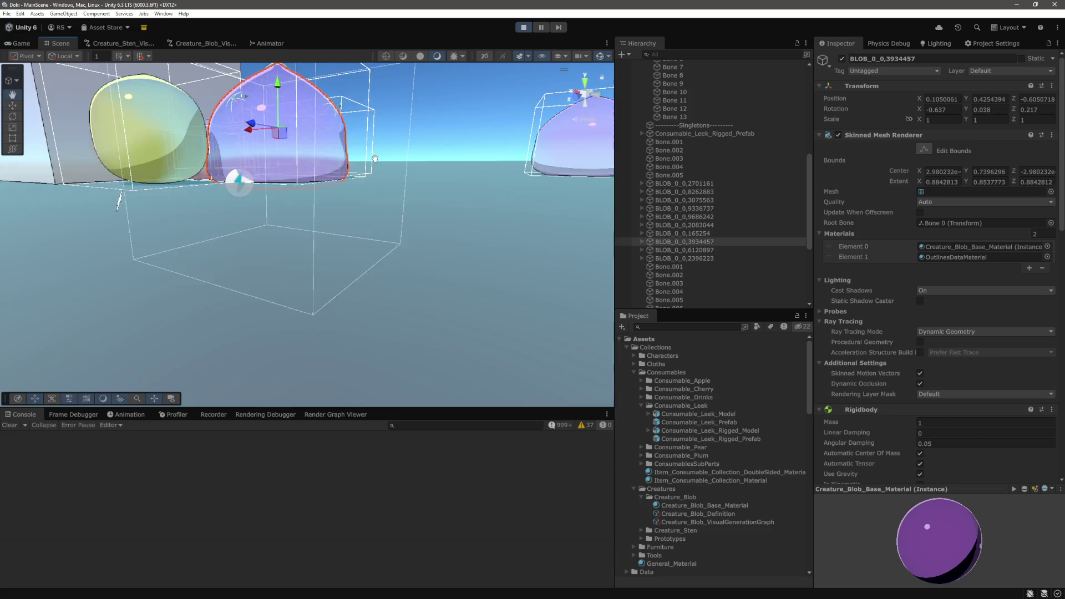
pyautogui.moveTo(388, 153); pyautogui.dragTo(371, 153)
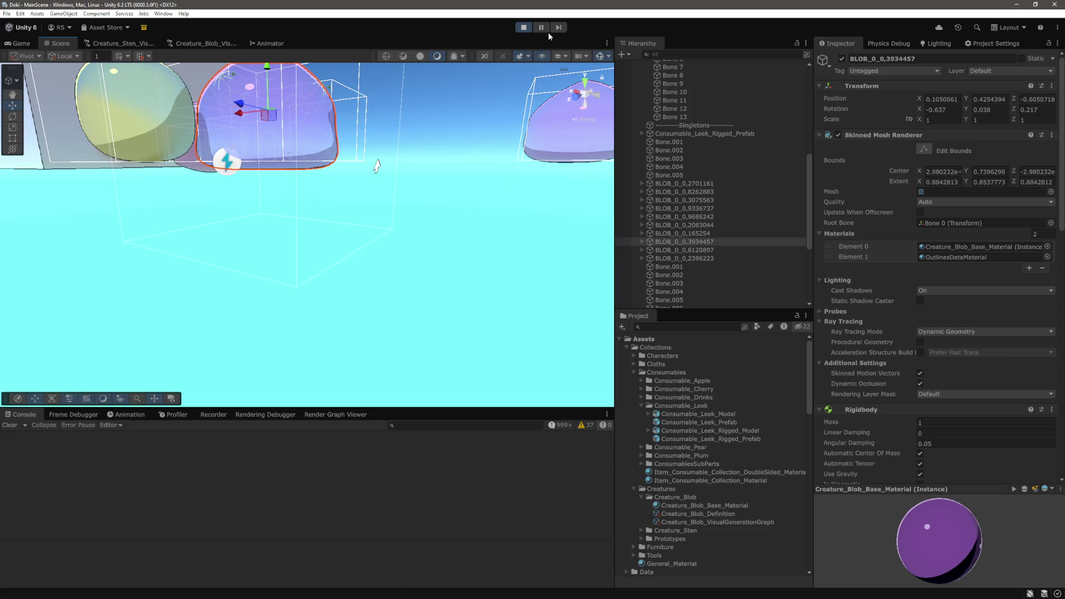
pyautogui.scroll(-1, 949, 366)
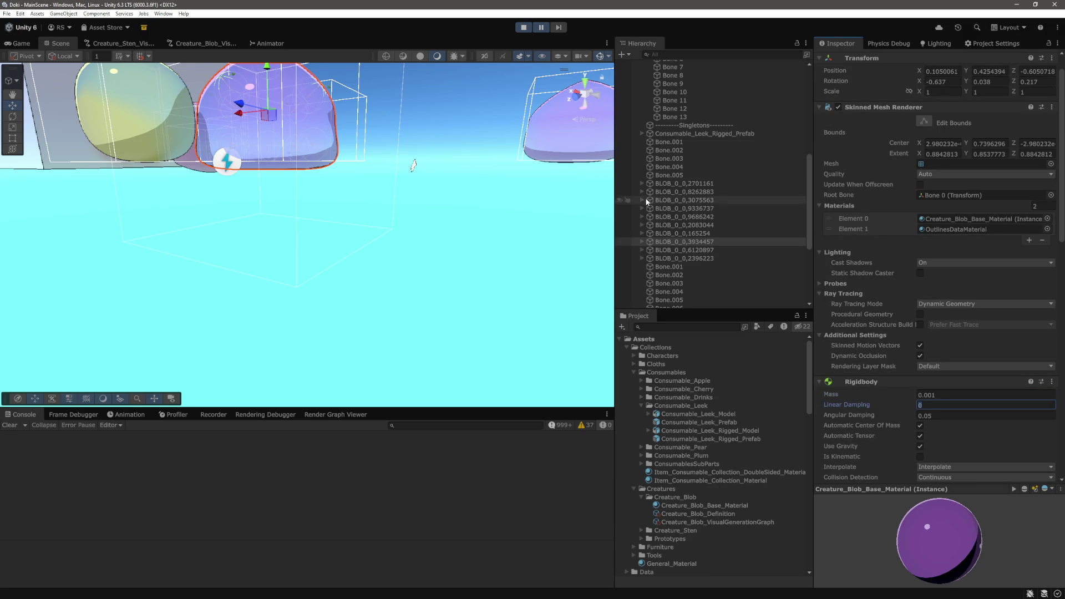
pyautogui.click(544, 29)
pyautogui.click(68, 42)
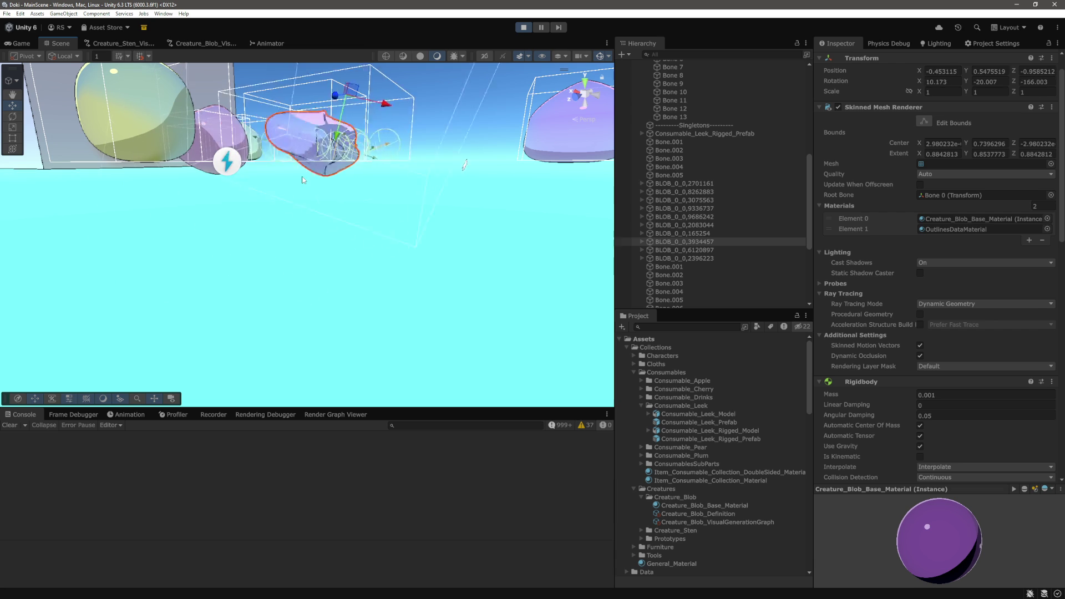
pyautogui.moveTo(304, 179)
pyautogui.mouseDown()
pyautogui.moveTo(384, 192)
pyautogui.moveTo(429, 238)
pyautogui.mouseUp()
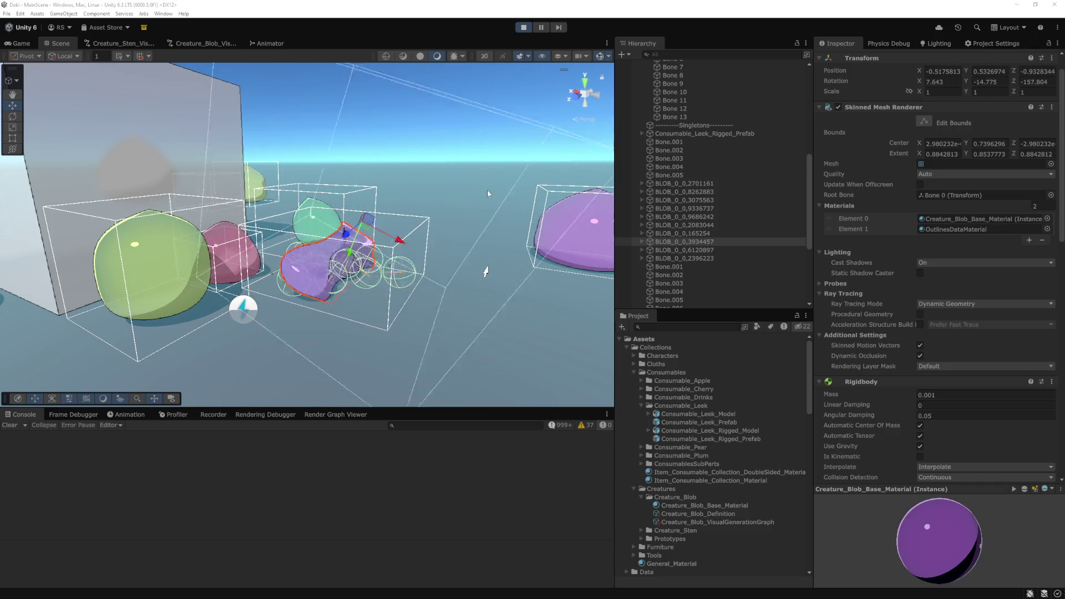
# Select the yellow blob and inspect its Bone 0 joint settings
pyautogui.scroll(5, 440, 183)
pyautogui.doubleClick(642, 192)
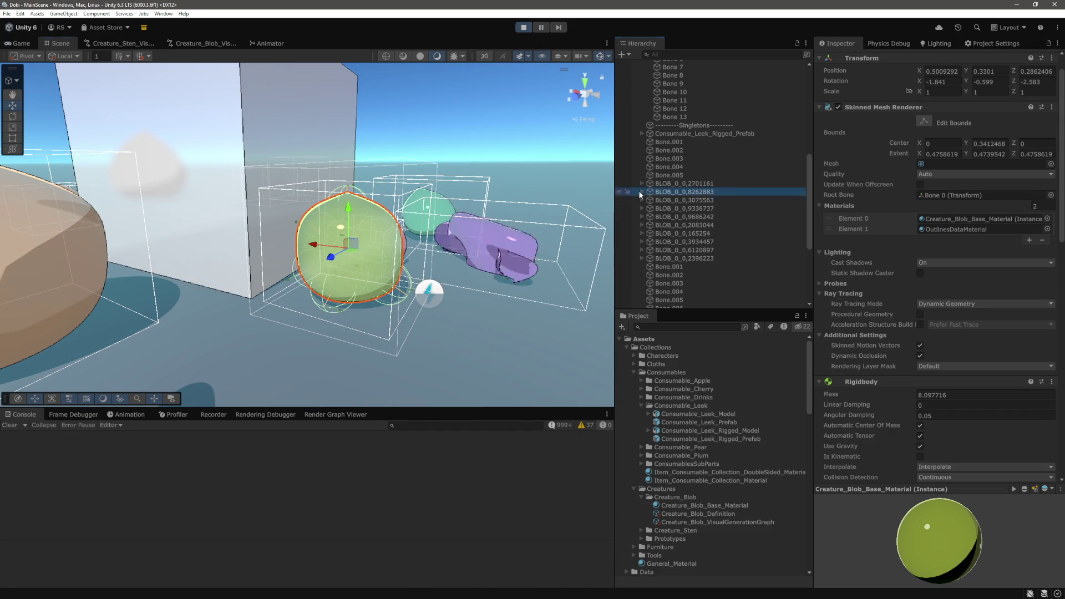
pyautogui.click(641, 192)
pyautogui.click(672, 201)
pyautogui.click(354, 228)
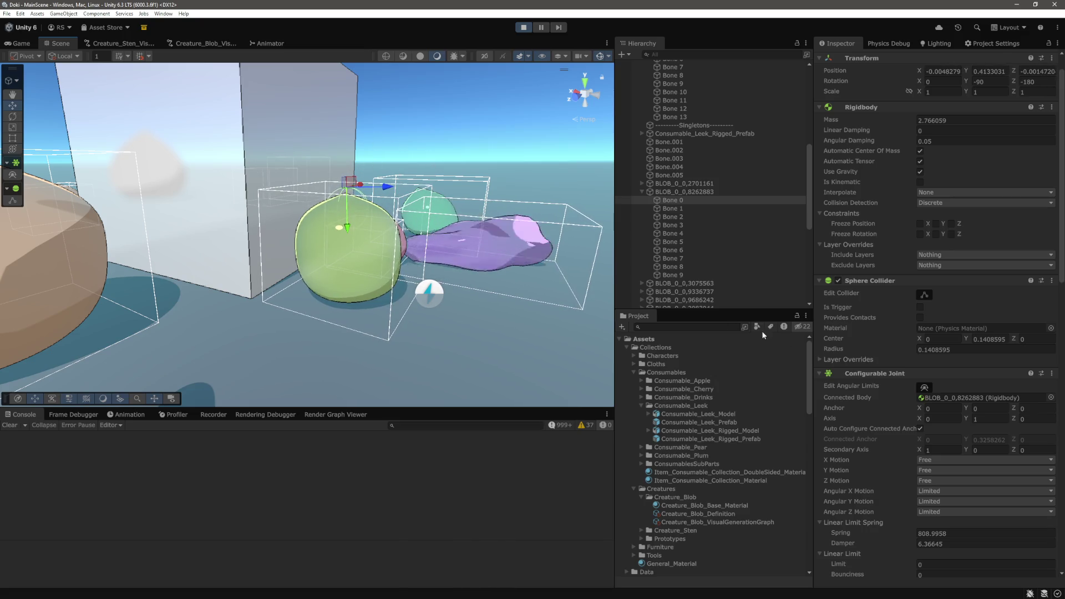
pyautogui.scroll(-5, 864, 345)
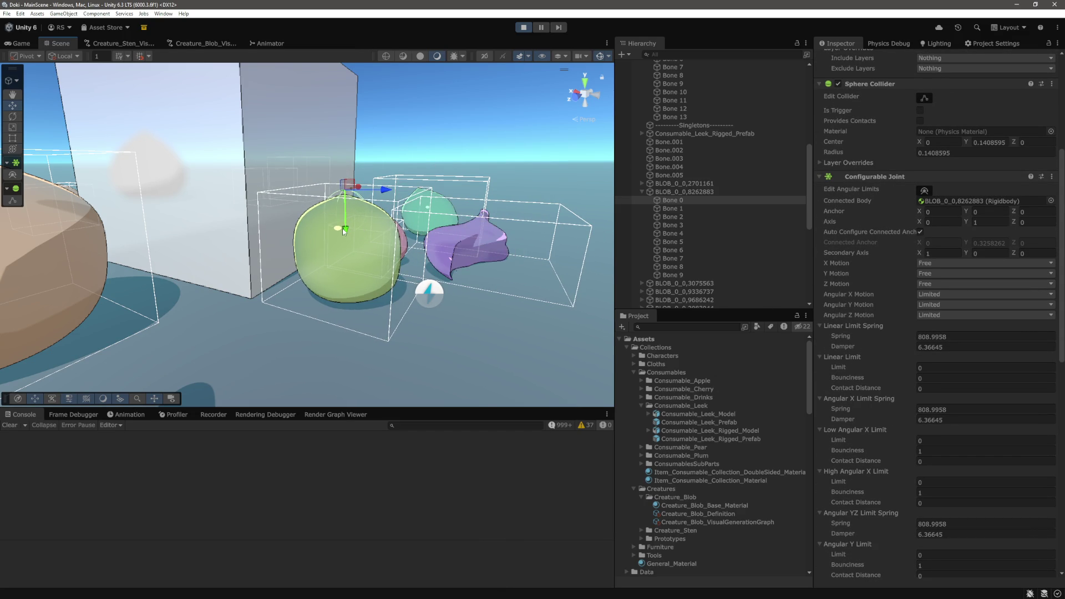
# Select the tan blob's Bone 0 and drag it upward with the Move tool
pyautogui.press('f')
pyautogui.click(294, 230)
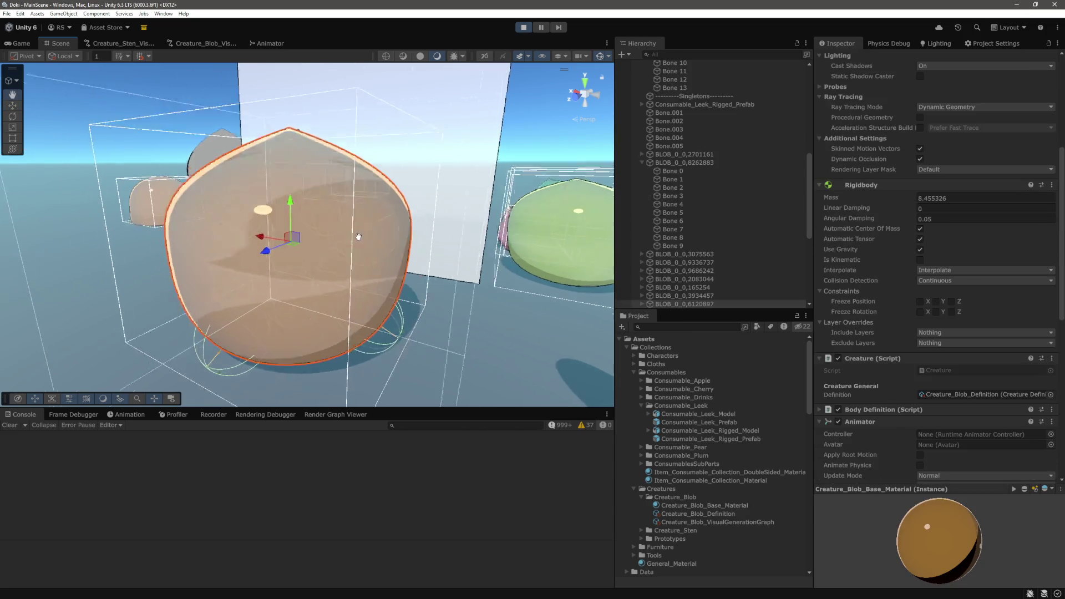
pyautogui.click(642, 242)
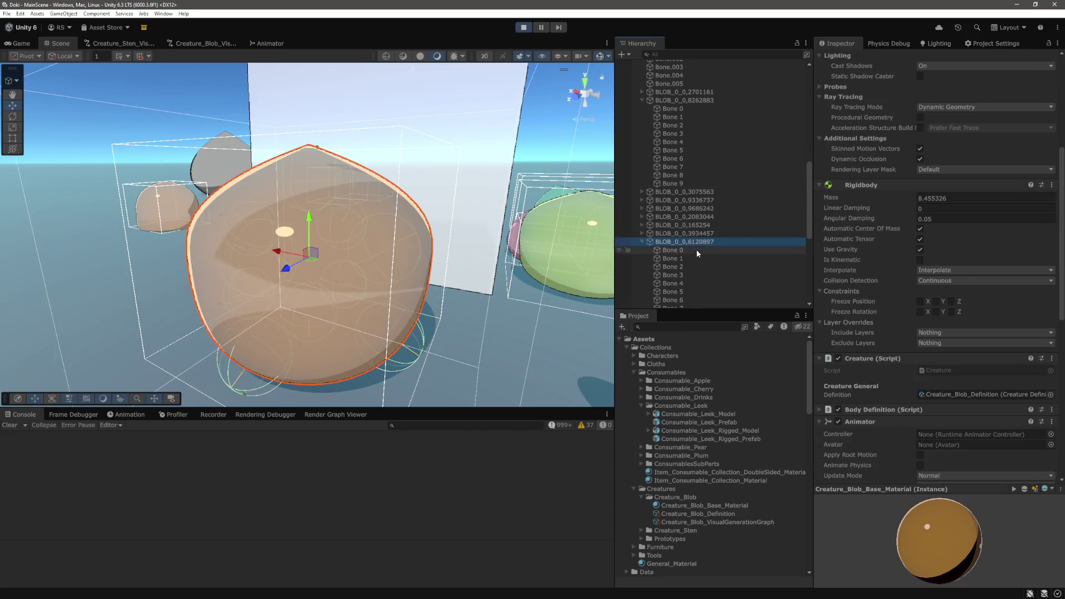
pyautogui.doubleClick(697, 249)
pyautogui.moveTo(315, 189); pyautogui.dragTo(340, 116)
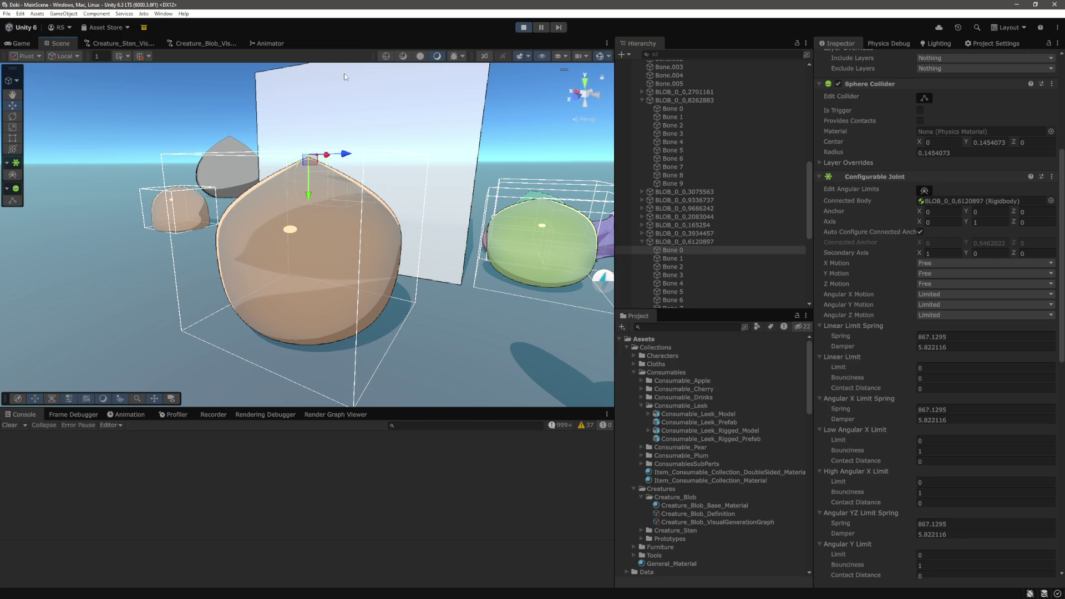
# Reframe the view around the tan blob and select its Bone 1
pyautogui.moveTo(395, 216); pyautogui.dragTo(402, 219)
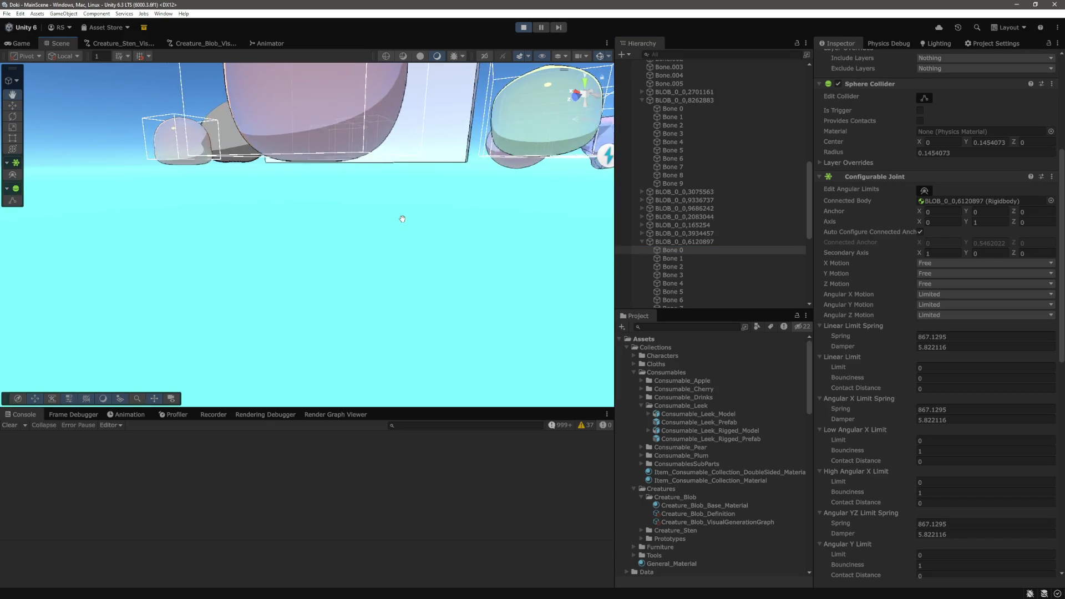
pyautogui.press('f')
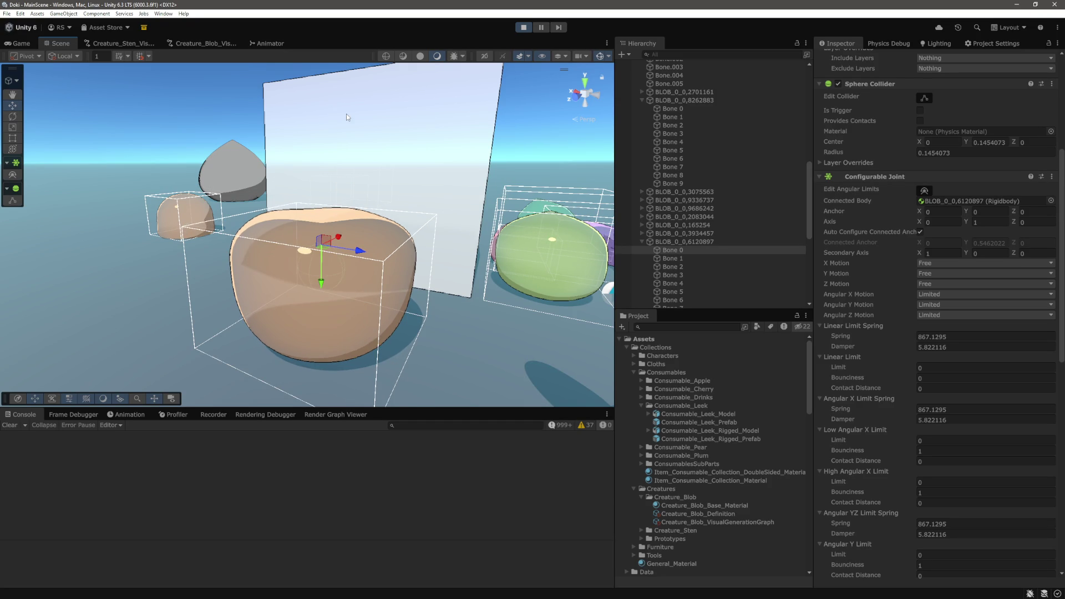
pyautogui.click(374, 234)
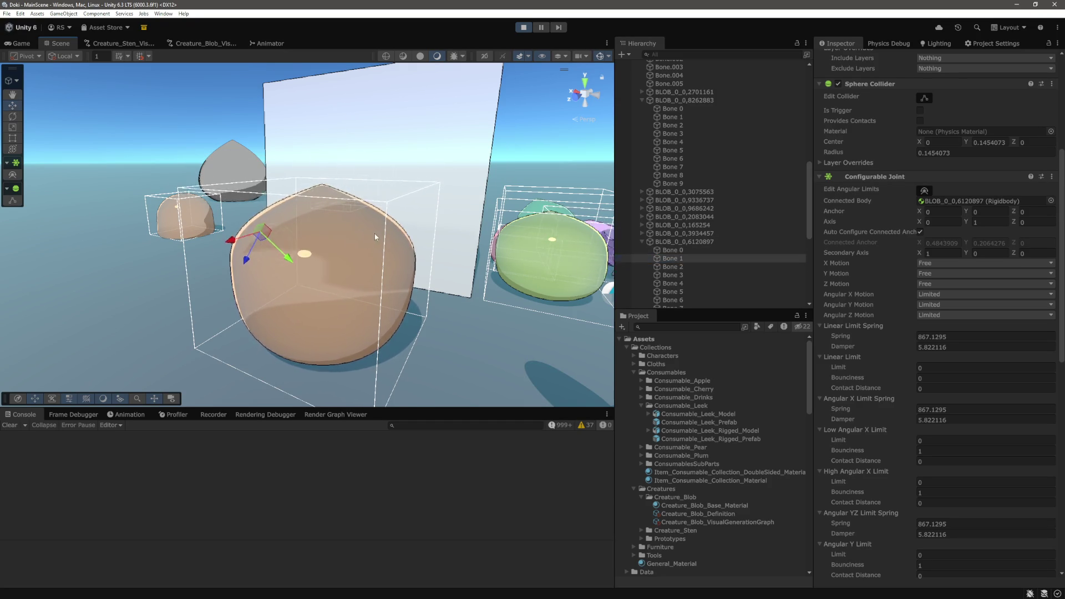
pyautogui.moveTo(375, 234)
pyautogui.mouseDown()
pyautogui.moveTo(447, 266)
pyautogui.moveTo(544, 264)
pyautogui.mouseUp()
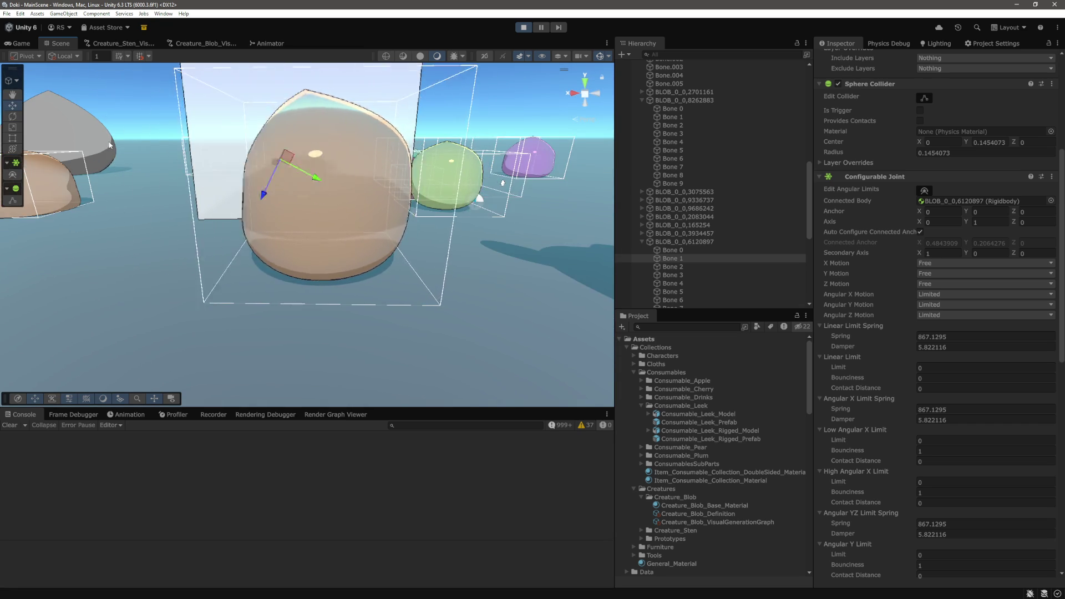
# In the Game view, walk the character into the tan blob, pushing it and climbing on top
pyautogui.click(20, 44)
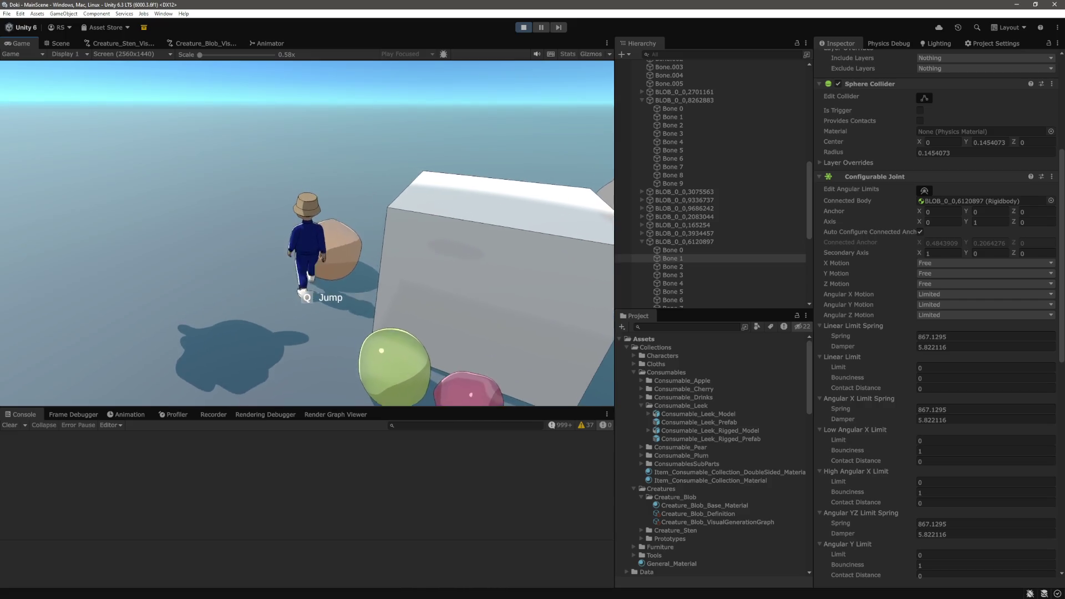
pyautogui.press('w')
pyautogui.press('w')
pyautogui.press('w')
pyautogui.press('w')
pyautogui.press('w')
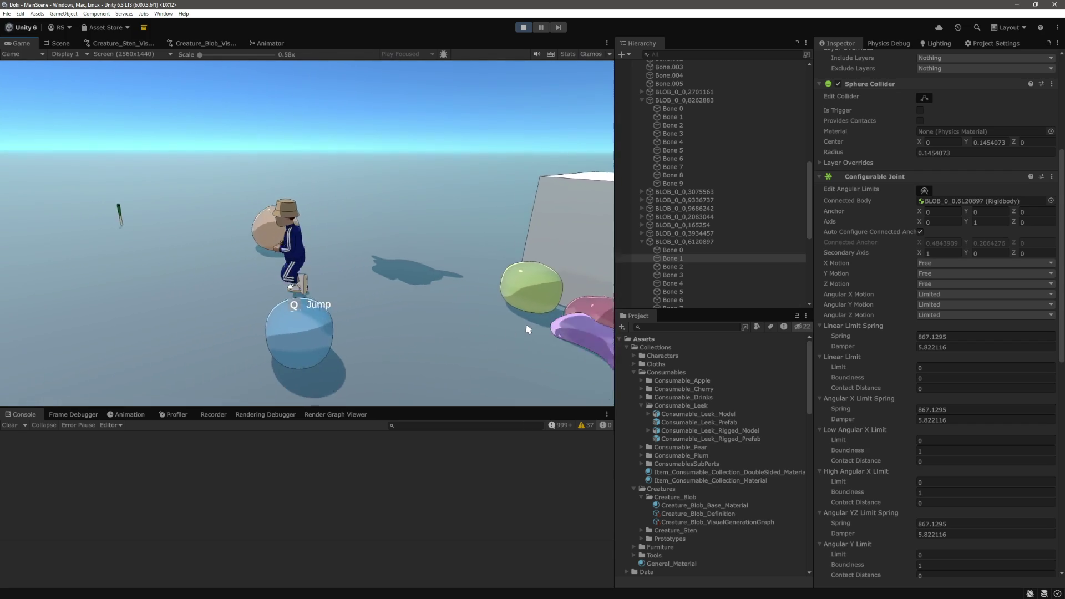
pyautogui.press('w')
pyautogui.press('w')
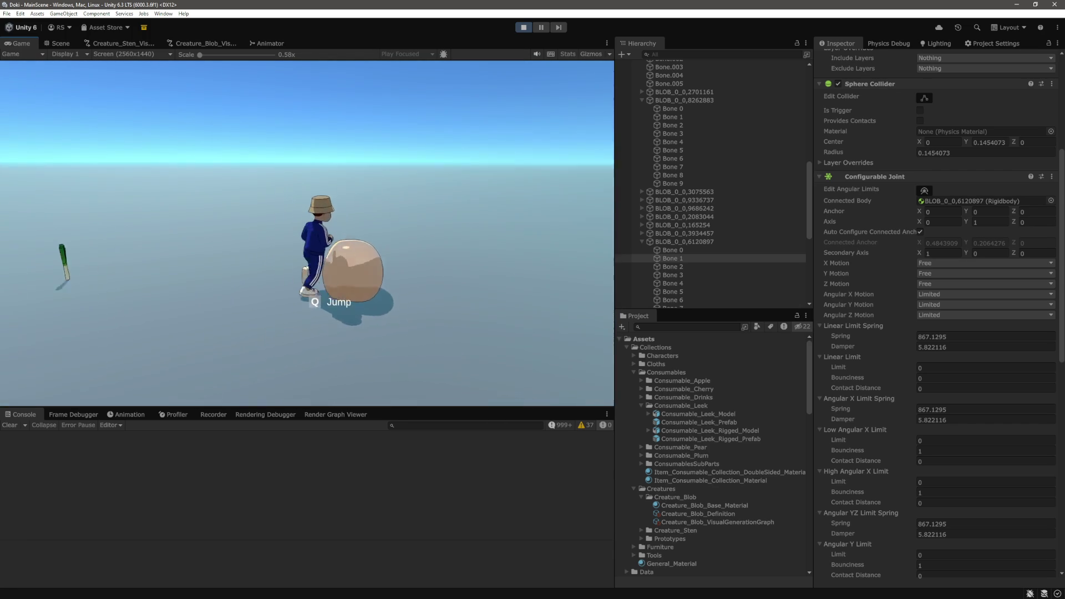
pyautogui.press('w')
pyautogui.press('w')
pyautogui.press('w')
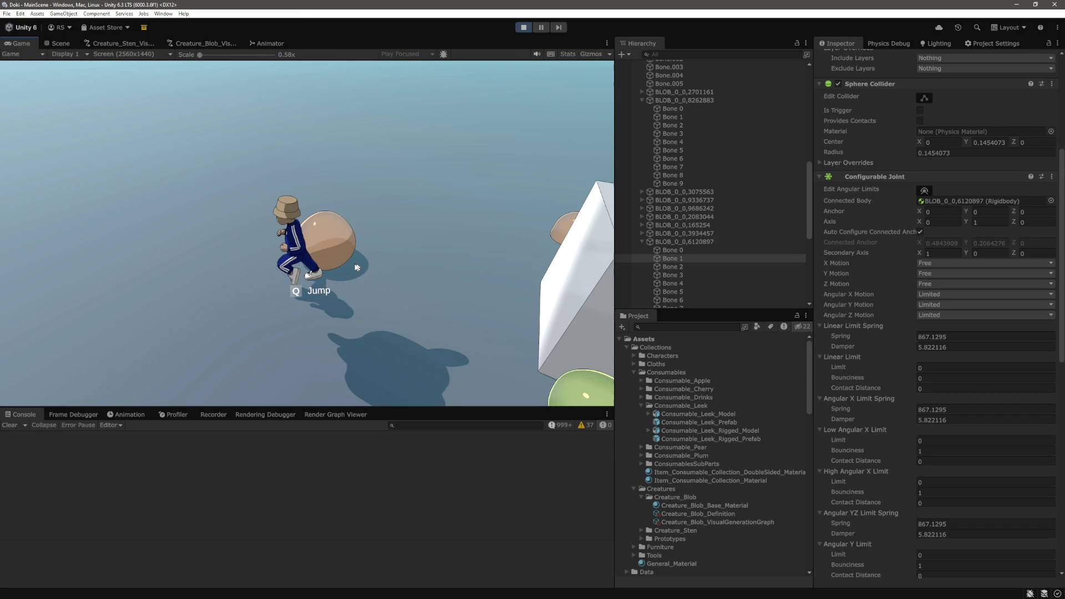
pyautogui.press('w')
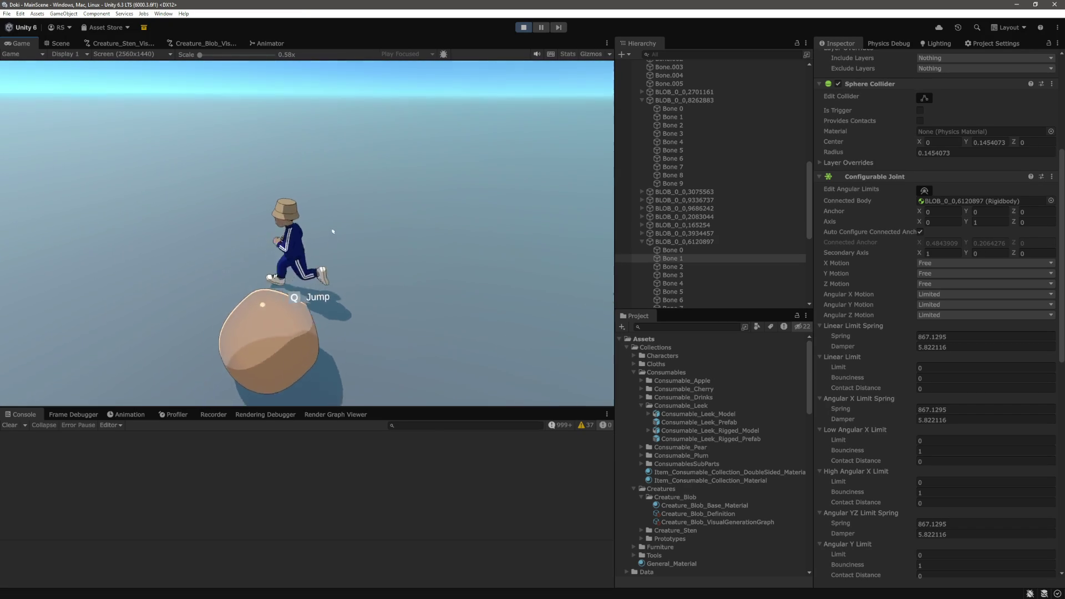
pyautogui.press('w')
pyautogui.press('w')
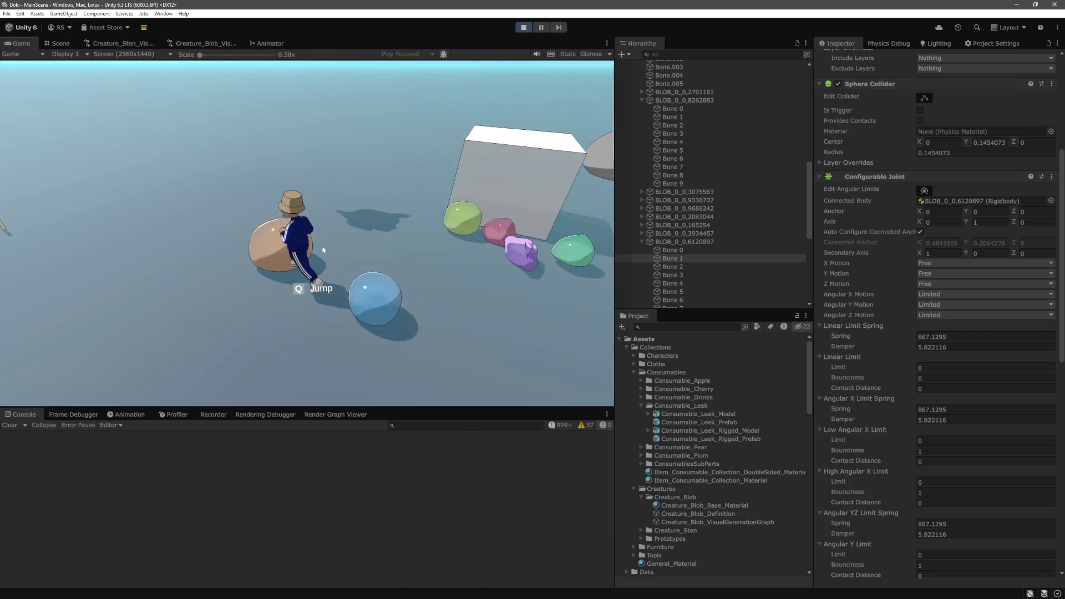
pyautogui.press('w')
pyautogui.press('w')
pyautogui.press('q')
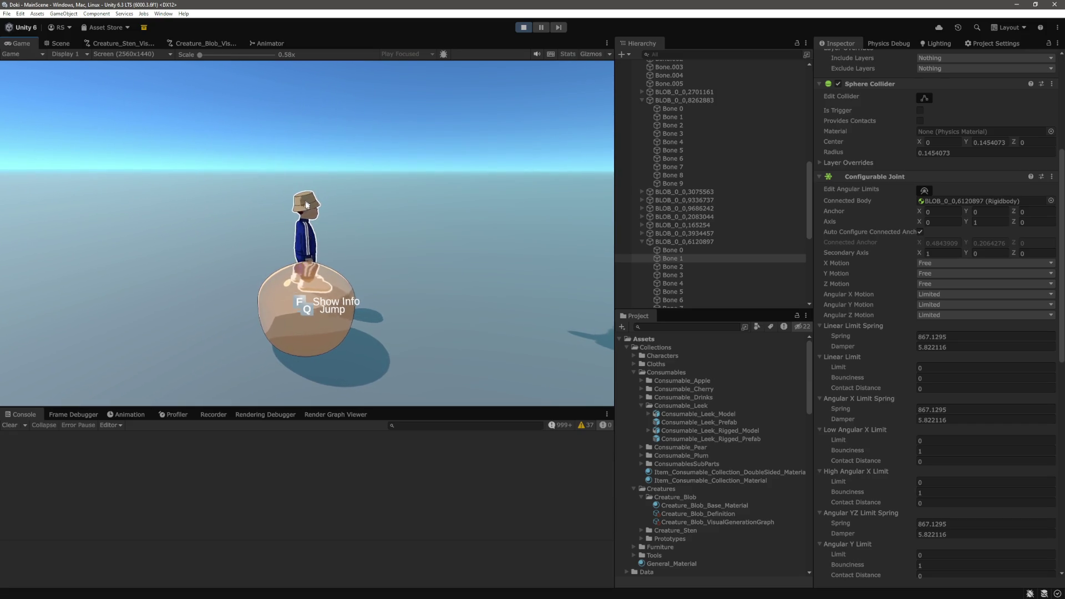
pyautogui.press('q')
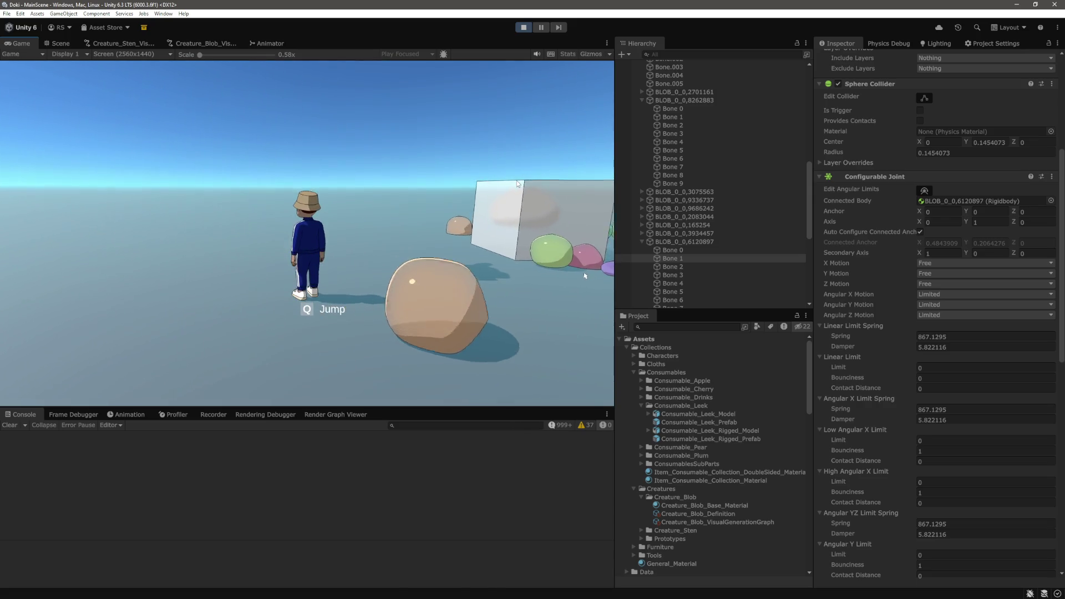
# Run past the purple, green and grey blobs to the leek and pick it up
pyautogui.press('d')
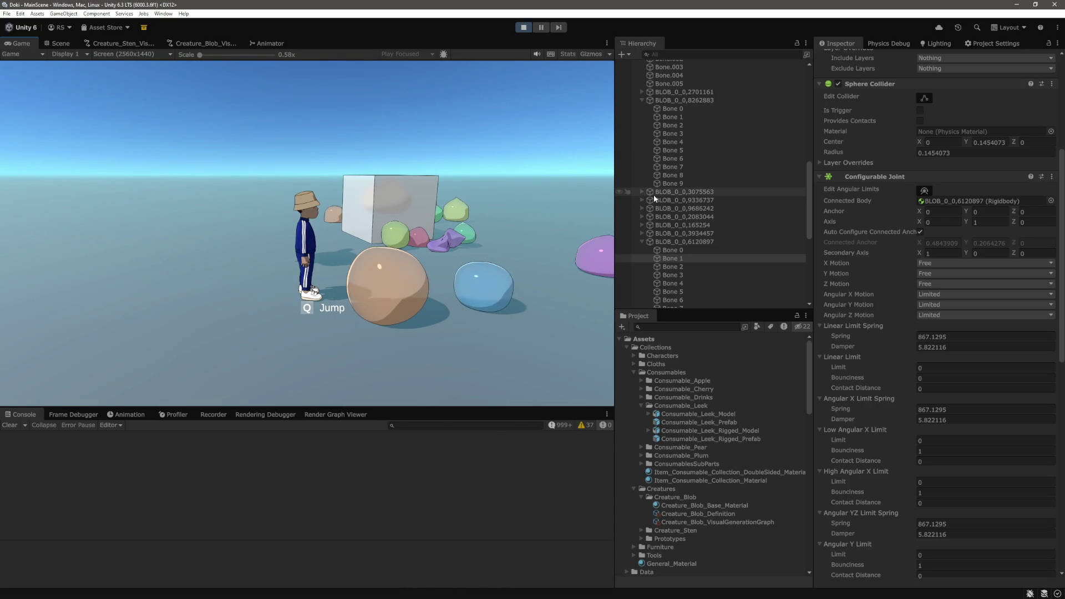
pyautogui.press('w')
pyautogui.press('w')
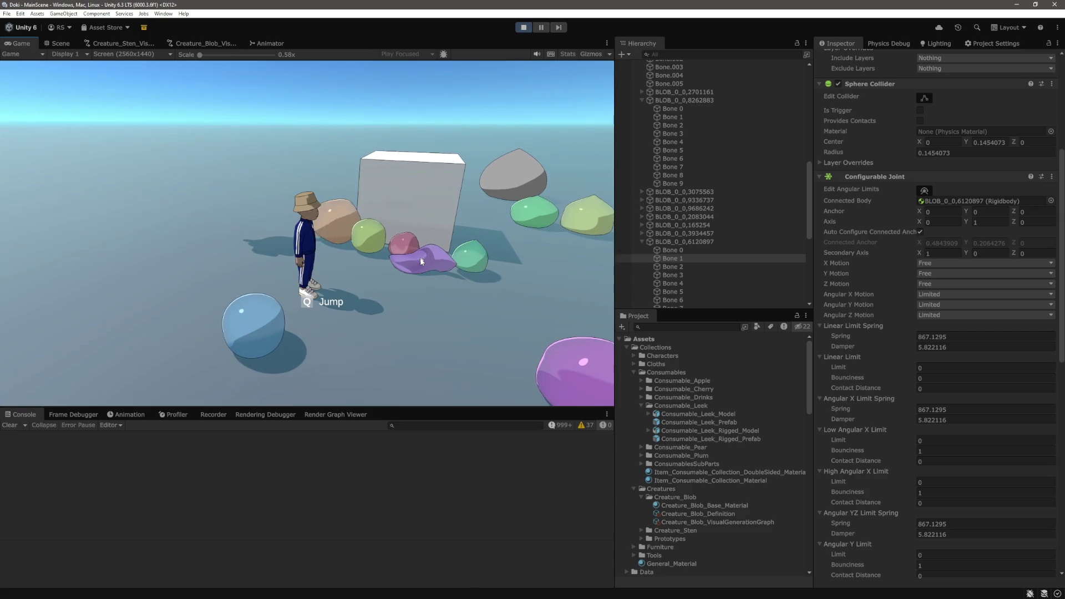
pyautogui.press('s')
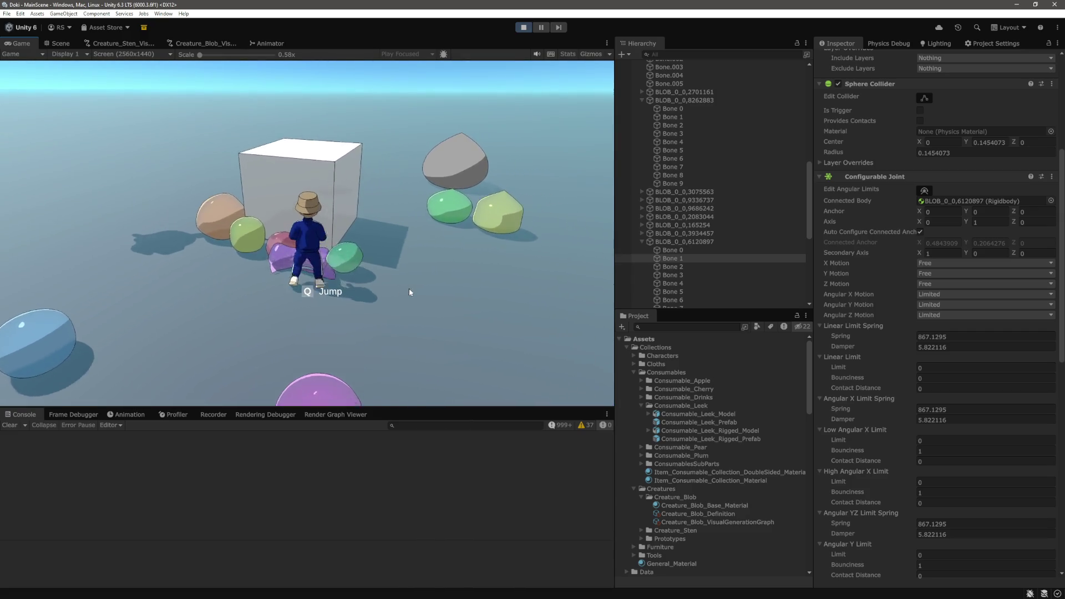
pyautogui.press('w')
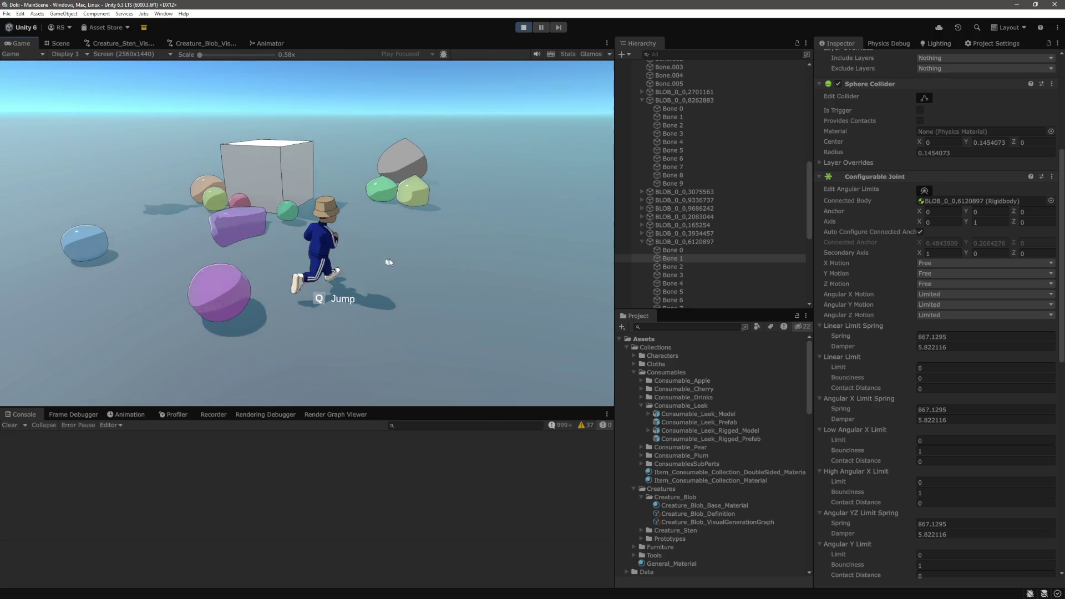
pyautogui.press('w')
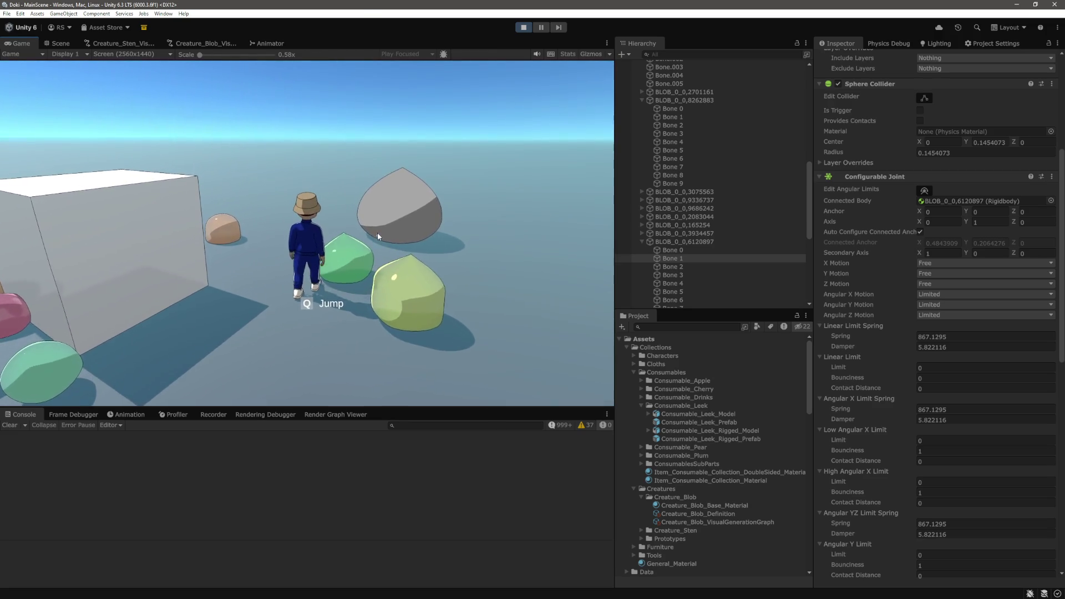
pyautogui.press('s')
pyautogui.press('s')
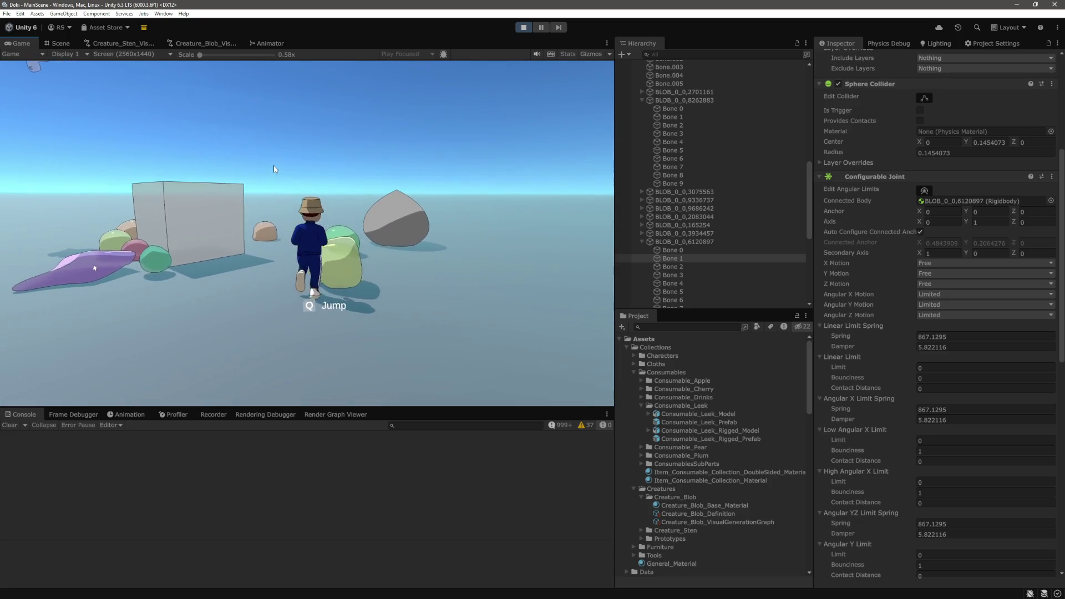
pyautogui.press('d')
pyautogui.press('a')
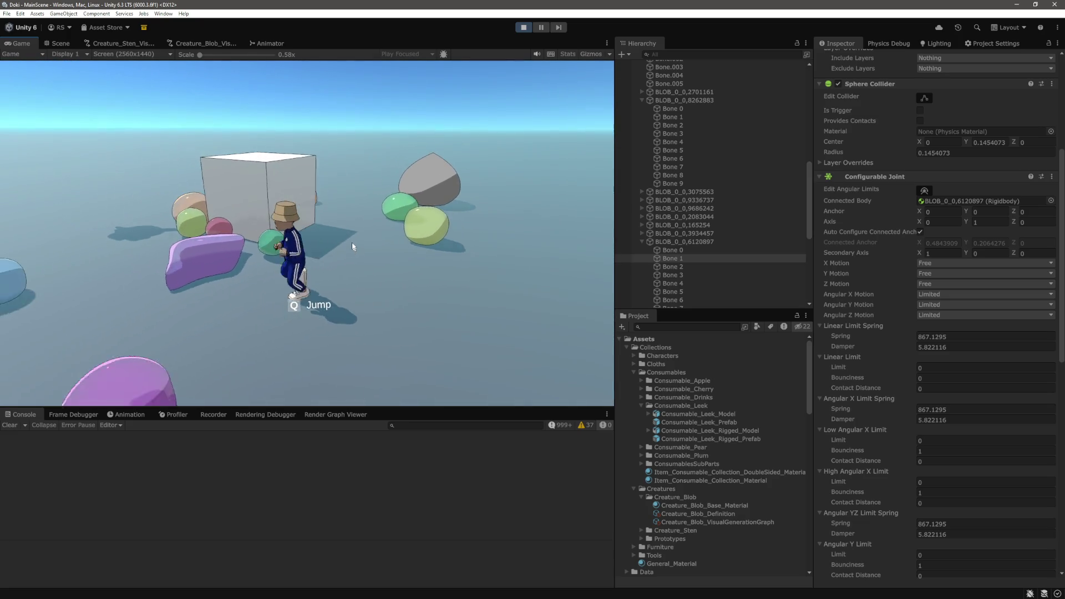
pyautogui.press('w')
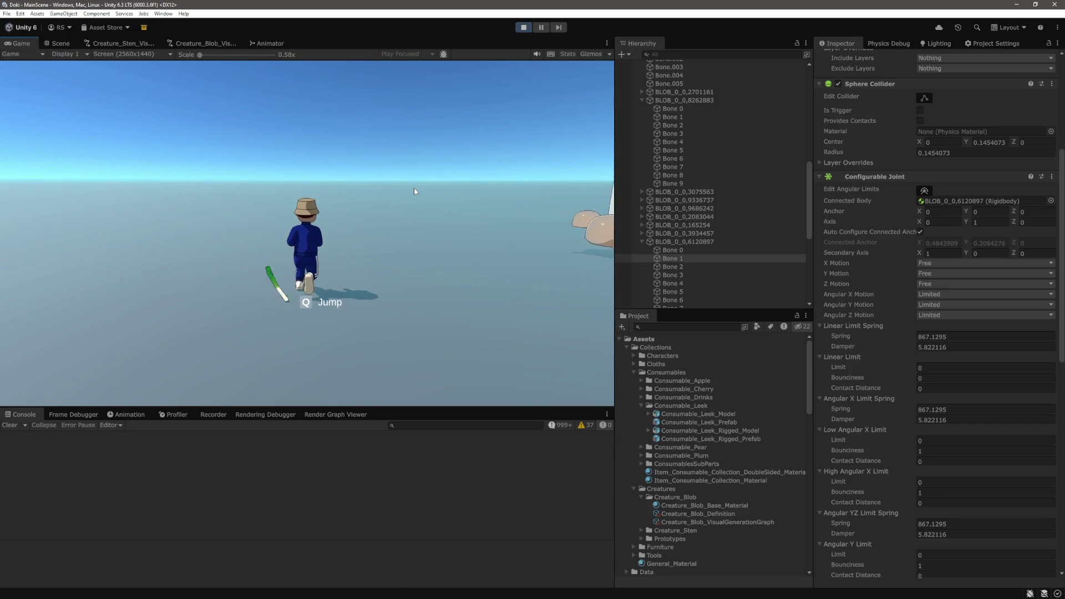
pyautogui.press('s')
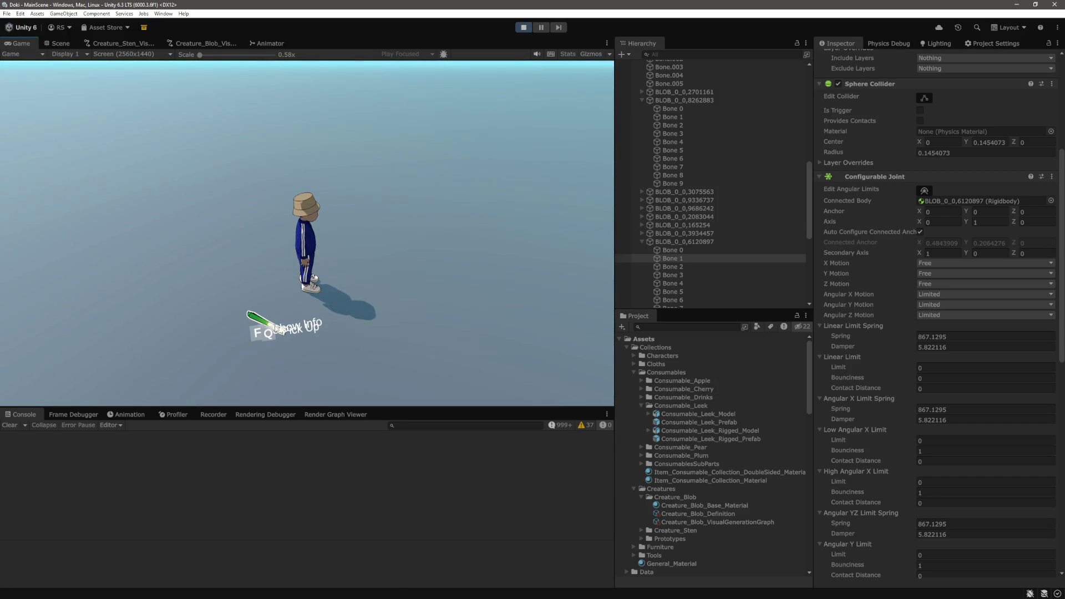
pyautogui.press('f')
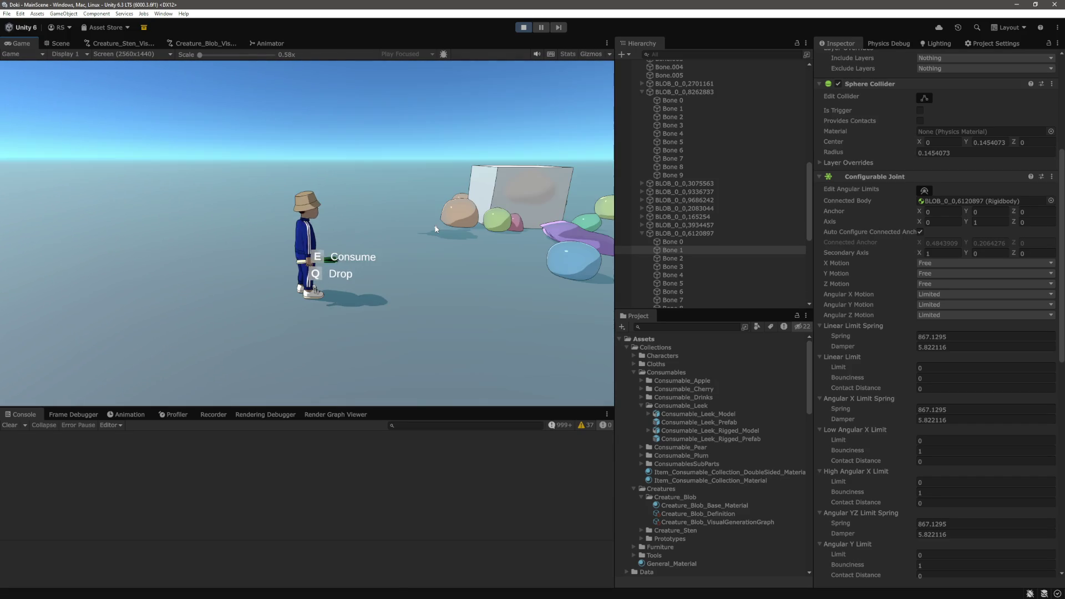
# Pull the camera back over the scene, then pause the game in the Scene view
pyautogui.press('s')
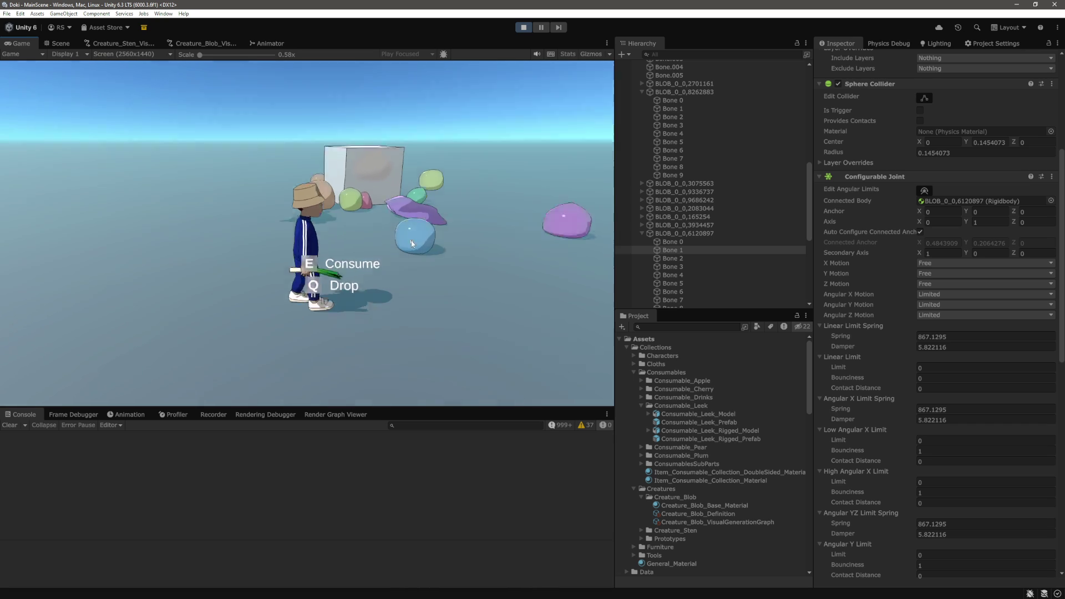
pyautogui.press('s')
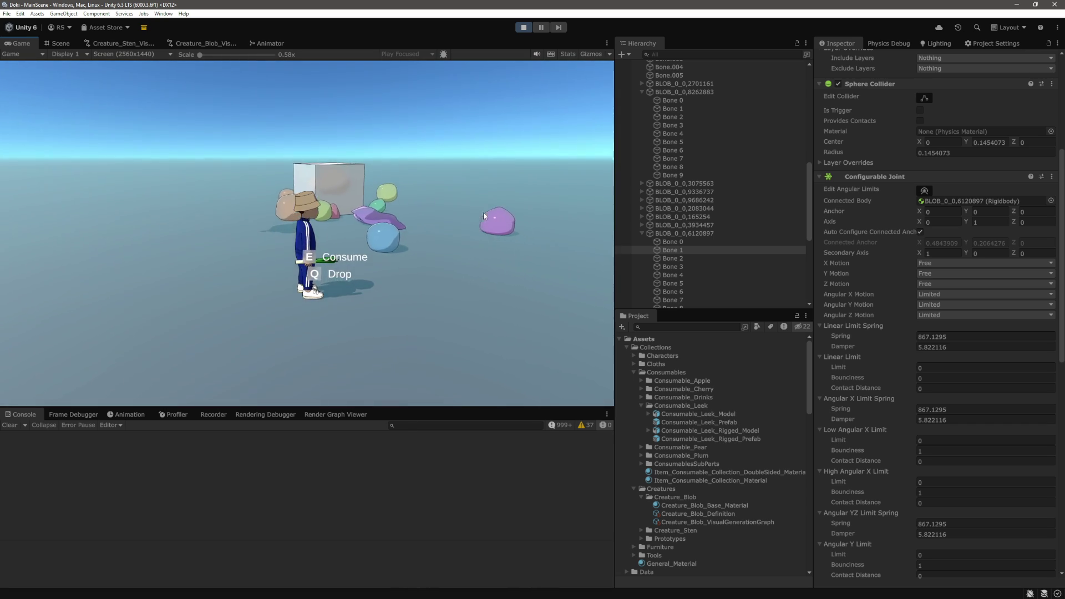
pyautogui.hotkey('ctrl', 'shift', 'p')
pyautogui.click(57, 43)
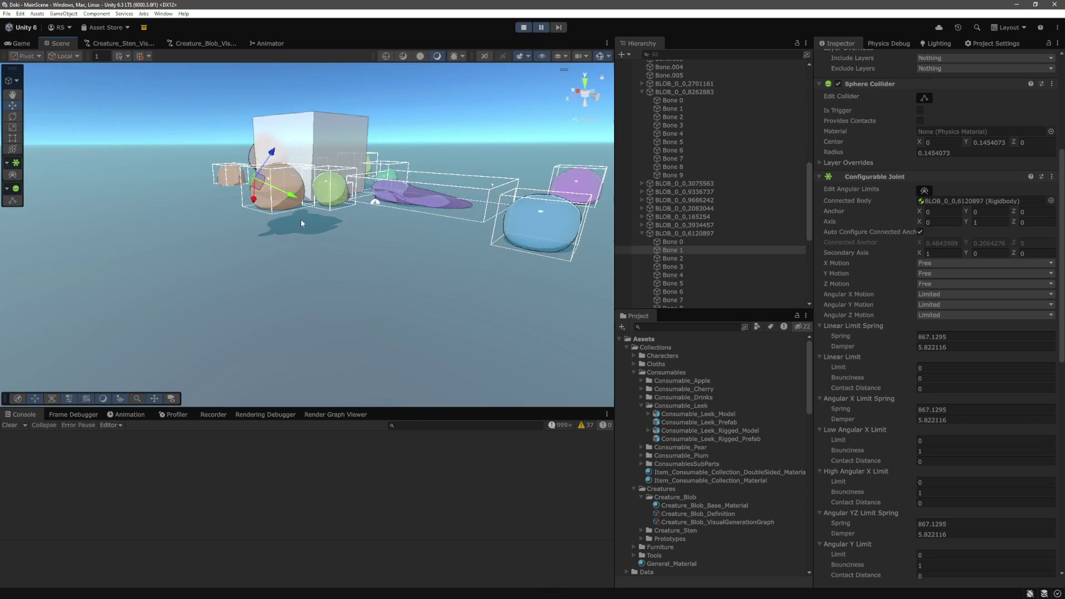
# Inspect the held leek and Consumable_Leek_Rigged_Prefab, then blob BLOB_0_0,3075563 (mass 8.706243)
pyautogui.moveTo(181, 223); pyautogui.dragTo(271, 230)
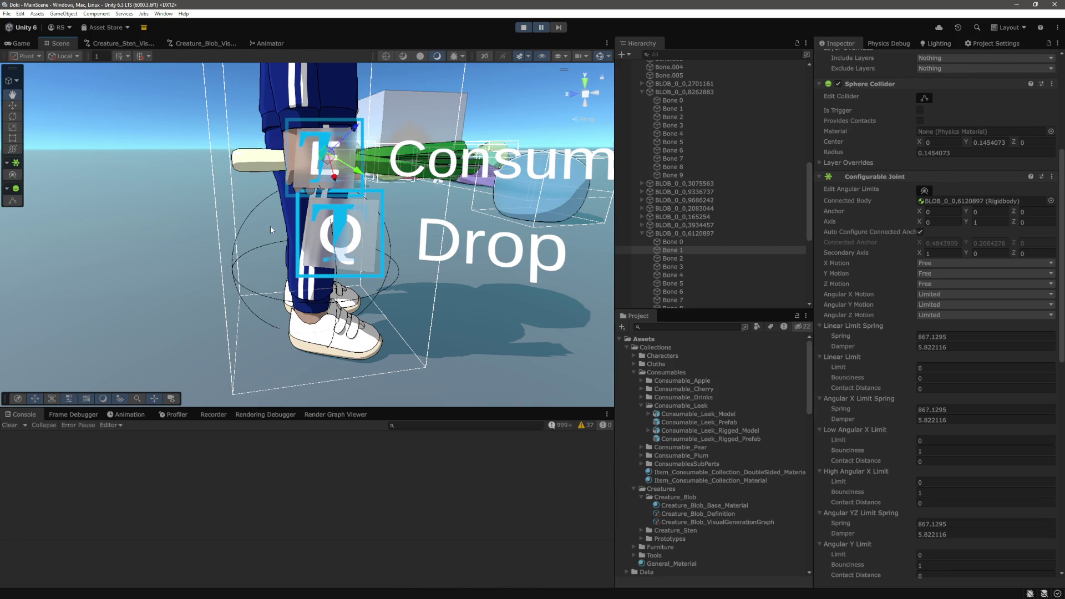
pyautogui.click(261, 159)
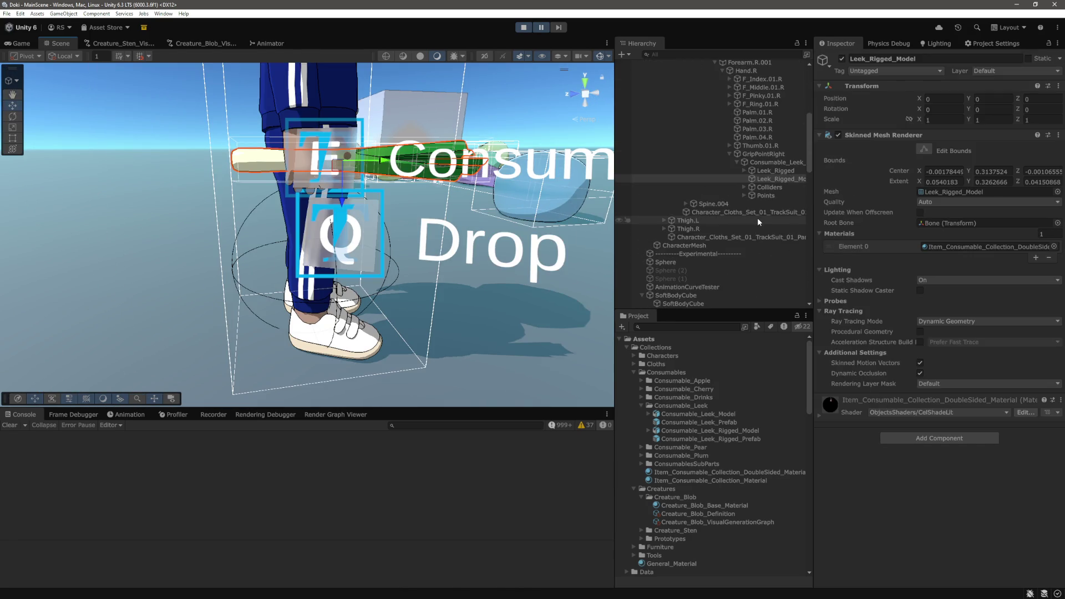
pyautogui.scroll(1, 758, 218)
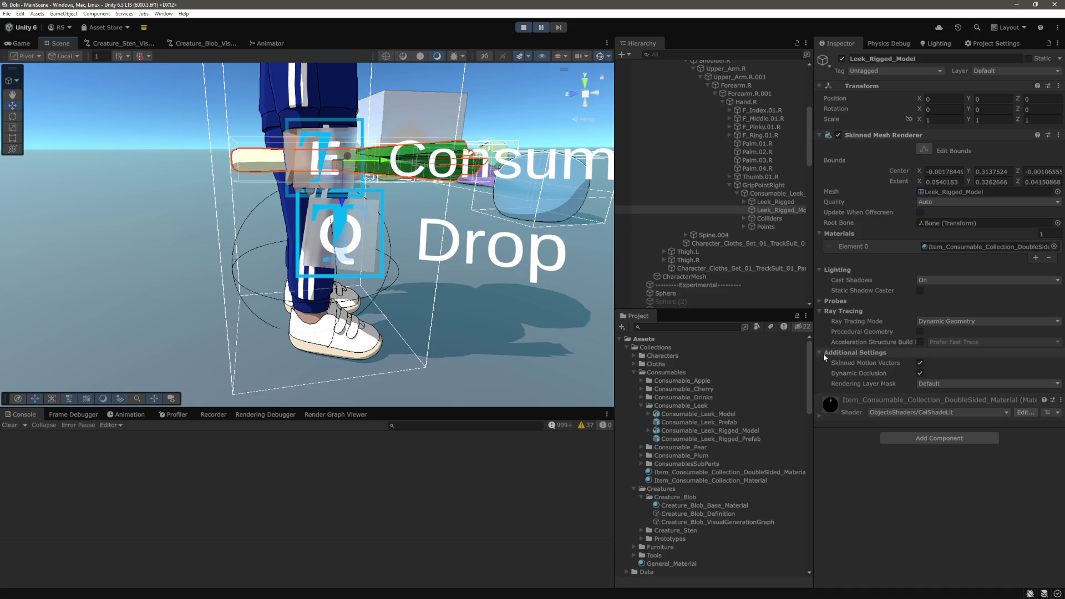
pyautogui.click(777, 194)
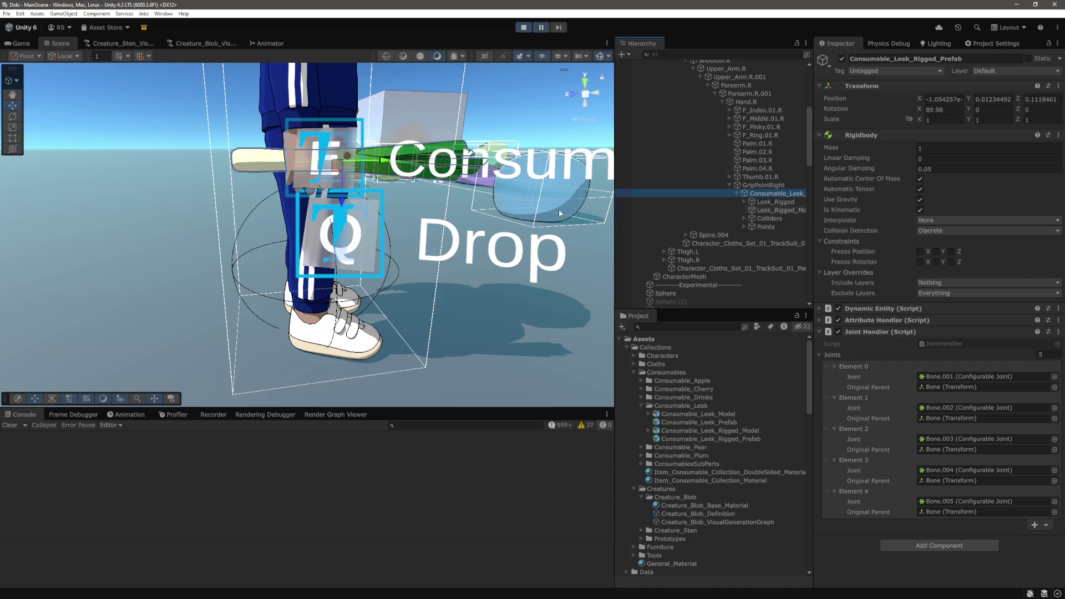
pyautogui.click(510, 222)
pyautogui.scroll(-3, 867, 263)
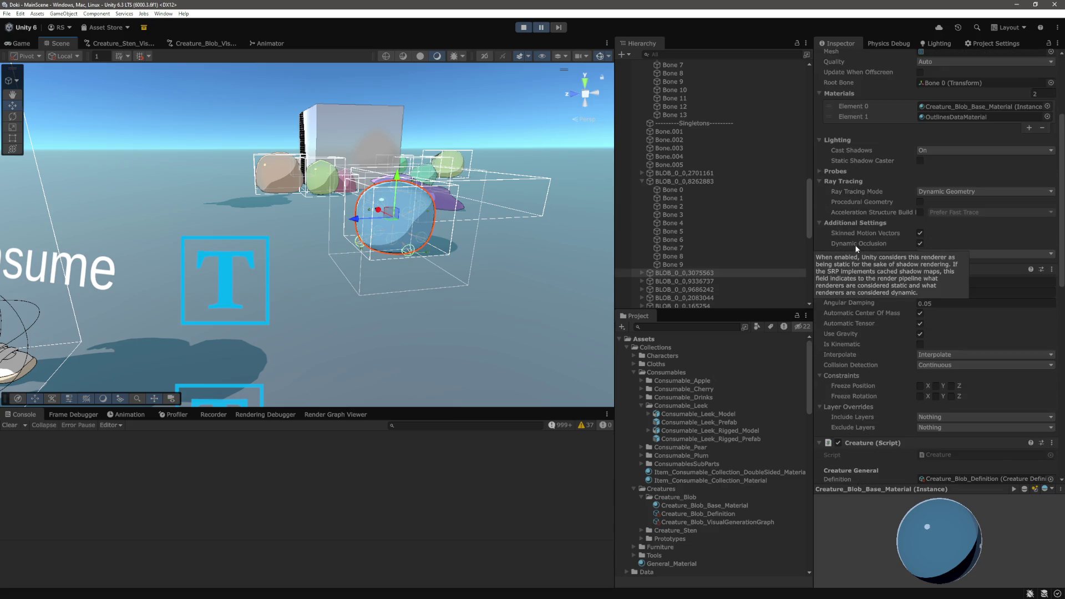
# Scroll through the blob's Inspector, then inspect Bone.005's and Bone.007's configurable joints
pyautogui.scroll(-3, 857, 248)
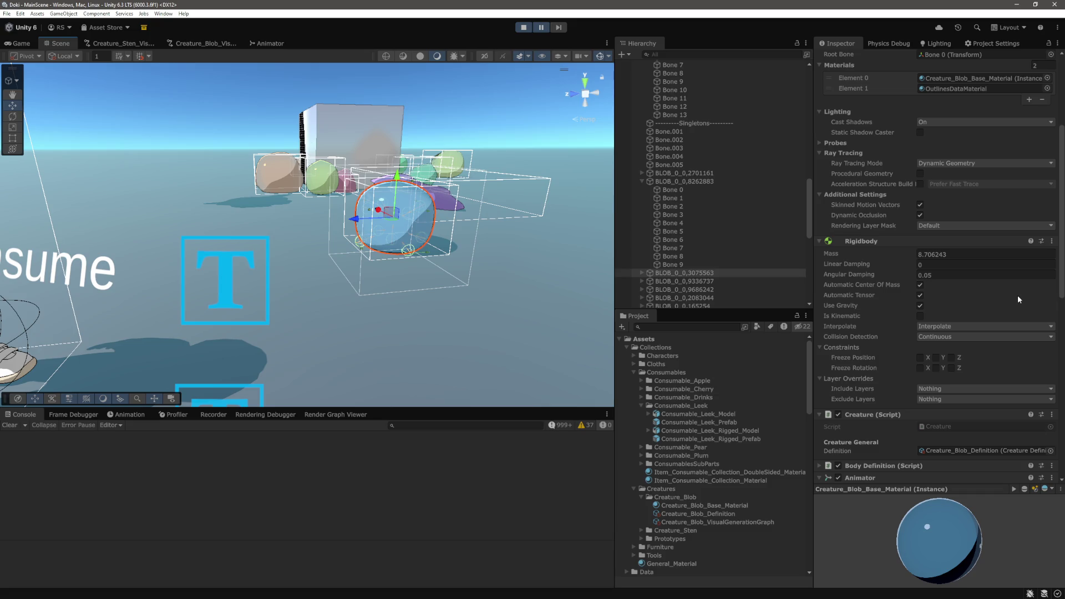
pyautogui.scroll(-1, 1018, 298)
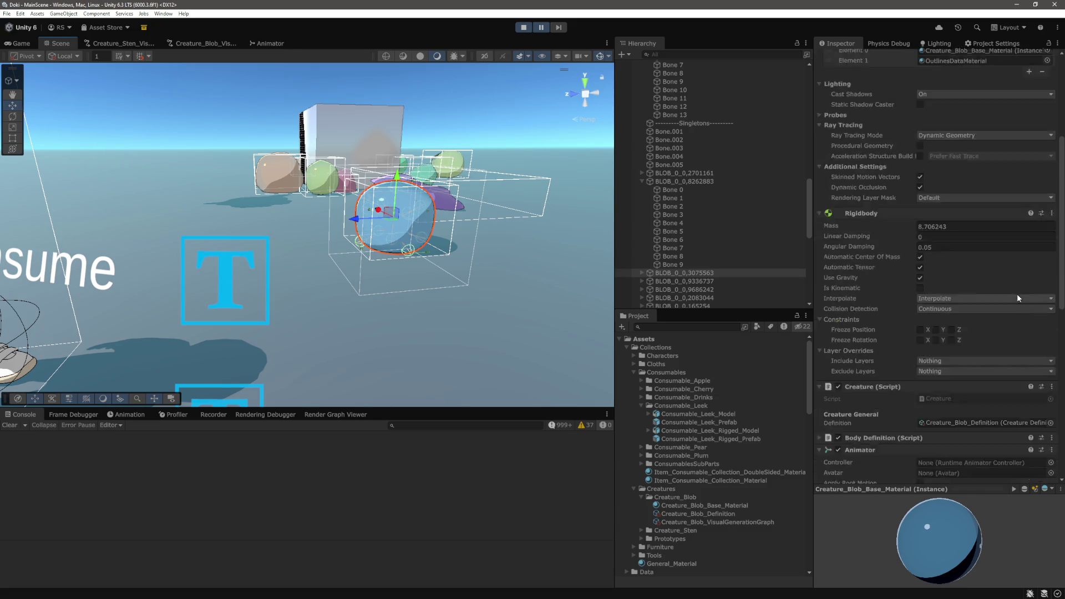
pyautogui.scroll(6, 1017, 294)
pyautogui.scroll(-5, 1016, 292)
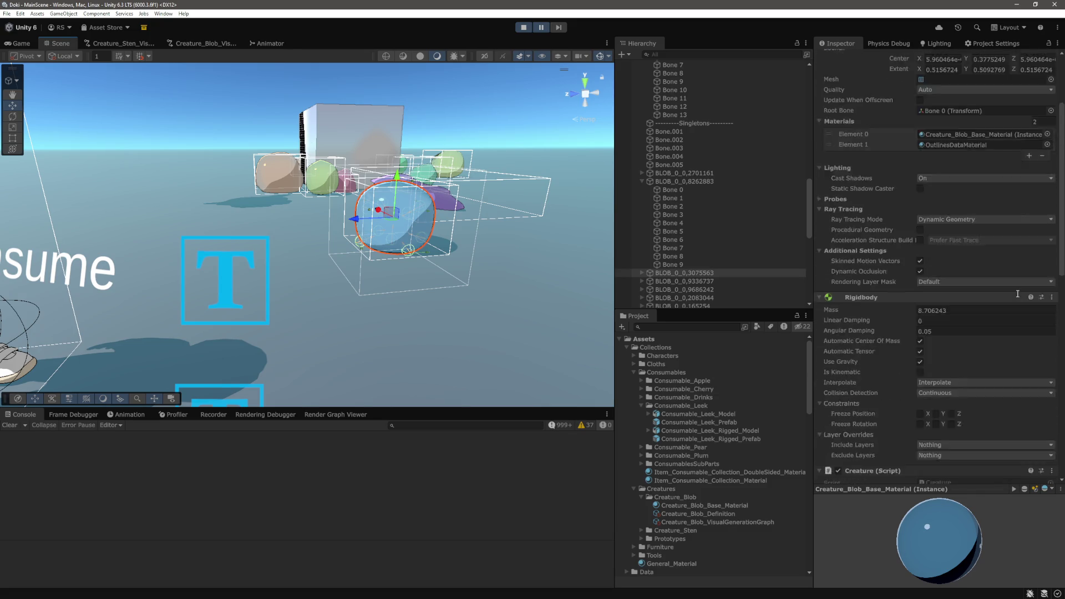
pyautogui.scroll(2, 355, 250)
pyautogui.moveTo(355, 250)
pyautogui.mouseDown()
pyautogui.moveTo(461, 253)
pyautogui.moveTo(441, 253)
pyautogui.mouseUp()
pyautogui.scroll(-8, 686, 270)
pyautogui.scroll(-3, 694, 249)
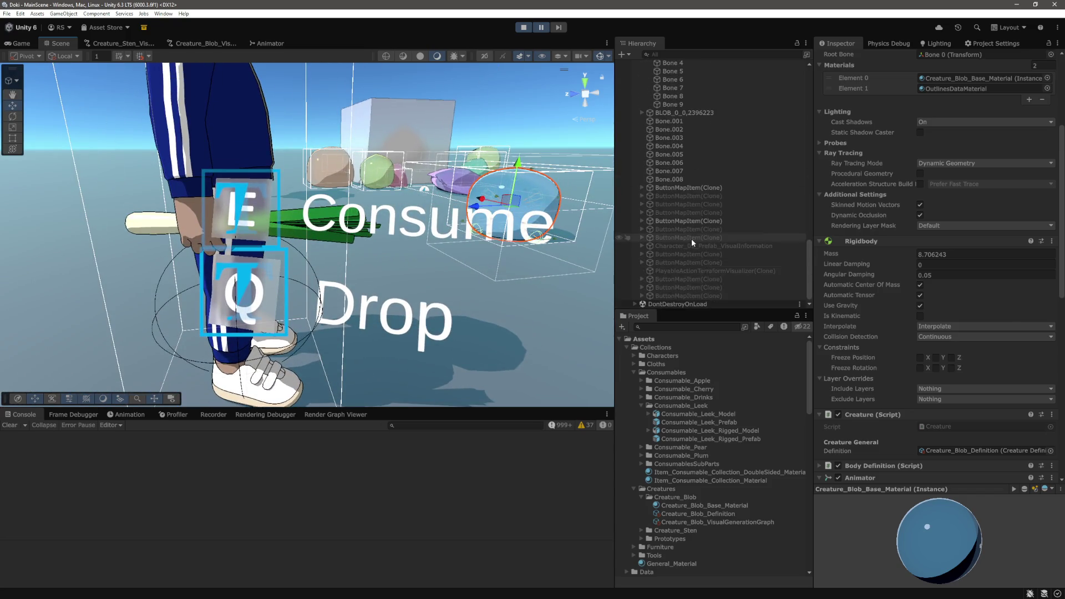
pyautogui.click(672, 187)
pyautogui.click(673, 202)
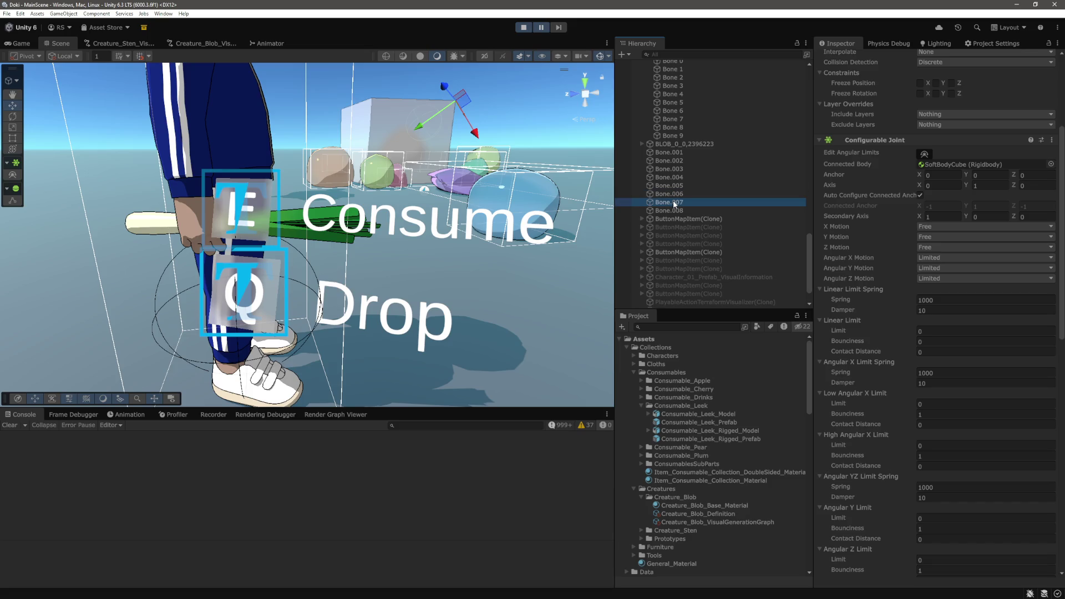
# Inspect Bone.004, Bone.008 and Bone.001, then select and frame Bone.002 in the scene
pyautogui.scroll(-3, 536, 195)
pyautogui.scroll(-2, 720, 204)
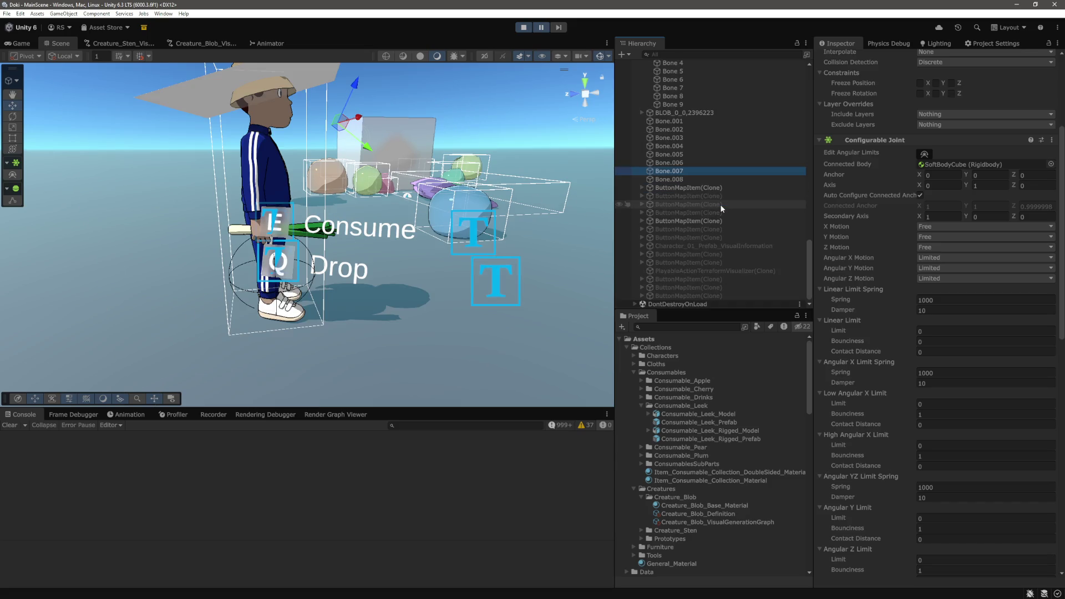
pyautogui.click(636, 303)
pyautogui.scroll(-2, 698, 258)
pyautogui.scroll(5, 635, 278)
pyautogui.scroll(5, 712, 222)
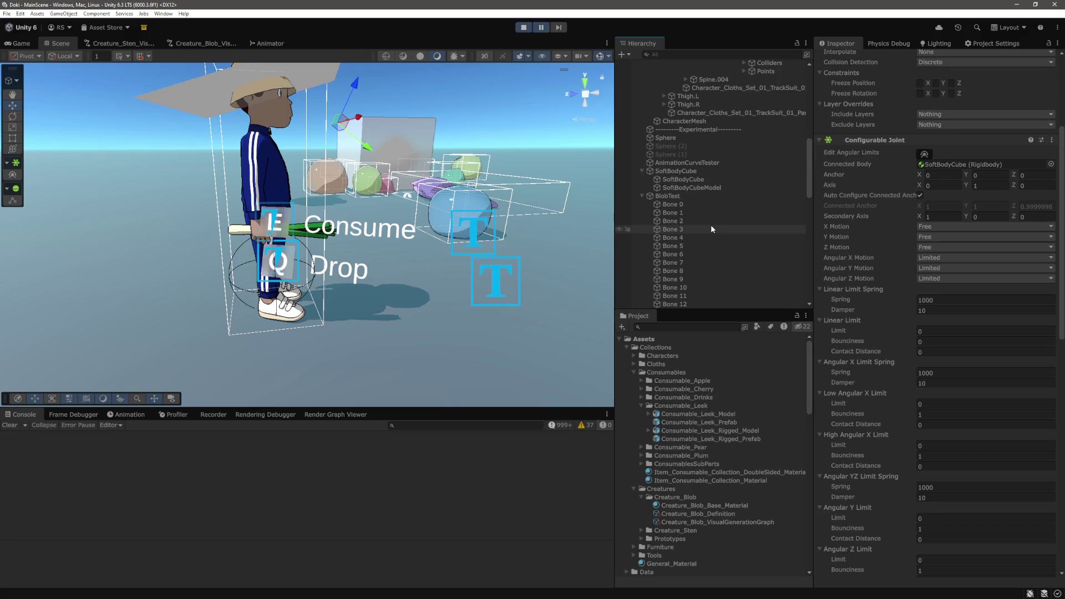
pyautogui.scroll(5, 711, 225)
pyautogui.scroll(-15, 712, 229)
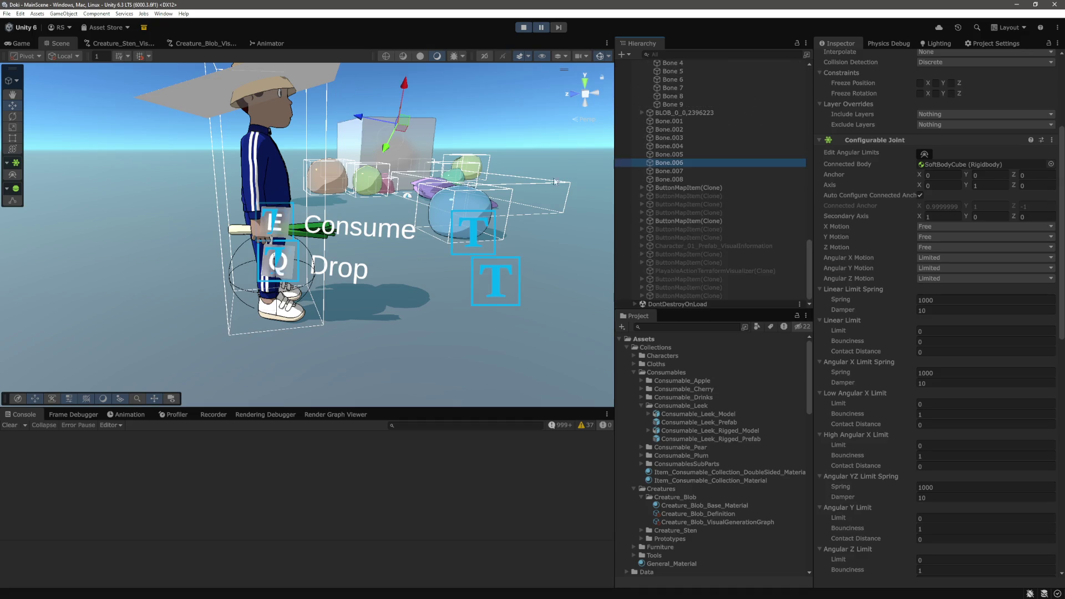
pyautogui.click(689, 146)
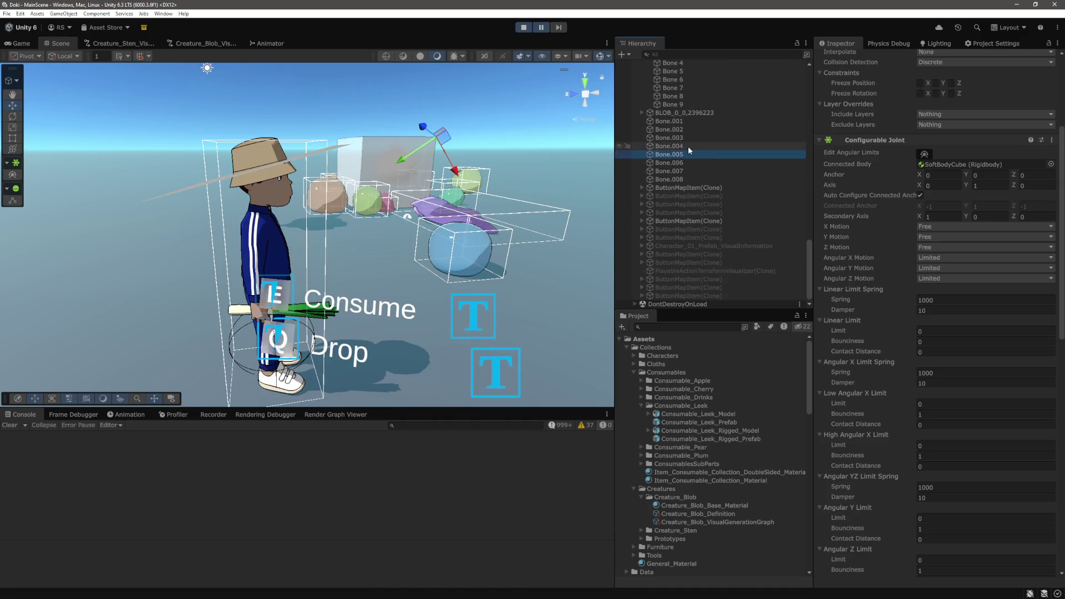
pyautogui.click(686, 177)
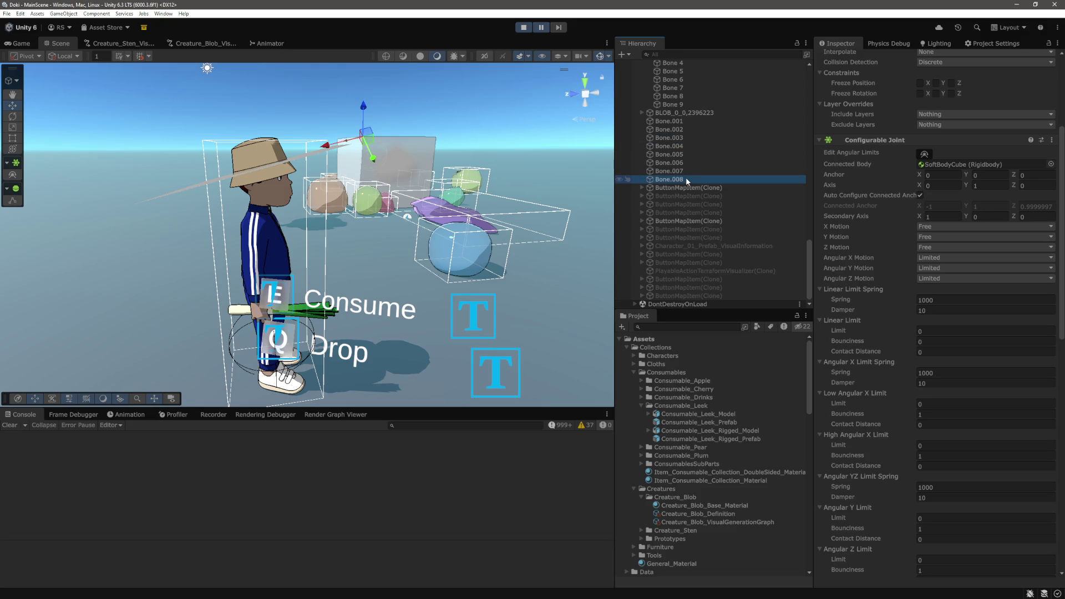
pyautogui.scroll(5, 718, 207)
pyautogui.scroll(6, 718, 208)
pyautogui.click(685, 204)
pyautogui.doubleClick(680, 213)
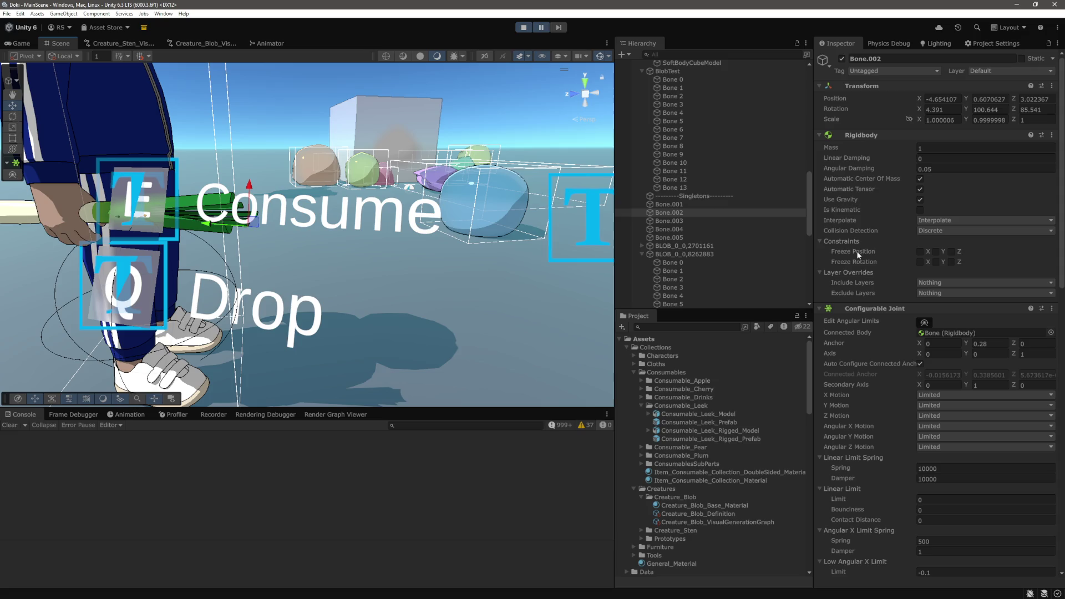
# Review Bone.002's joint spring and limit values of 10000, then return to the game view
pyautogui.scroll(-3, 878, 248)
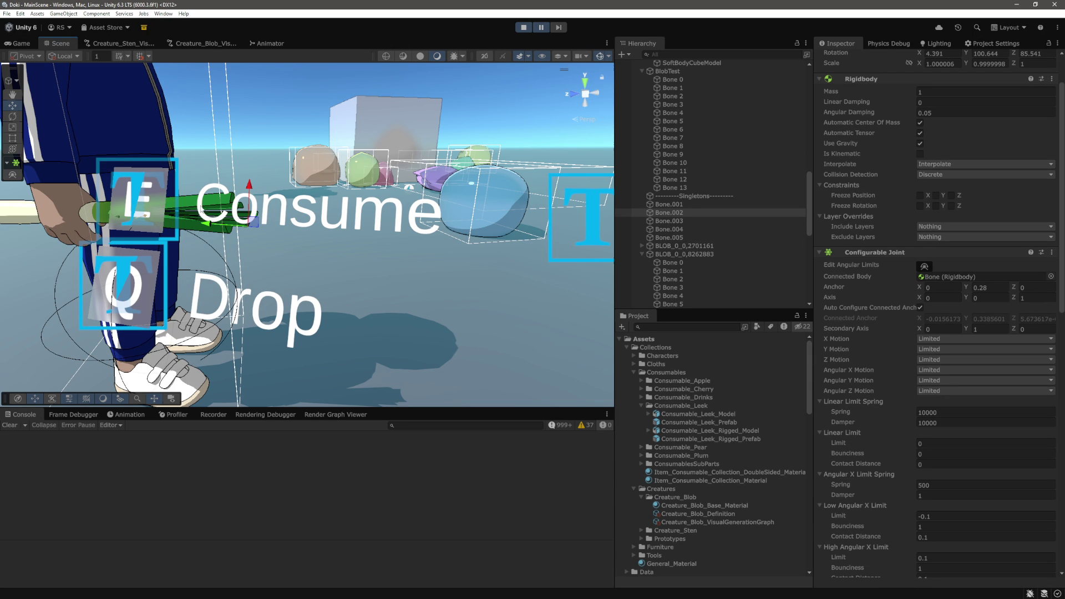
pyautogui.moveTo(343, 218); pyautogui.dragTo(353, 222)
pyautogui.scroll(-3, 353, 222)
pyautogui.click(19, 43)
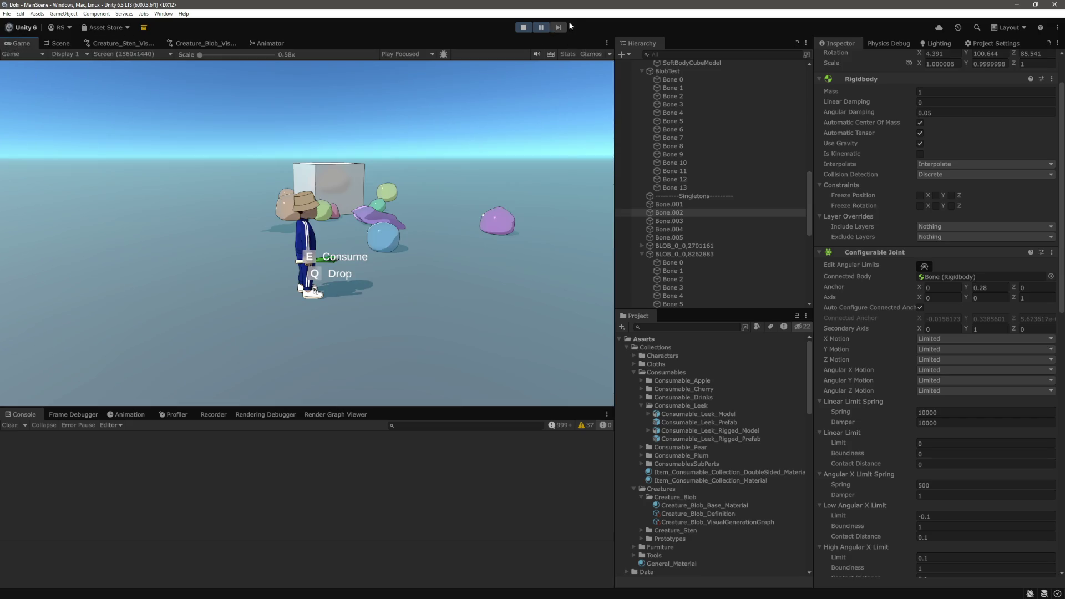
# Resume play and zoom out in the Scene view to see the dropped leek on the ground
pyautogui.click(541, 28)
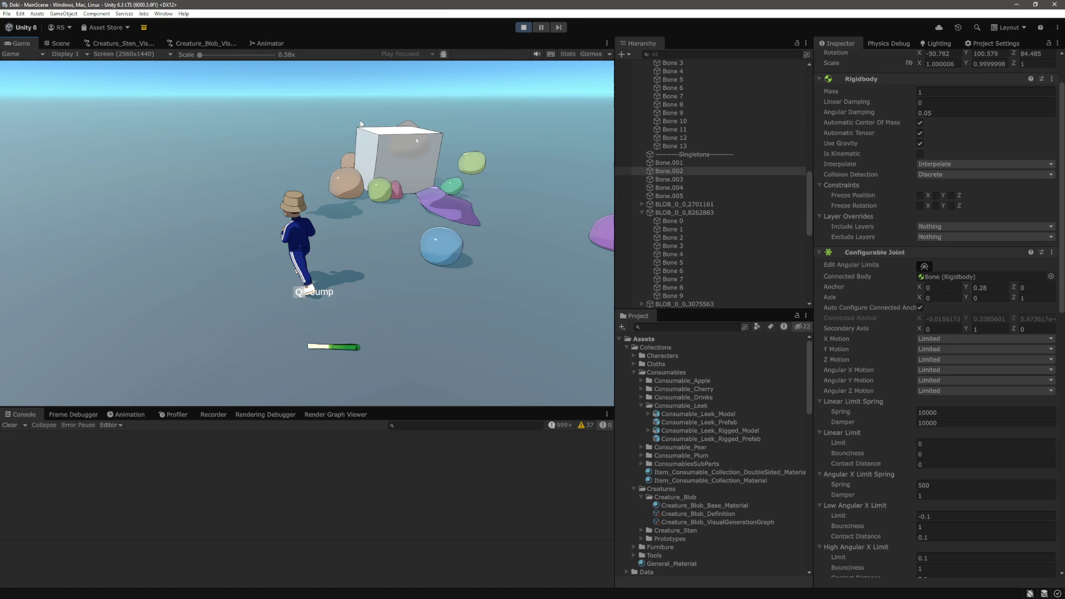
pyautogui.click(57, 43)
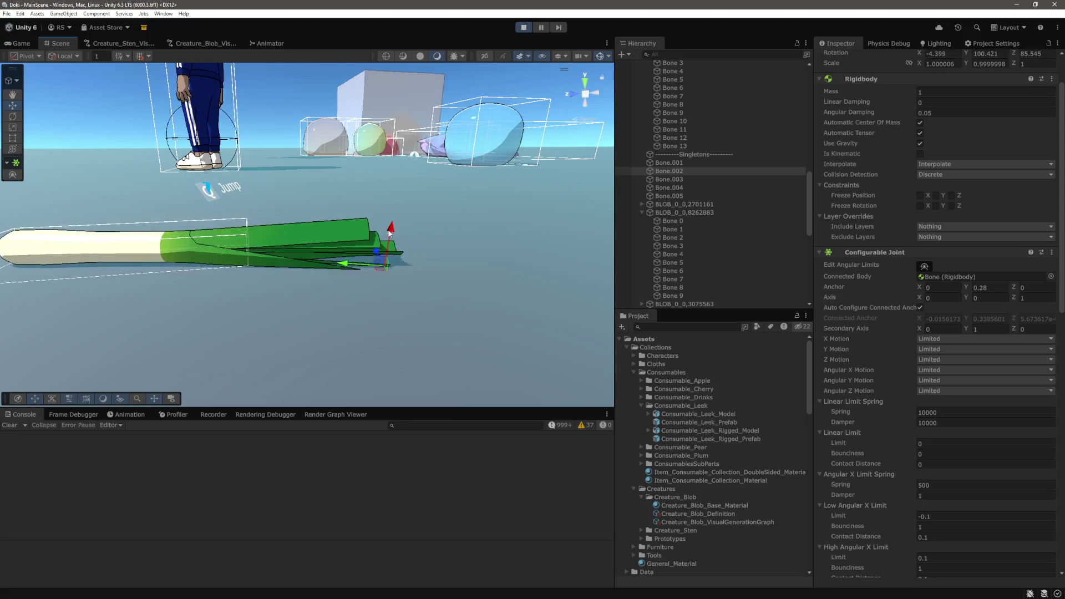
pyautogui.scroll(-5, 248, 263)
pyautogui.click(21, 43)
pyautogui.click(74, 45)
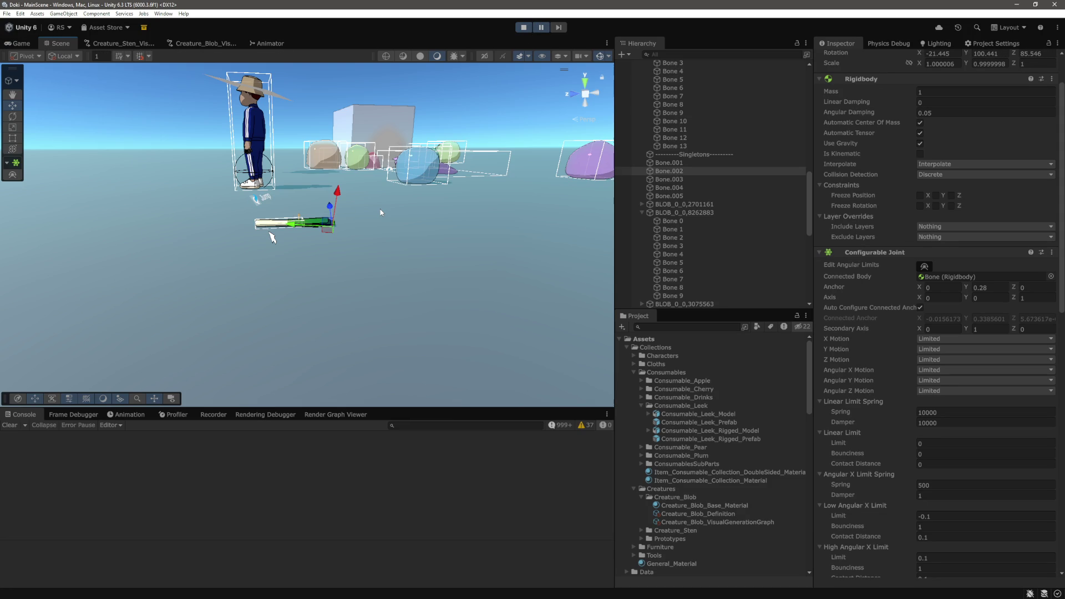